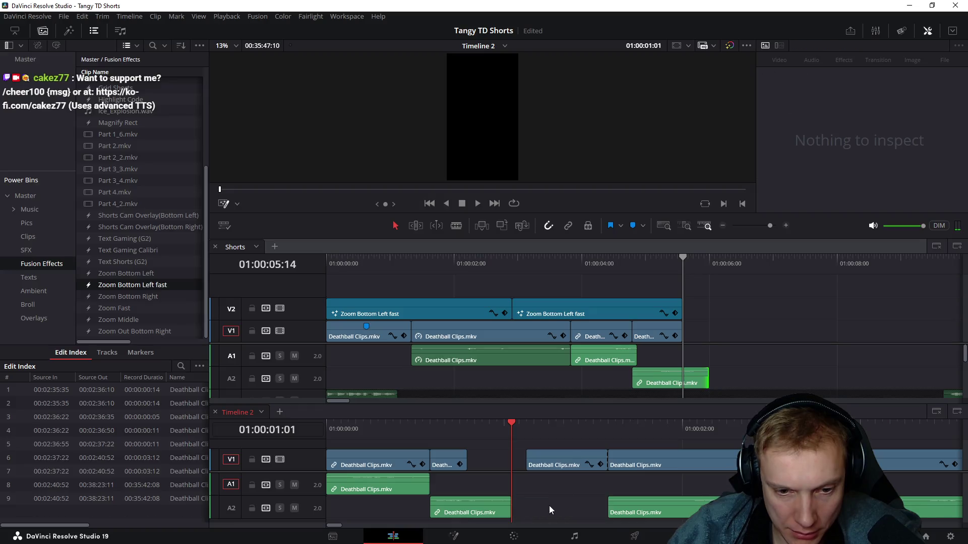
# Step: Remove the unwanted clip section and move the A2 audio clip up and earlier
pyautogui.press('Delete')
pyautogui.moveTo(565, 505); pyautogui.dragTo(534, 465)
pyautogui.moveTo(432, 425)
pyautogui.mouseDown()
pyautogui.moveTo(485, 436)
pyautogui.moveTo(484, 448)
pyautogui.moveTo(547, 444)
pyautogui.moveTo(456, 432)
pyautogui.moveTo(680, 445)
pyautogui.mouseUp()
# Step: Split the clip at the playhead, trim after the cut, drop its audio to A2 and nudge it left
pyautogui.hotkey('ctrl', 'b')
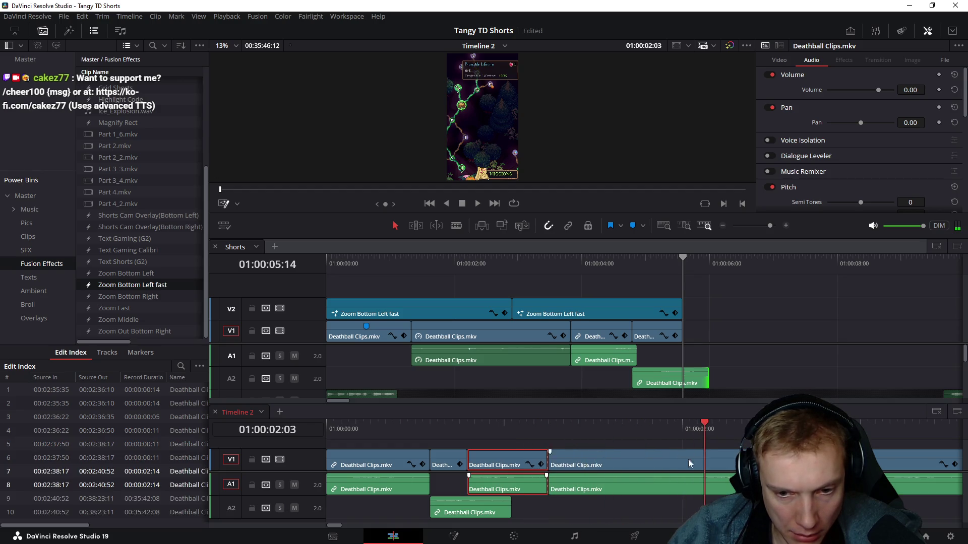
pyautogui.hotkey('shift', '[')
pyautogui.moveTo(595, 487); pyautogui.dragTo(597, 500)
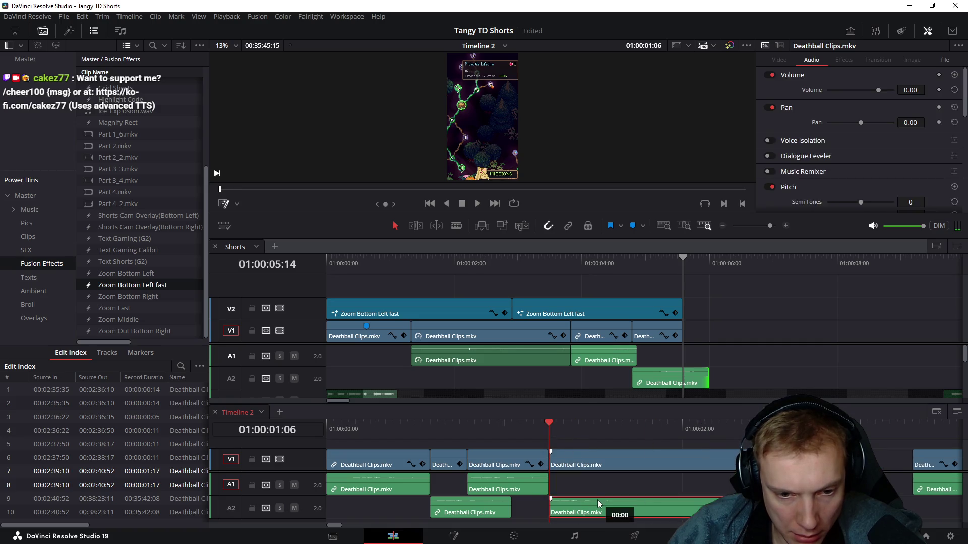
pyautogui.moveTo(592, 445); pyautogui.dragTo(640, 514)
pyautogui.press(',')
pyautogui.press(',')
pyautogui.press(',')
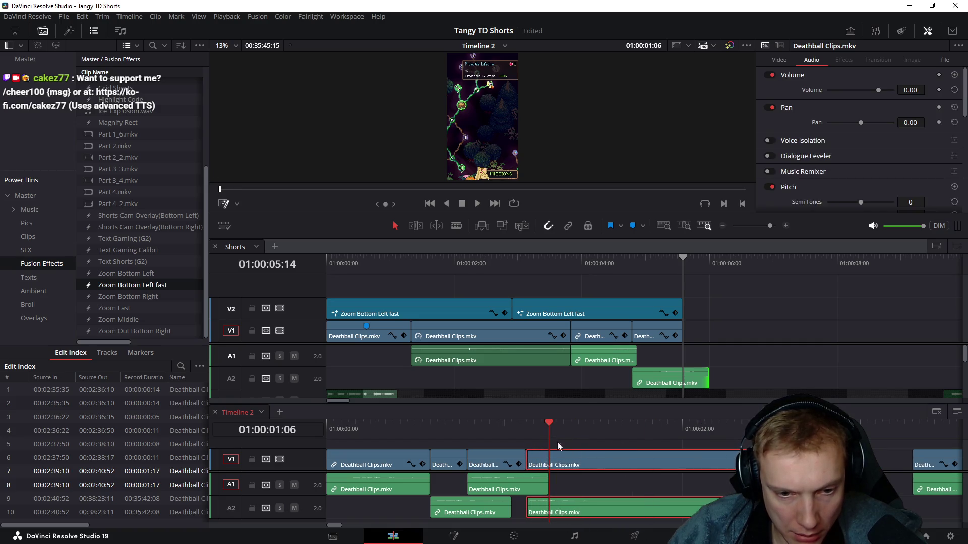
# Step: Trim the selected clip at about one second, then cut the edited clips out of Timeline 2
pyautogui.moveTo(458, 428); pyautogui.dragTo(549, 447)
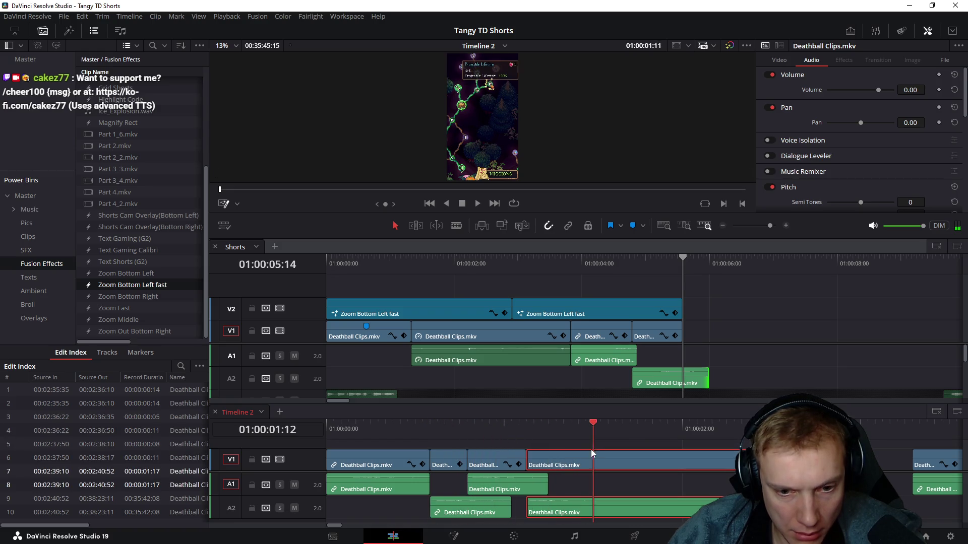
pyautogui.hotkey('shift', ']')
pyautogui.moveTo(614, 450); pyautogui.dragTo(363, 503)
pyautogui.press('Delete')
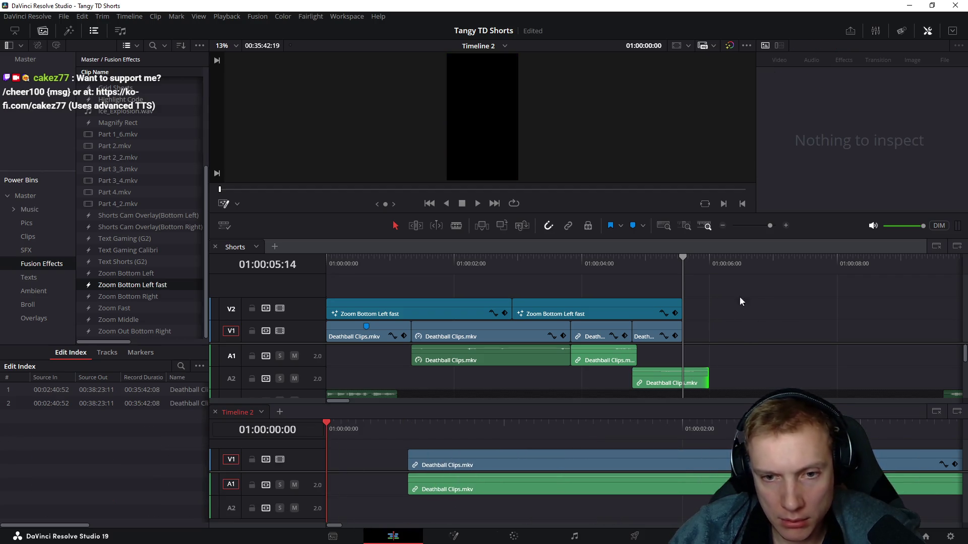
pyautogui.click(733, 319)
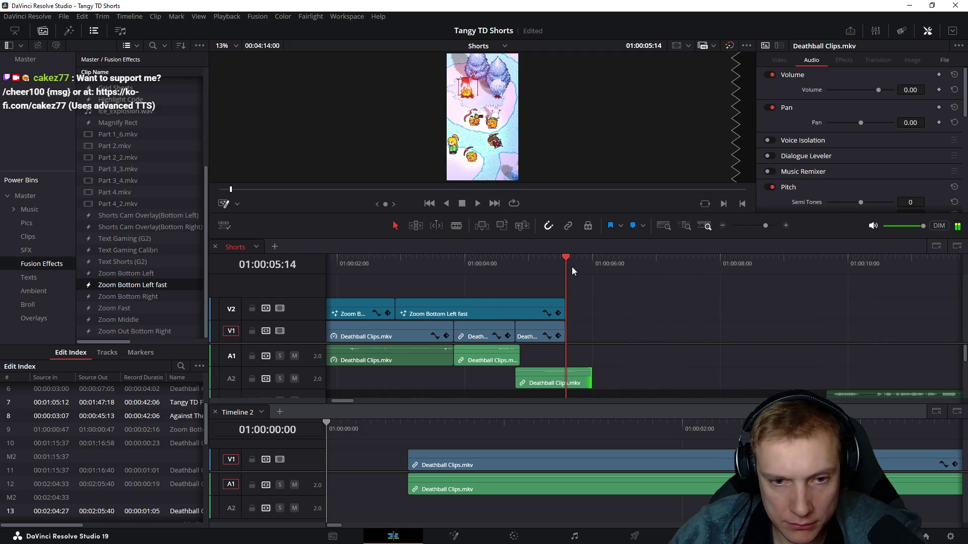
# Step: Paste the clips at the end of Shorts and play back the join, ending near 01:00:04:16
pyautogui.hotkey('ctrl', 'v')
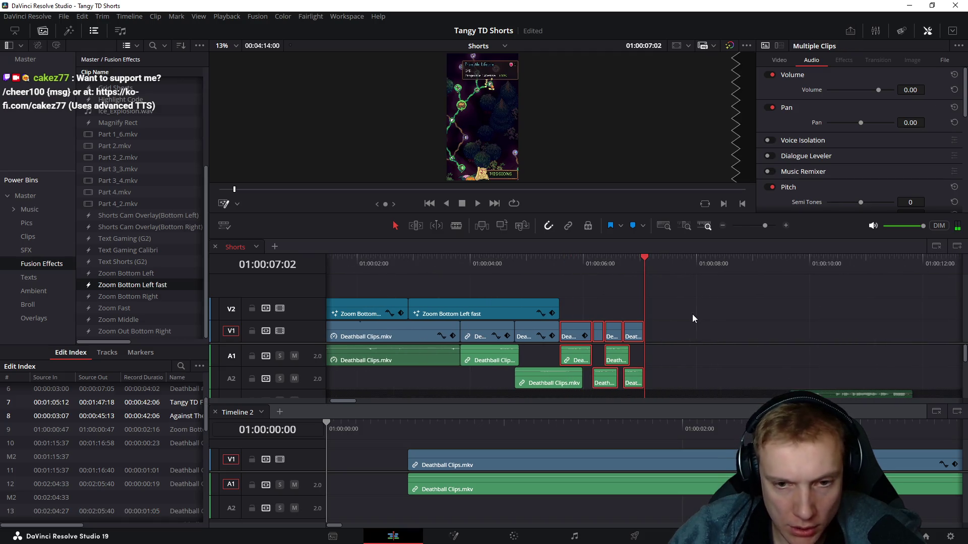
pyautogui.hotkey('ctrl', '-')
pyautogui.scroll(-2, 669, 344)
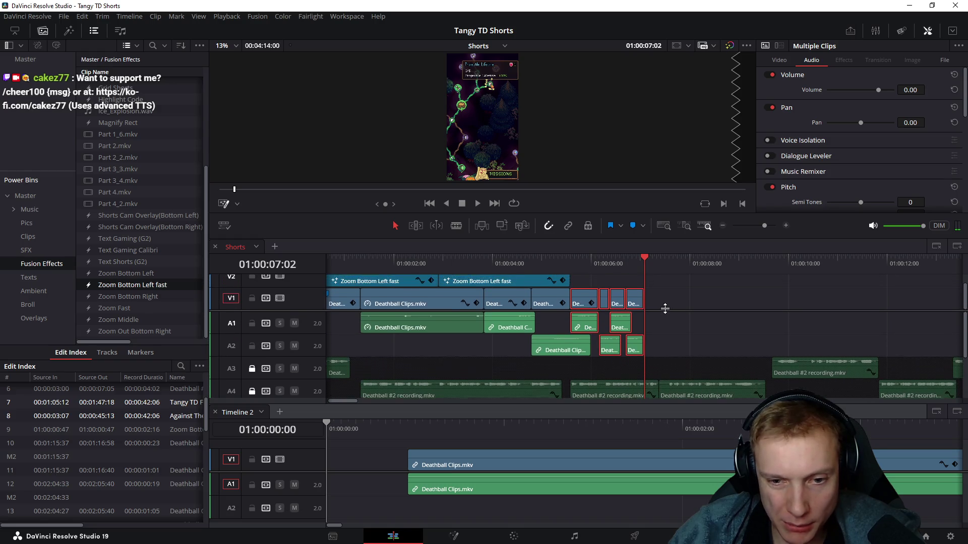
pyautogui.click(565, 260)
pyautogui.press('space')
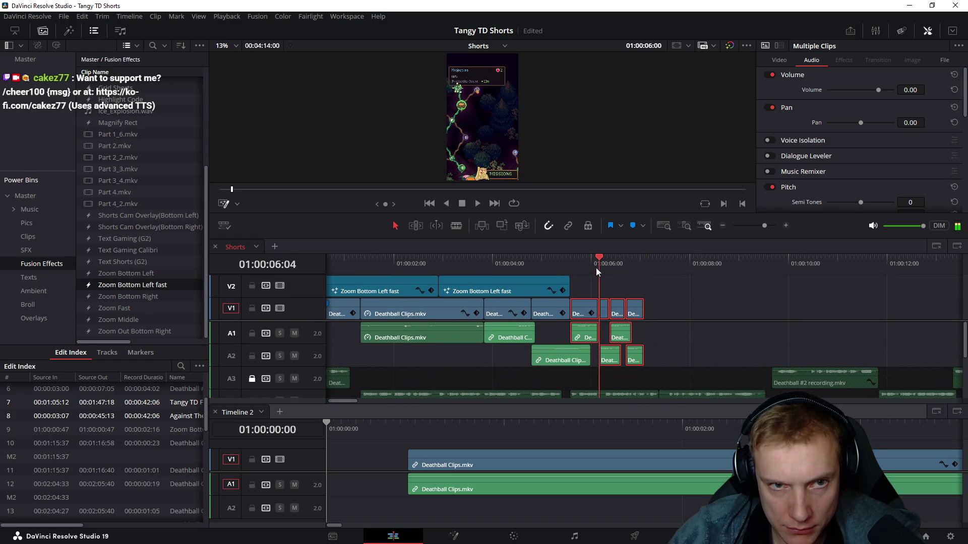
pyautogui.press('Left')
pyautogui.press('Left')
pyautogui.press('Left')
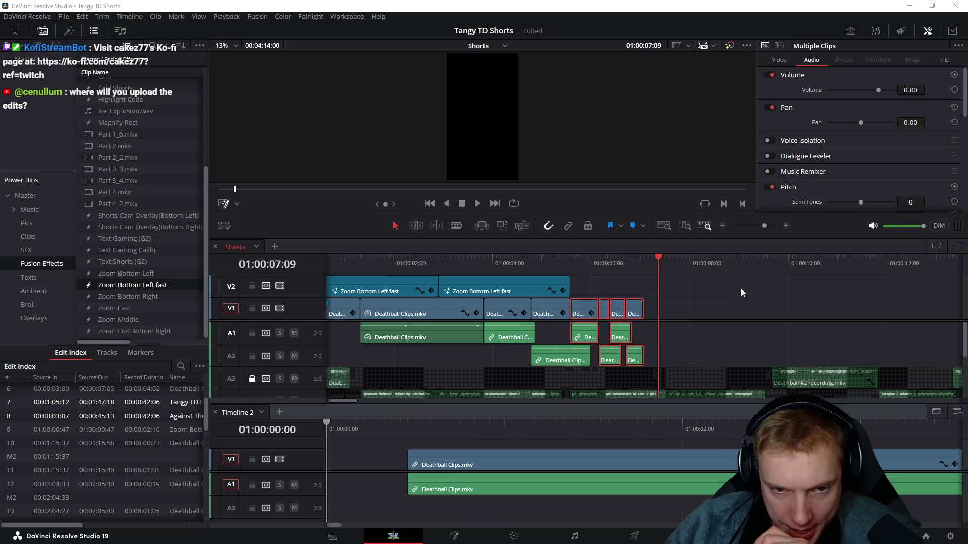
pyautogui.moveTo(567, 264); pyautogui.dragTo(529, 264)
# Step: Play the ending once, then select and delete the newly pasted clips from Shorts
pyautogui.press('space')
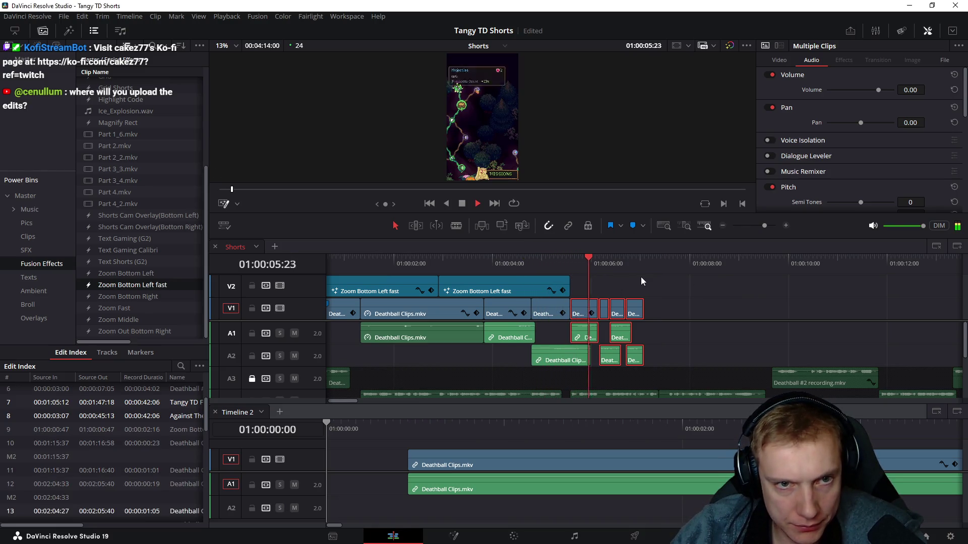
pyautogui.press('space')
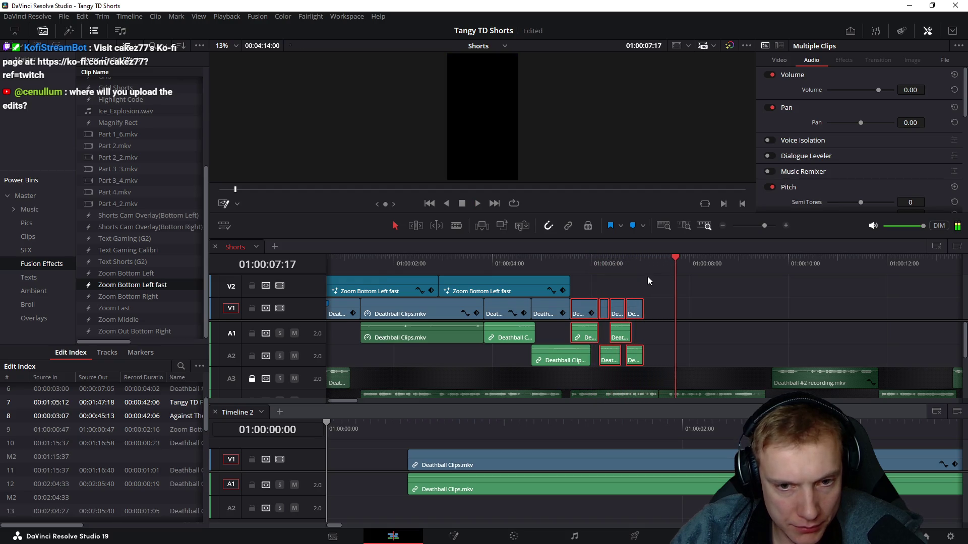
pyautogui.scroll(2, 613, 301)
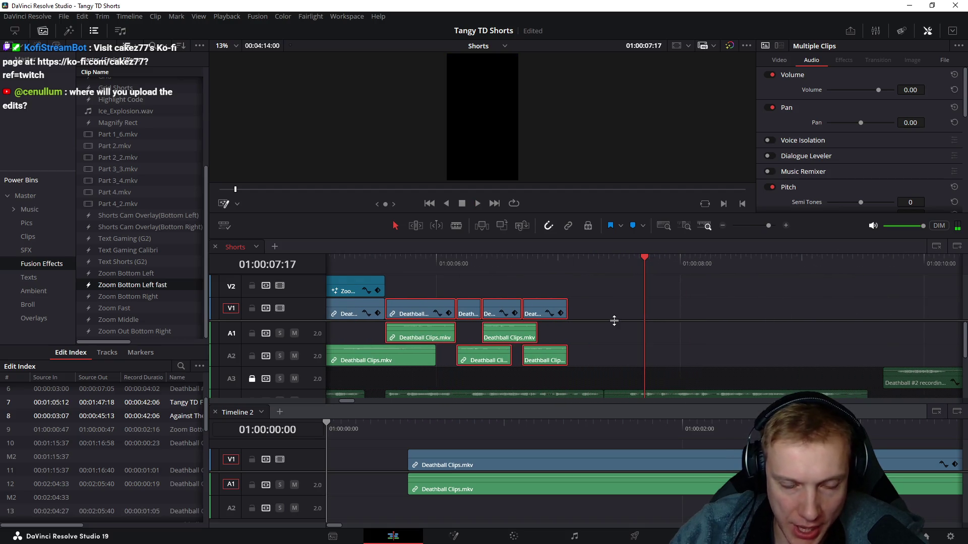
pyautogui.hscroll(-2, 605, 302)
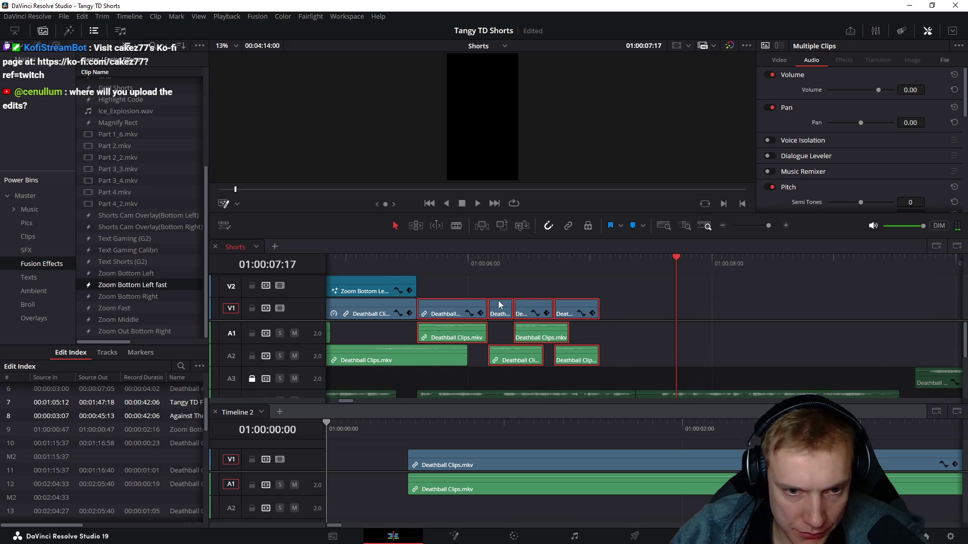
pyautogui.moveTo(642, 294); pyautogui.dragTo(529, 367)
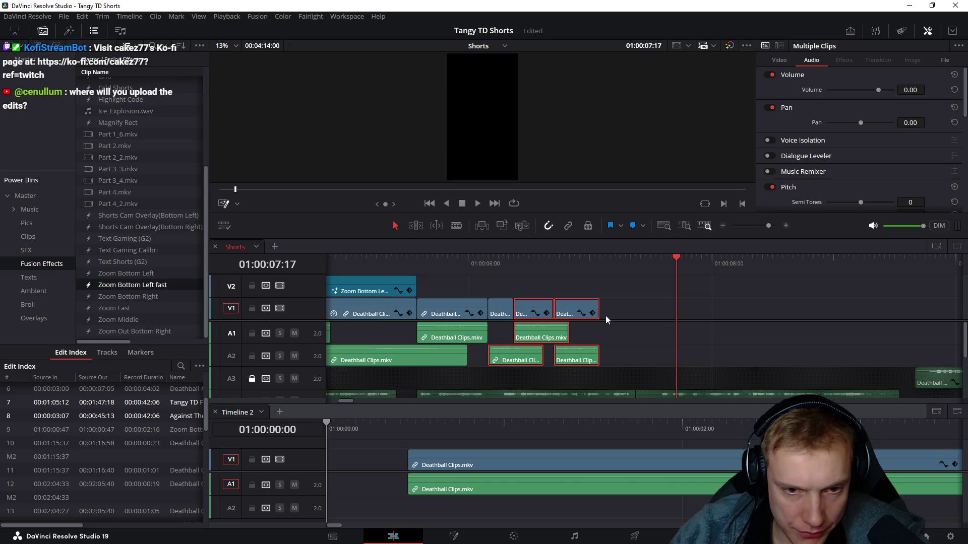
pyautogui.moveTo(625, 285); pyautogui.dragTo(483, 369)
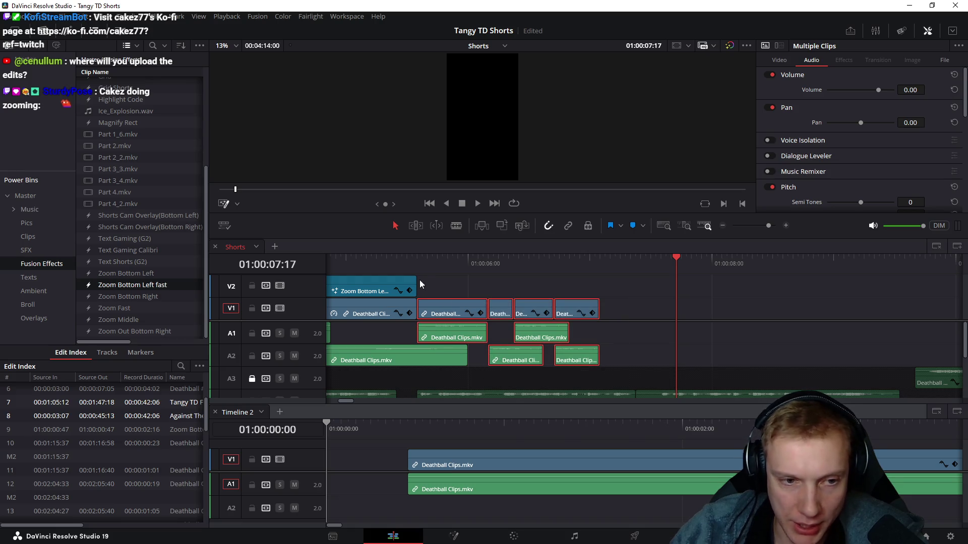
pyautogui.press('Delete')
pyautogui.click(416, 261)
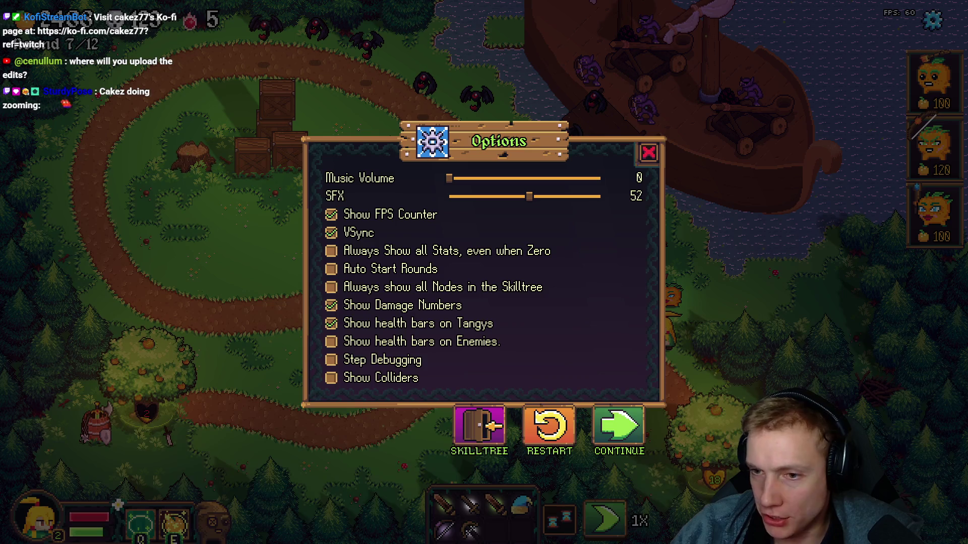
# Step: Leave the level for the skill tree and bring the upper branches into view
pyautogui.click(469, 431)
pyautogui.click(552, 345)
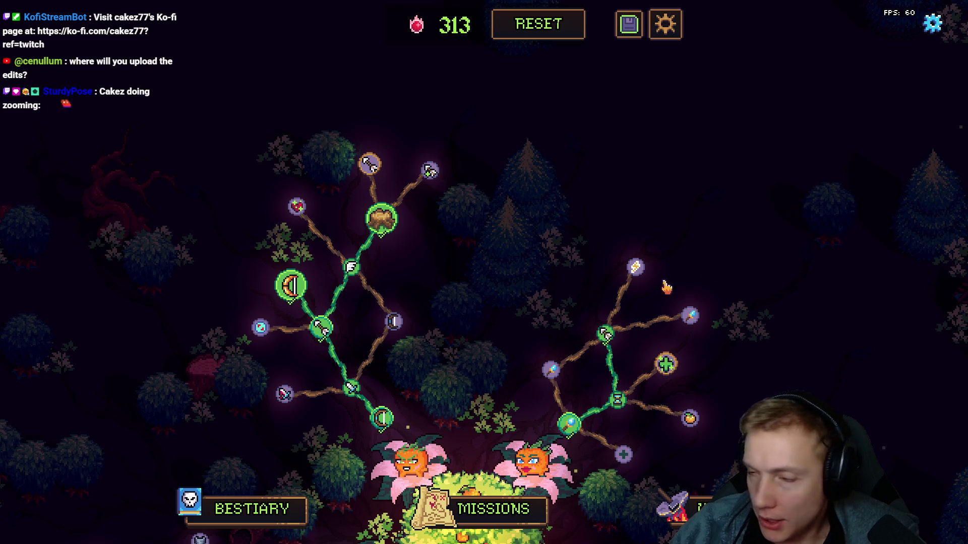
pyautogui.moveTo(459, 218)
pyautogui.mouseDown()
pyautogui.moveTo(473, 282)
pyautogui.moveTo(454, 295)
pyautogui.mouseUp()
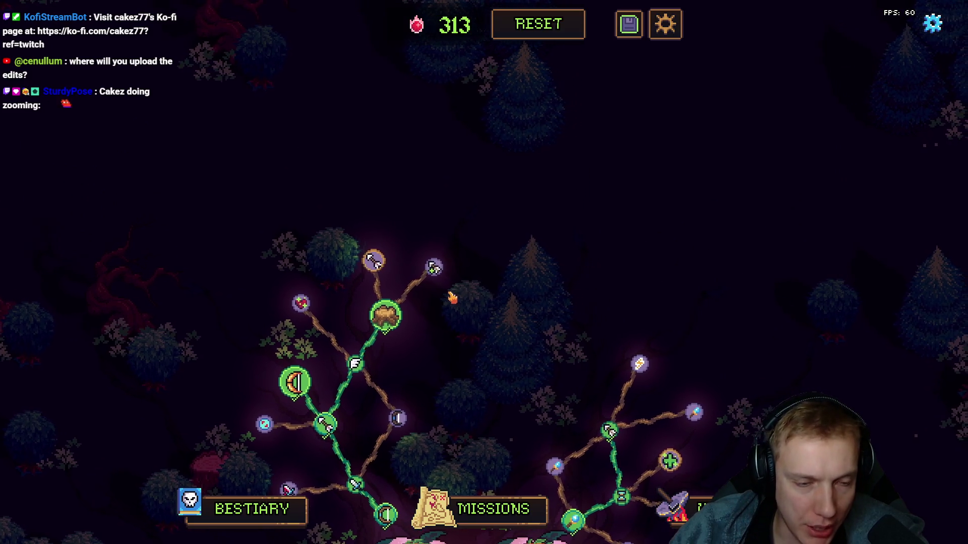
# Step: Buy Physical Damage, Projectiles and Pierce Count, then refund all three
pyautogui.click(370, 259)
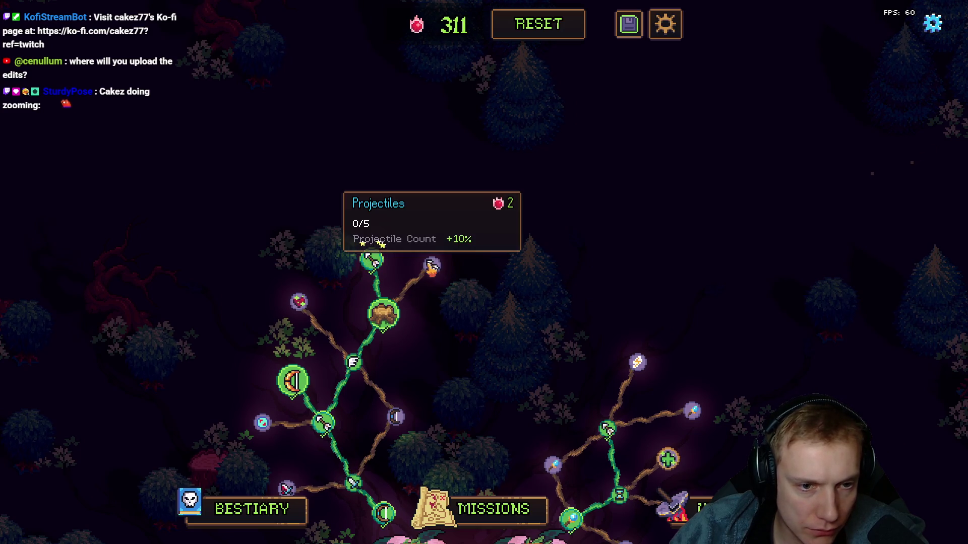
pyautogui.click(432, 266)
pyautogui.click(431, 210)
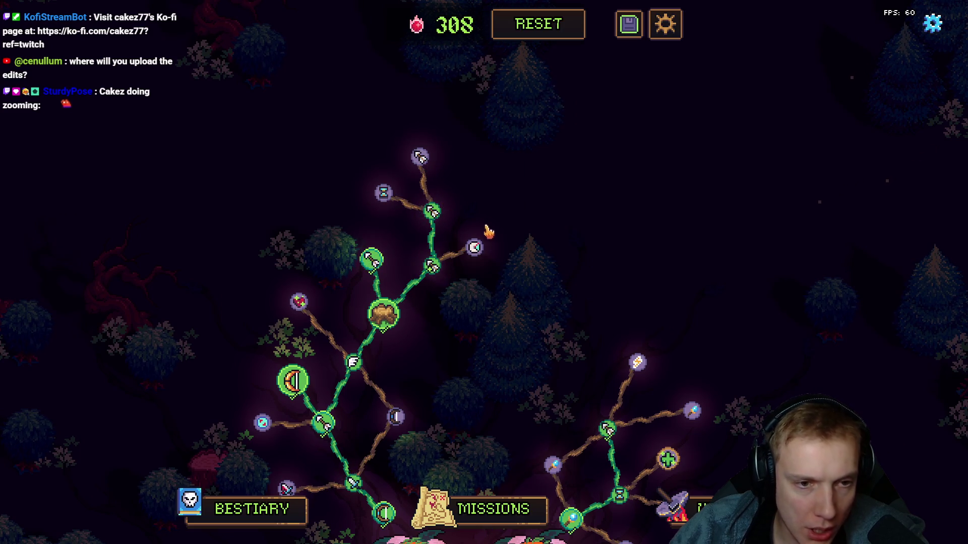
pyautogui.click(431, 211)
pyautogui.click(431, 266)
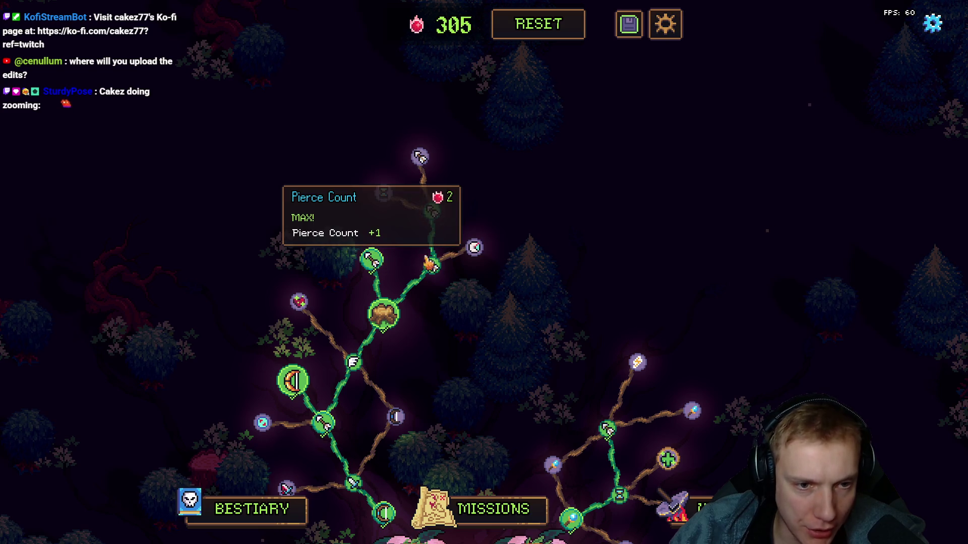
pyautogui.rightClick(432, 212)
pyautogui.rightClick(431, 266)
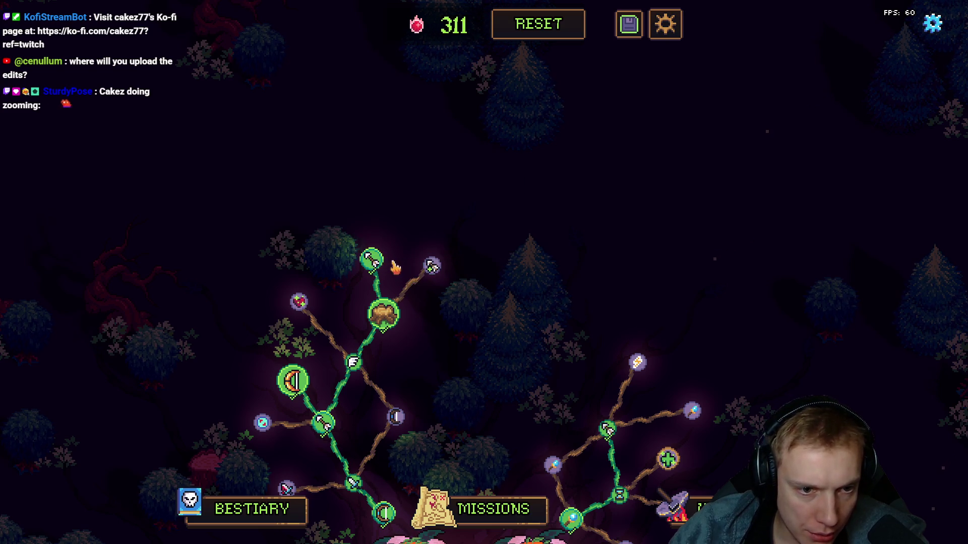
pyautogui.rightClick(371, 261)
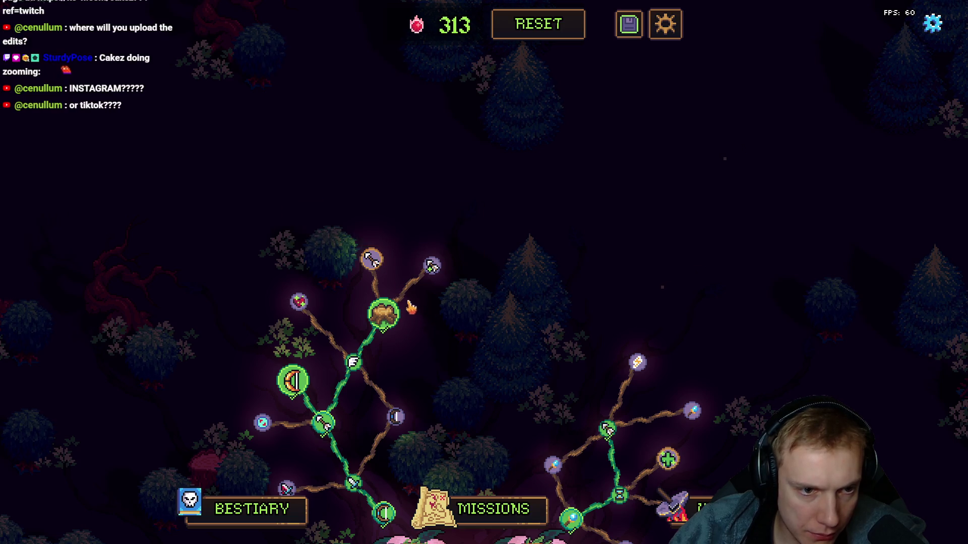
# Step: Buy and refund Pierce Count and Projectiles twice over
pyautogui.click(372, 261)
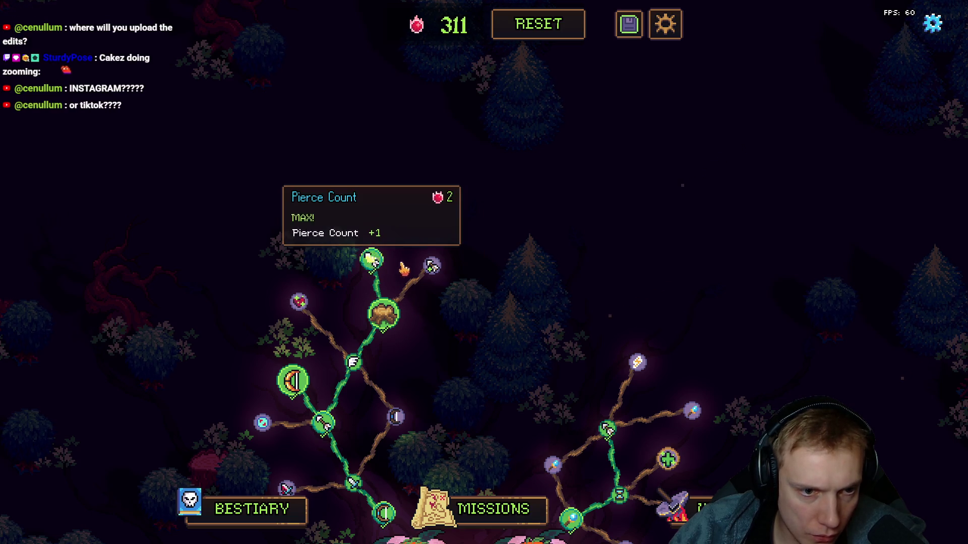
pyautogui.click(431, 265)
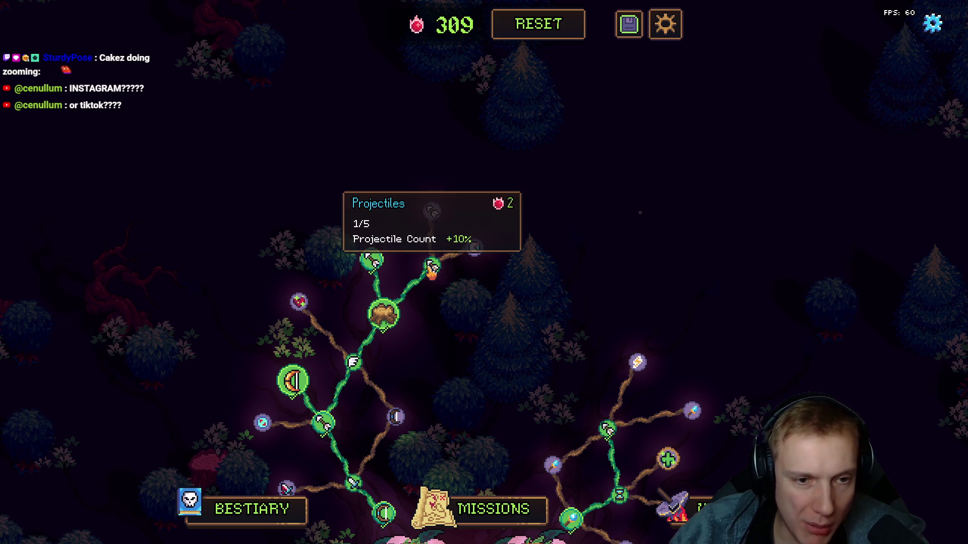
pyautogui.rightClick(430, 265)
pyautogui.rightClick(371, 260)
pyautogui.click(372, 260)
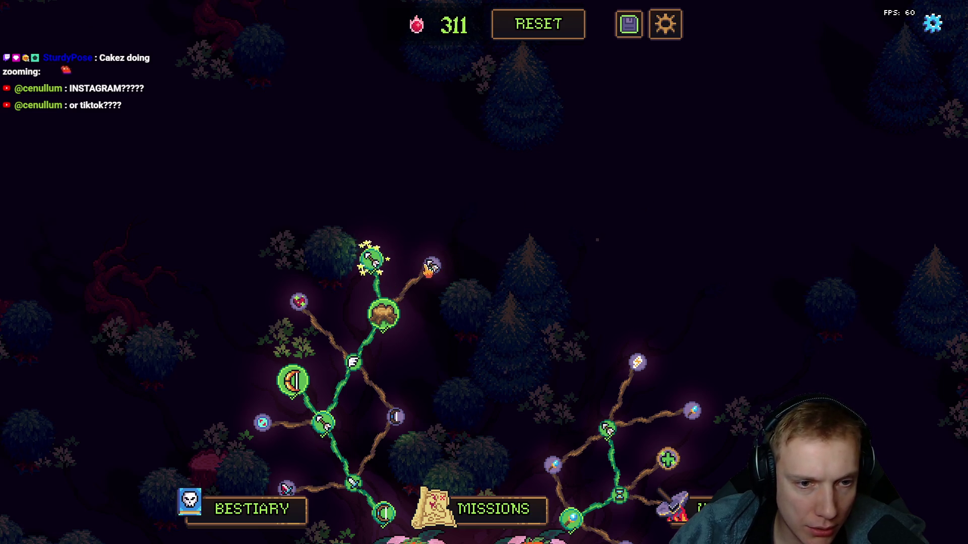
pyautogui.click(431, 265)
pyautogui.rightClick(431, 265)
pyautogui.rightClick(371, 261)
# Step: Buy the branch up to Split Projectiles, then refund it all back to Pierce Count
pyautogui.click(371, 261)
pyautogui.click(432, 265)
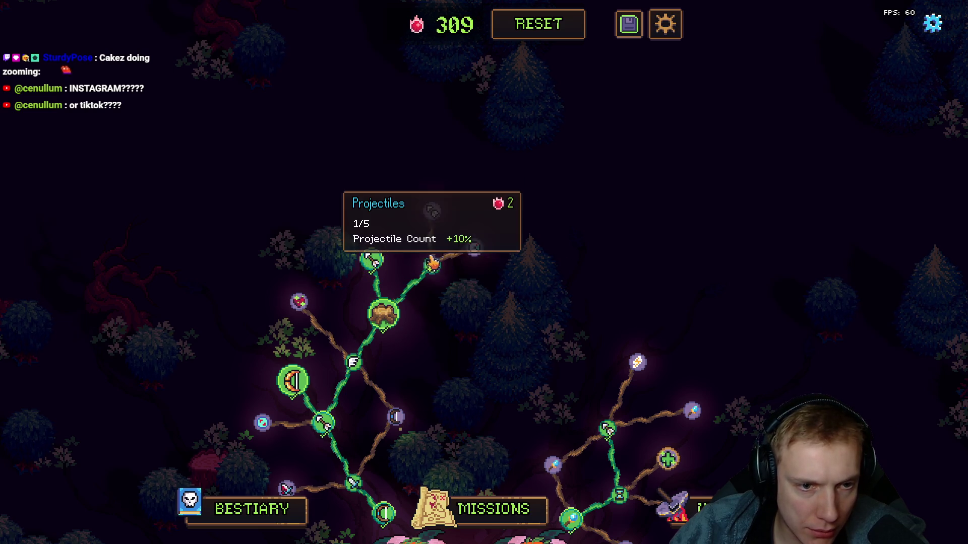
pyautogui.click(431, 212)
pyautogui.click(421, 158)
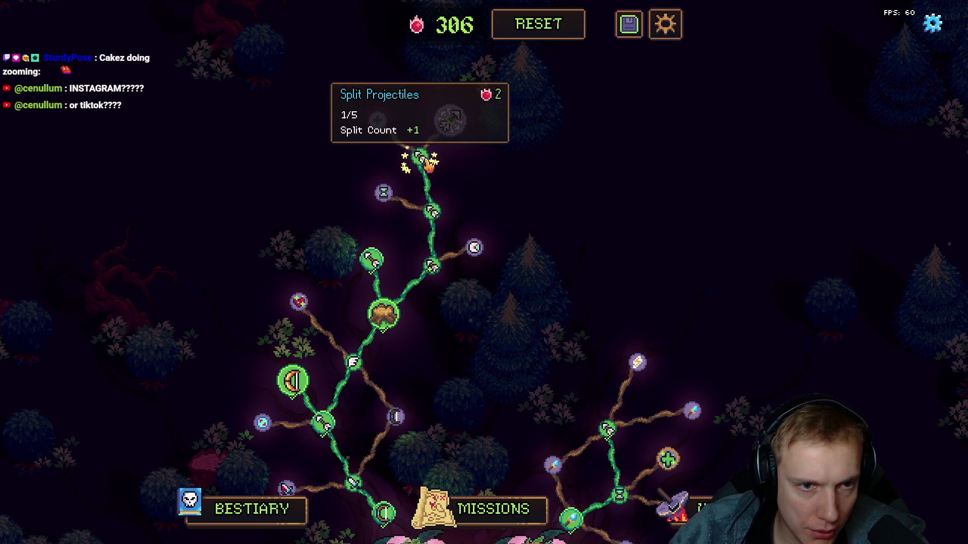
pyautogui.rightClick(420, 158)
pyautogui.rightClick(432, 212)
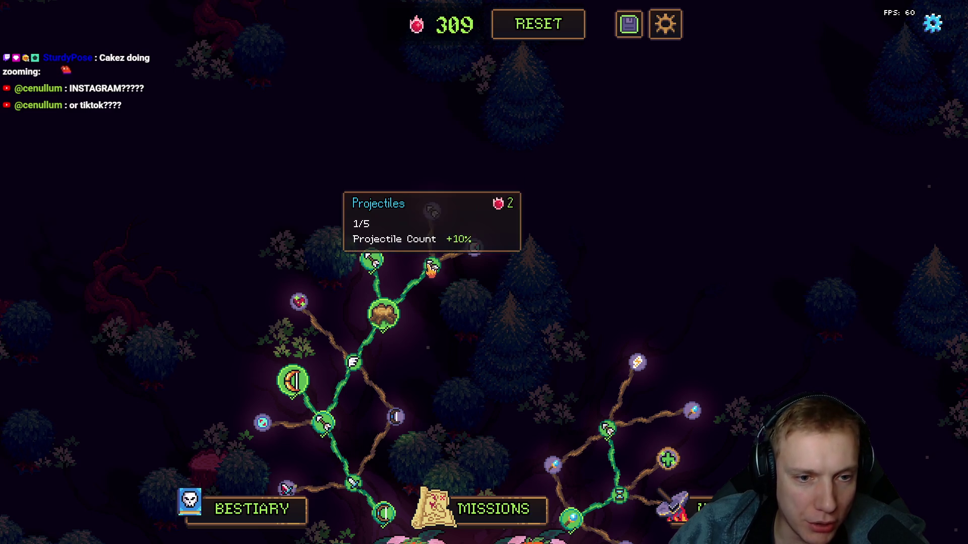
pyautogui.rightClick(431, 266)
pyautogui.rightClick(371, 260)
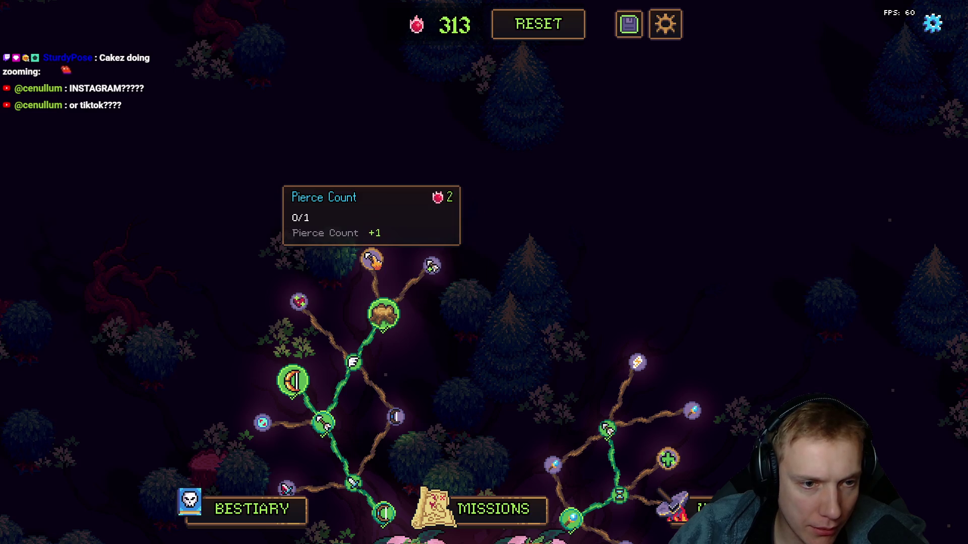
# Step: Buy Pierce Count, Projectiles, Physical Damage, Split Projectiles and Splinterer, leaving 300 points
pyautogui.click(371, 260)
pyautogui.click(431, 266)
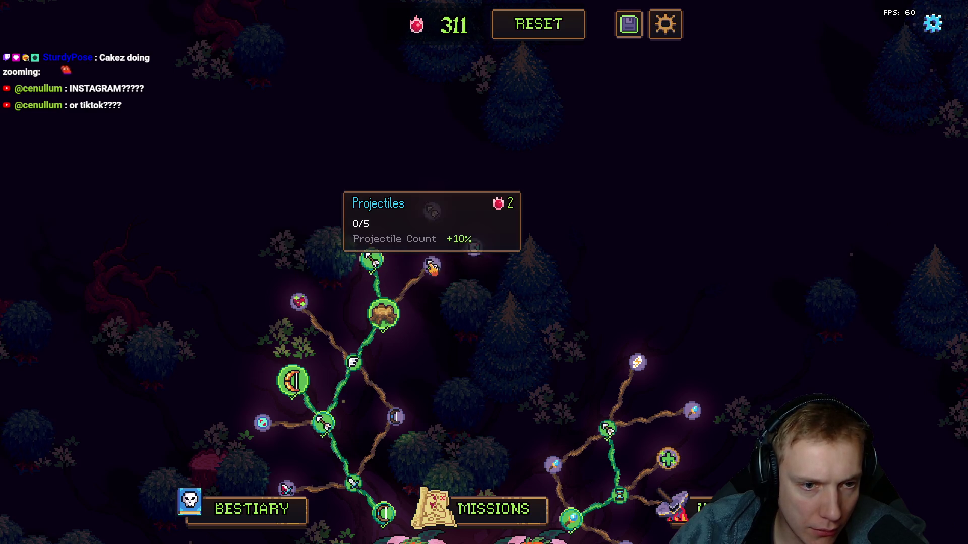
pyautogui.click(431, 212)
pyautogui.click(421, 157)
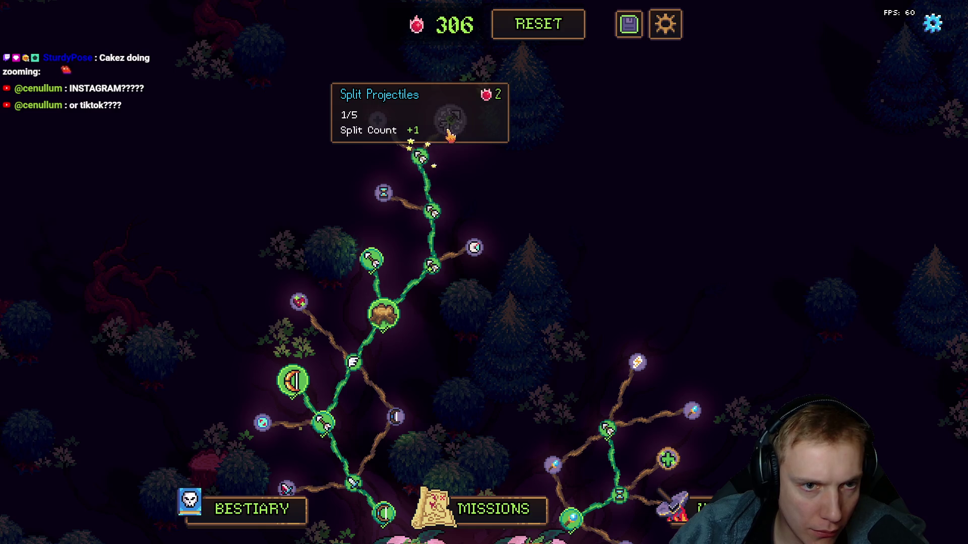
pyautogui.click(453, 121)
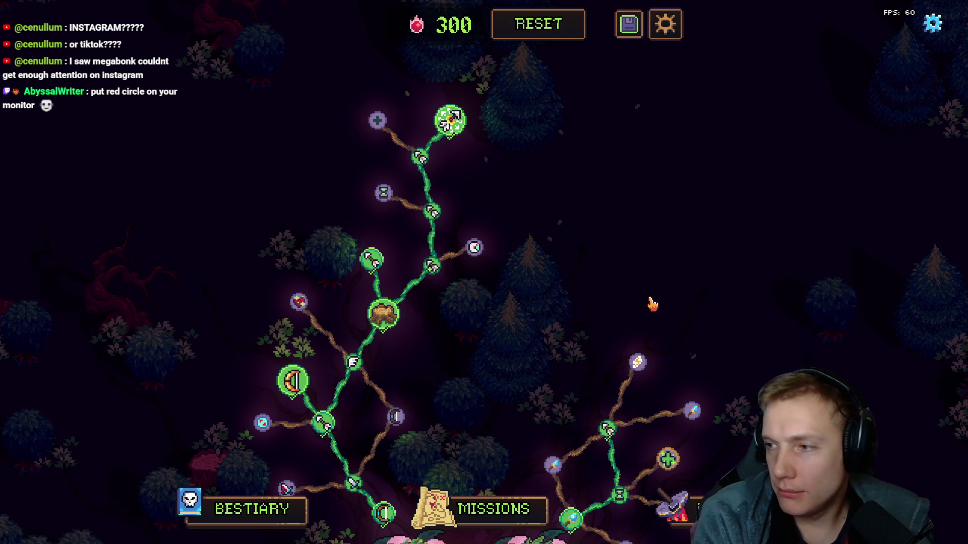
# Step: Switch from the game back to game.cpp in the code editor
pyautogui.hotkey('alt', 'Tab')
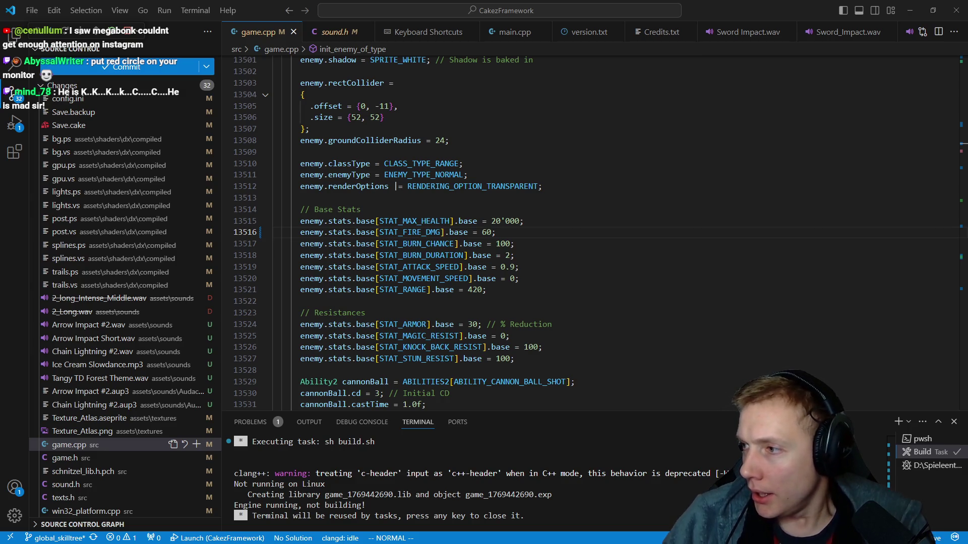
# Step: Rename the new recording in Tangy TD Shorts, hitting a duplicate-name warning
pyautogui.hotkey('alt', 'Tab')
pyautogui.moveTo(829, 228); pyautogui.dragTo(532, 140)
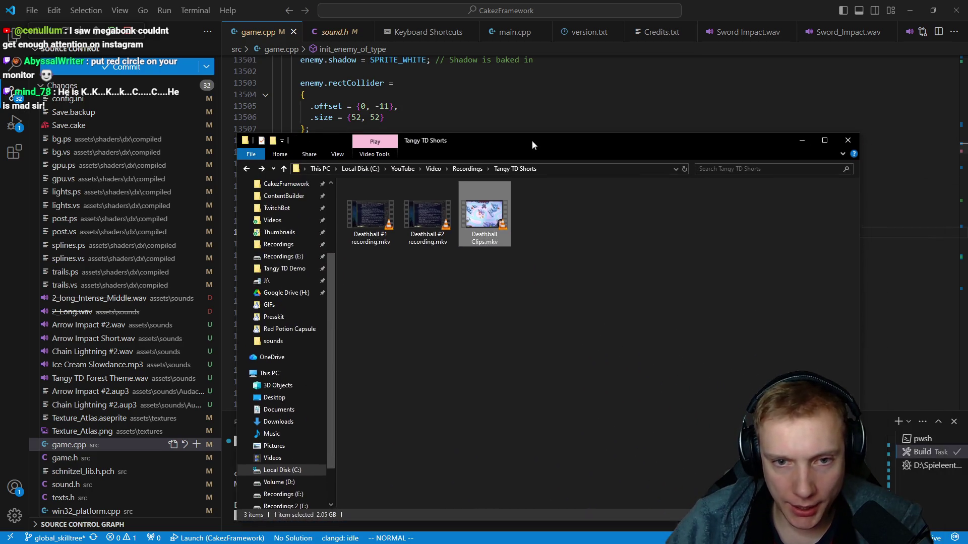
pyautogui.click(604, 313)
pyautogui.hotkey('ctrl', 'v')
pyautogui.press('F2')
pyautogui.write('Deathball Clips')
pyautogui.press('Return')
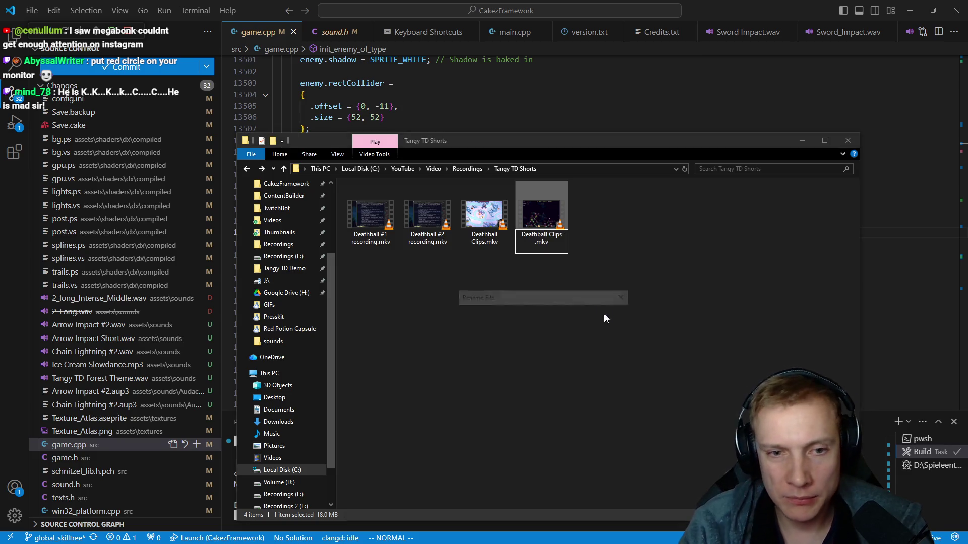
# Step: Fix the name to Deathcall Clips #2.mkv, then return to DaVinci Resolve
pyautogui.press('Escape')
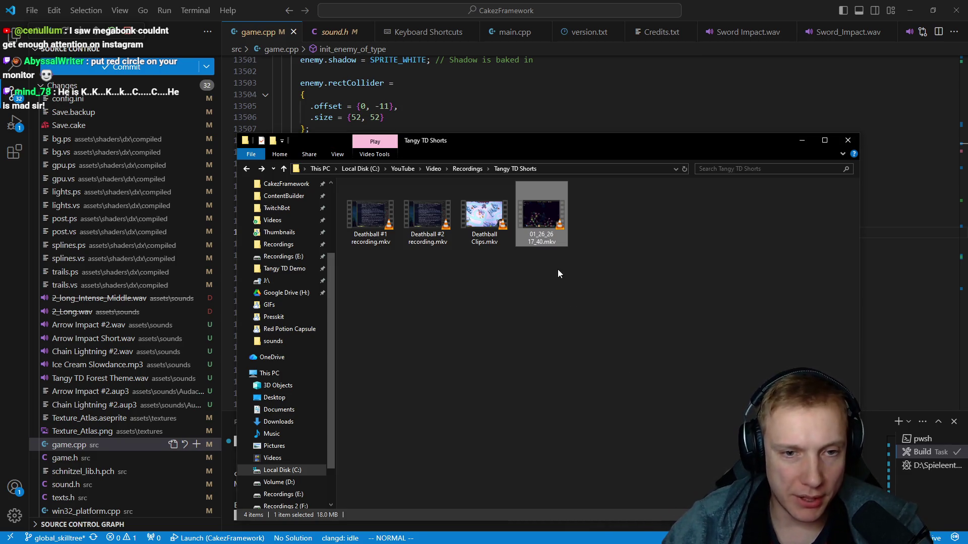
pyautogui.press('Right')
pyautogui.press('BackSpace')
pyautogui.press('BackSpace')
pyautogui.press('BackSpace')
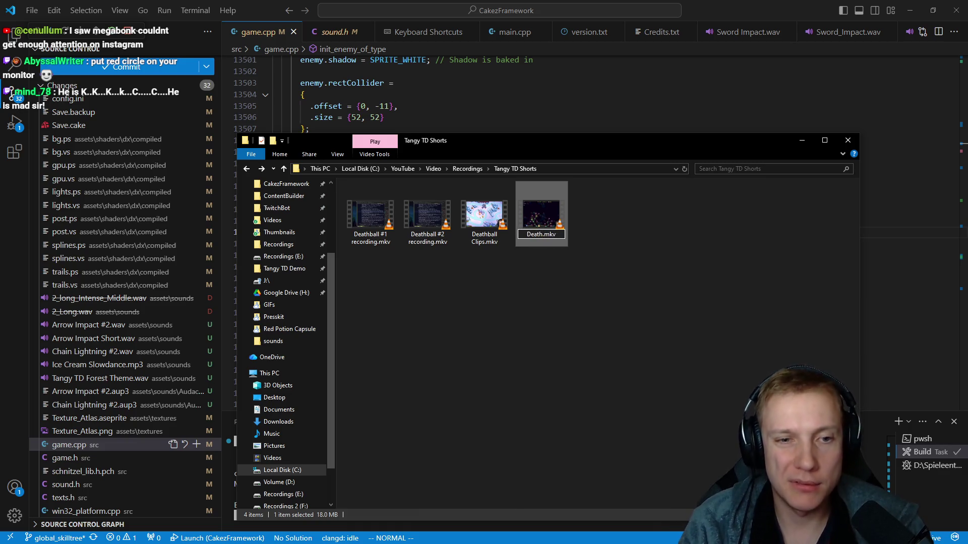
pyautogui.write('call Clips #2')
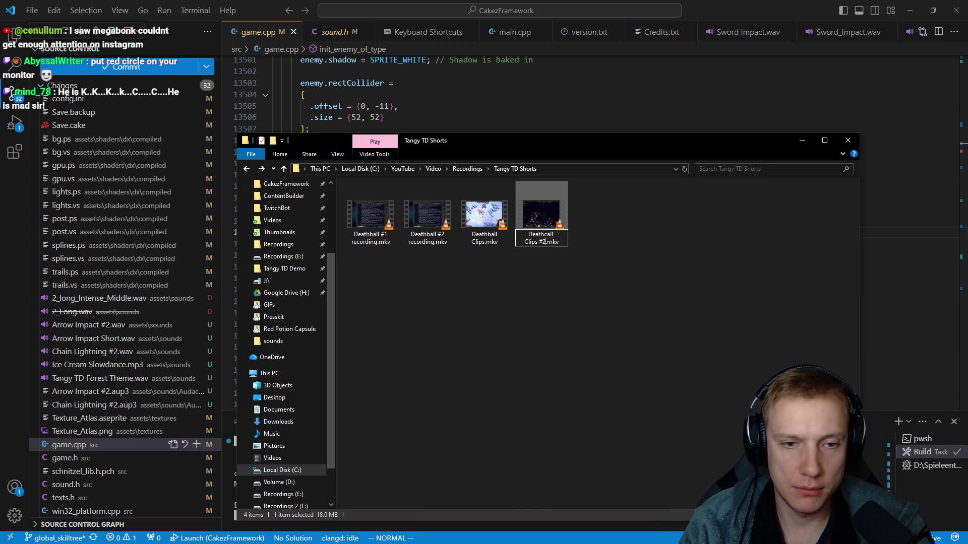
pyautogui.press('Return')
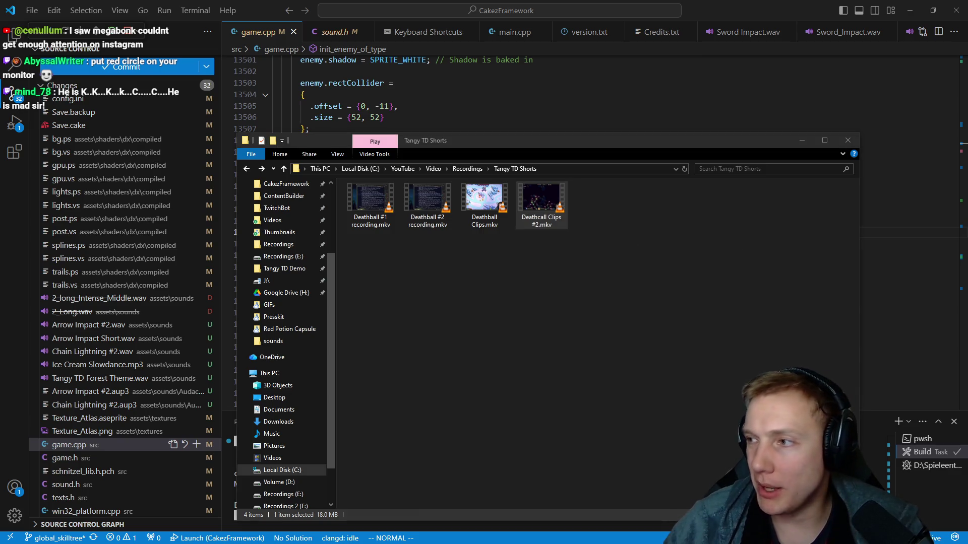
pyautogui.hotkey('alt', 'Tab')
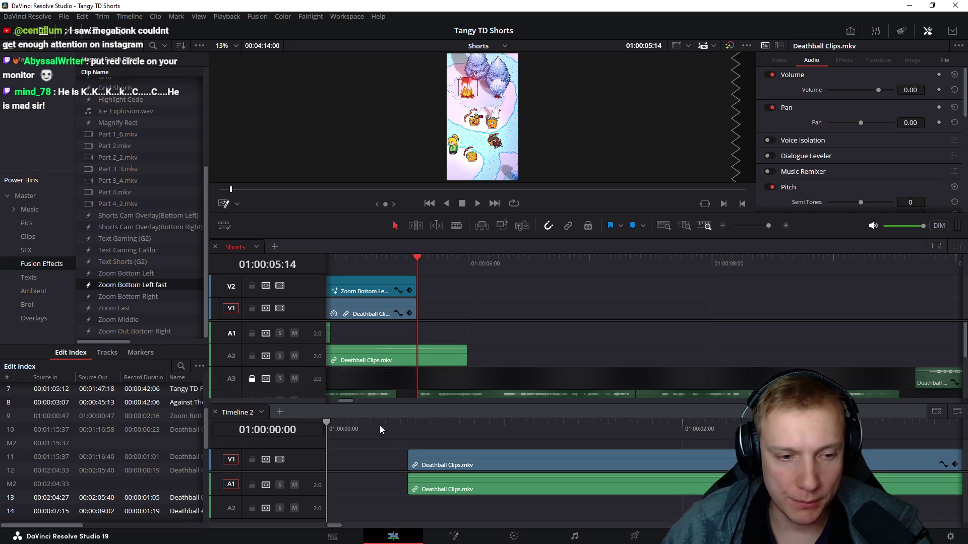
# Step: Move Deathball Clips later in Timeline 2, try dropping in the new file, then undo it
pyautogui.click(385, 428)
pyautogui.click(454, 453)
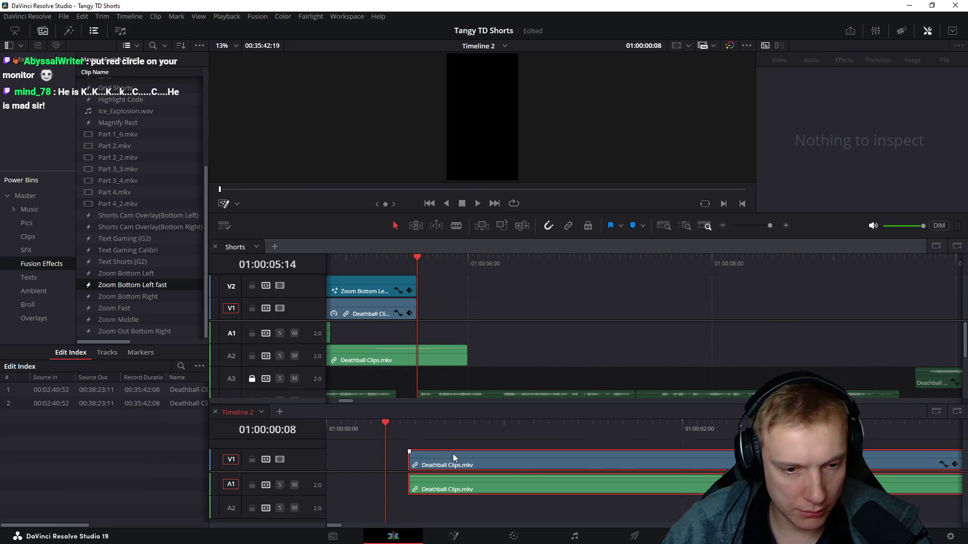
pyautogui.moveTo(453, 454); pyautogui.dragTo(586, 465)
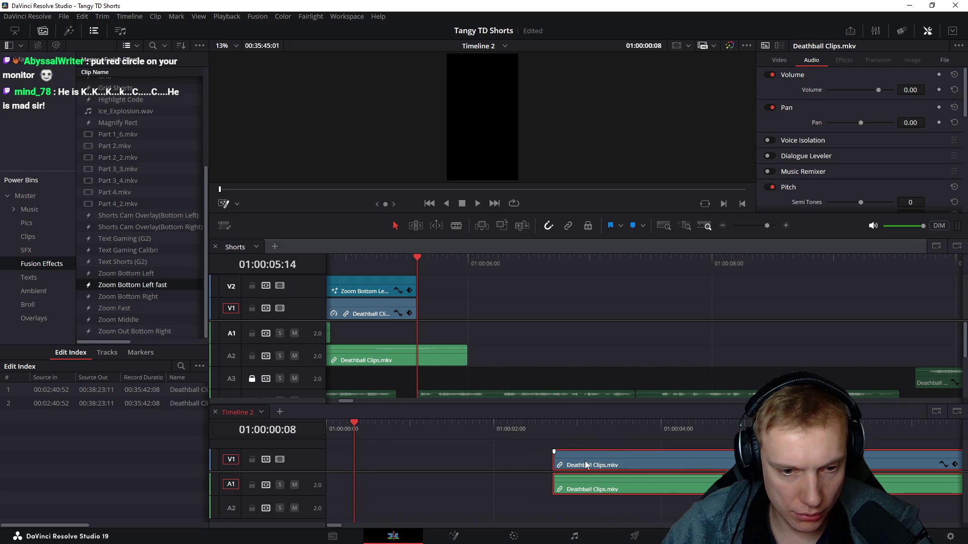
pyautogui.hotkey('alt', 'Tab')
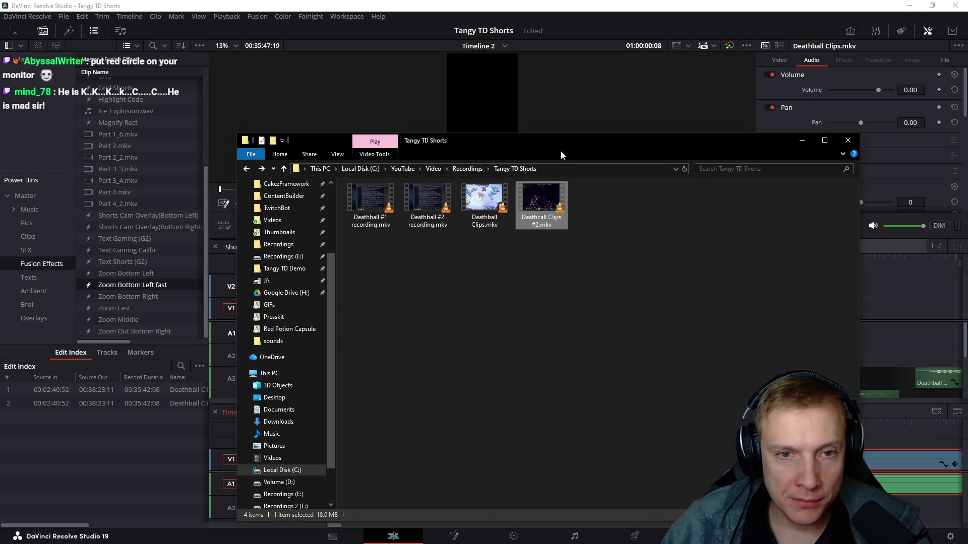
pyautogui.doubleClick(565, 138)
pyautogui.moveTo(512, 13)
pyautogui.mouseDown()
pyautogui.moveTo(677, 78)
pyautogui.moveTo(612, 41)
pyautogui.mouseUp()
pyautogui.moveTo(605, 96)
pyautogui.mouseDown()
pyautogui.moveTo(341, 469)
pyautogui.moveTo(329, 468)
pyautogui.mouseUp()
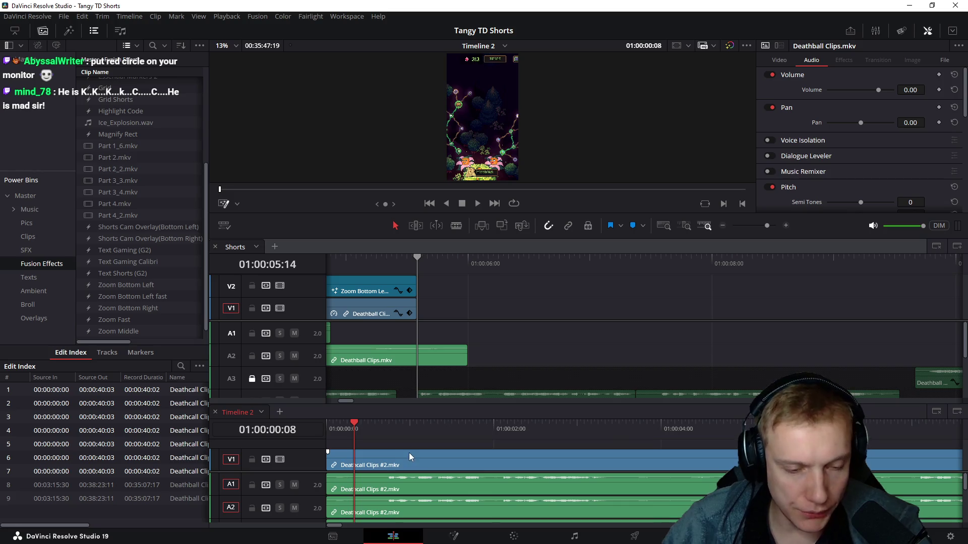
pyautogui.hotkey('ctrl', 'z')
pyautogui.scroll(-5, 424, 451)
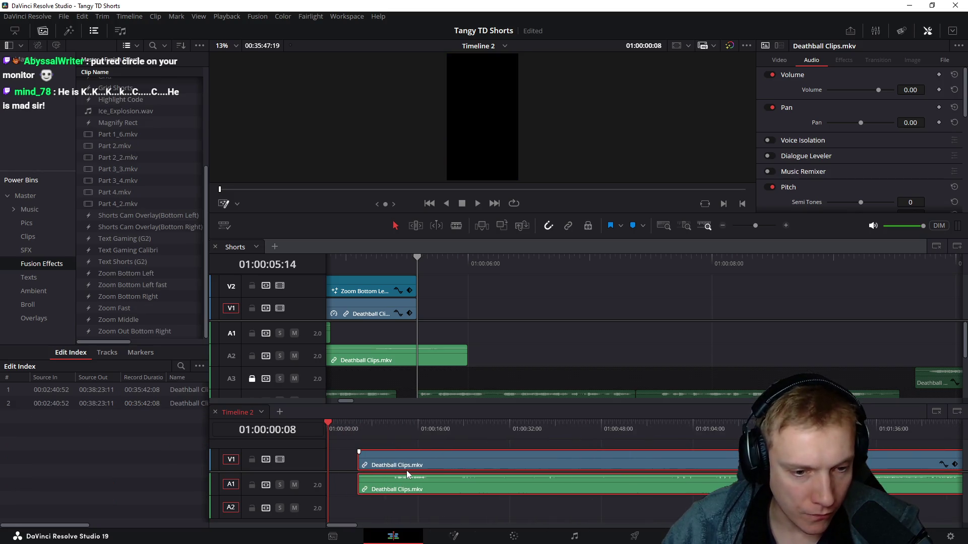
# Step: Move Deathball Clips.mkv much later and add Deathcall Clips #2.mkv at the start of Timeline 2
pyautogui.moveTo(406, 471); pyautogui.dragTo(801, 471)
pyautogui.moveTo(900, 457); pyautogui.dragTo(899, 475)
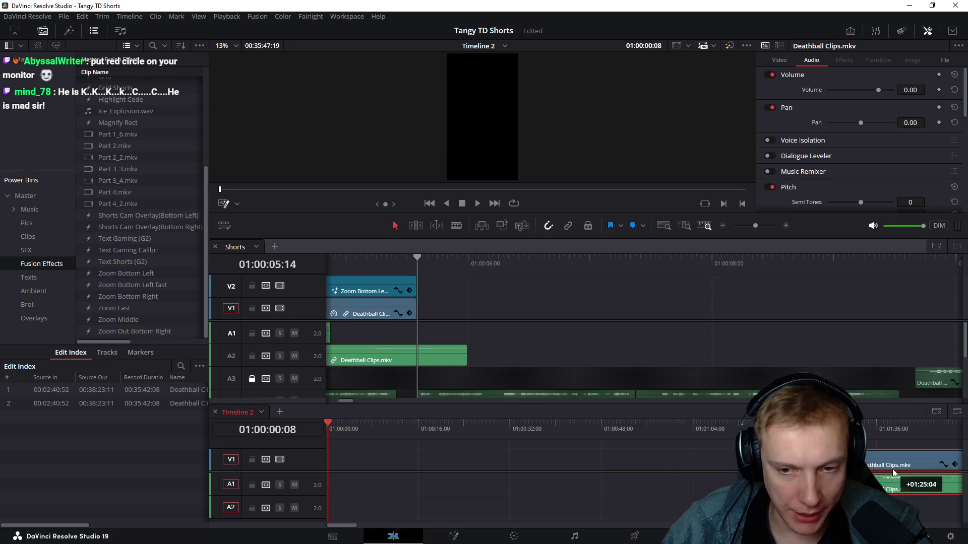
pyautogui.hotkey('alt', 'Tab')
pyautogui.moveTo(605, 98)
pyautogui.mouseDown()
pyautogui.moveTo(340, 515)
pyautogui.moveTo(333, 458)
pyautogui.mouseUp()
pyautogui.click(612, 478)
# Step: Delete the extra and duplicate audio clips, including those on A5 and A6
pyautogui.click(512, 505)
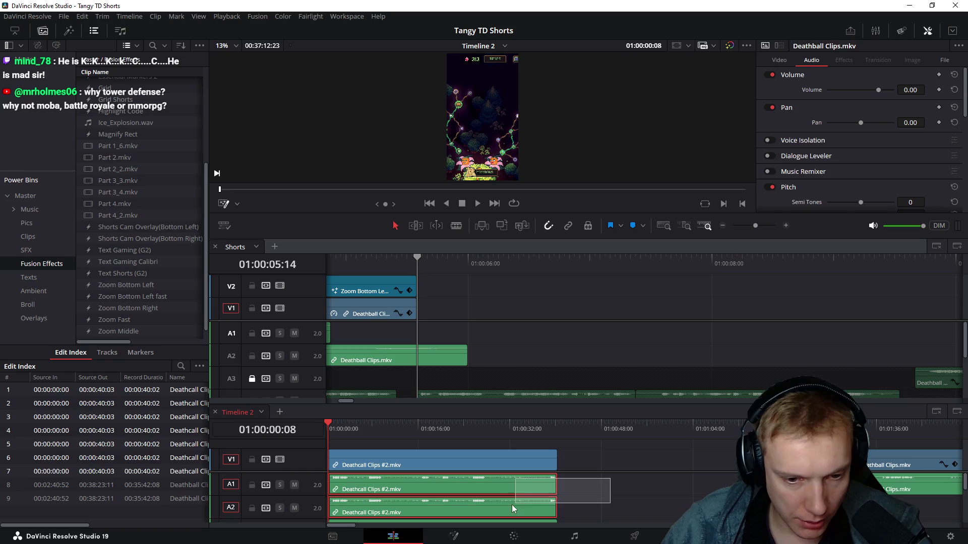
pyautogui.press('Delete')
pyautogui.scroll(-2, 582, 504)
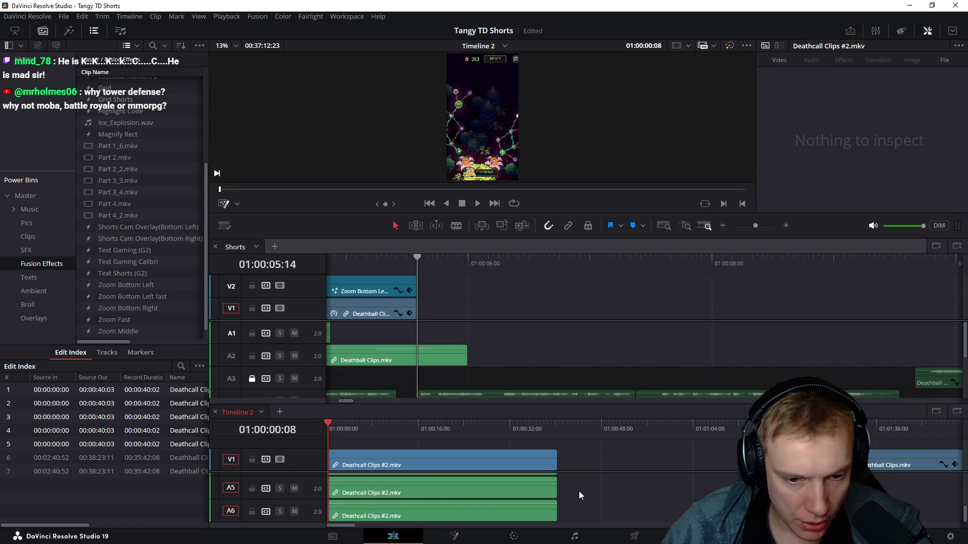
pyautogui.click(427, 488)
pyautogui.press('Delete')
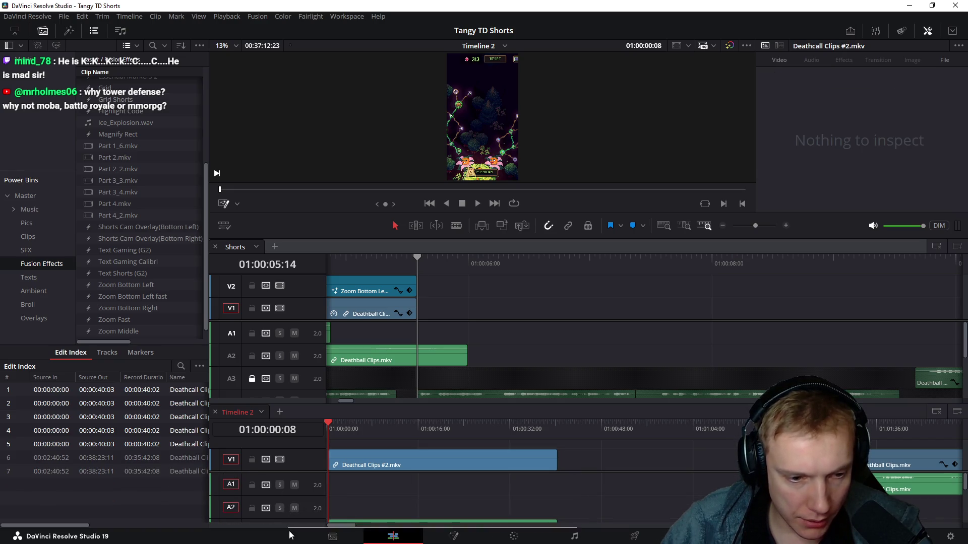
pyautogui.scroll(-2, 410, 479)
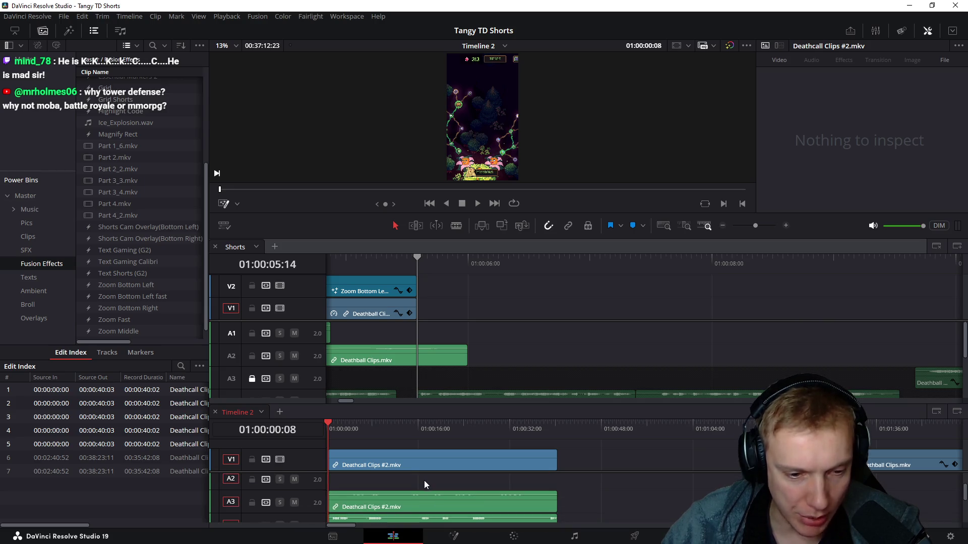
pyautogui.scroll(-3, 607, 470)
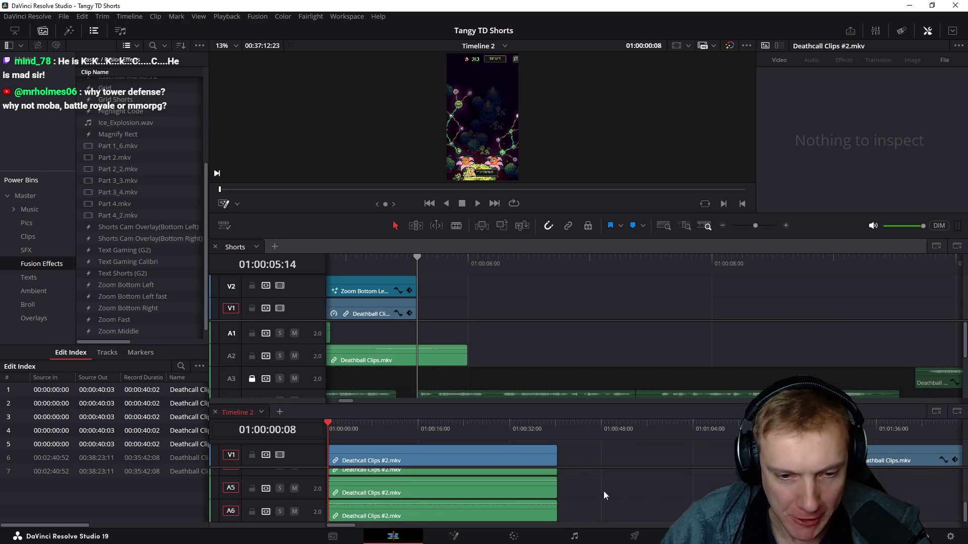
pyautogui.click(537, 490)
pyautogui.scroll(4, 501, 491)
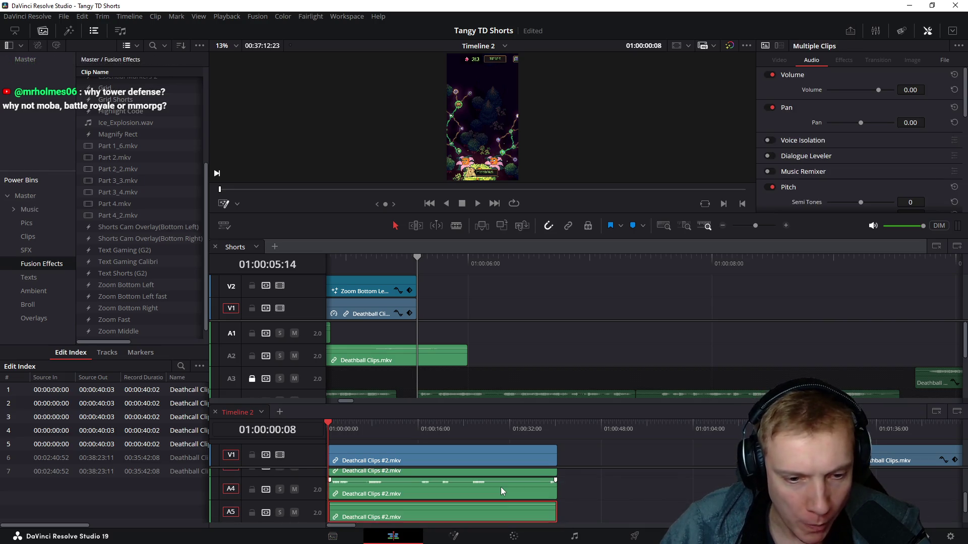
pyautogui.press('Delete')
pyautogui.scroll(-1, 409, 503)
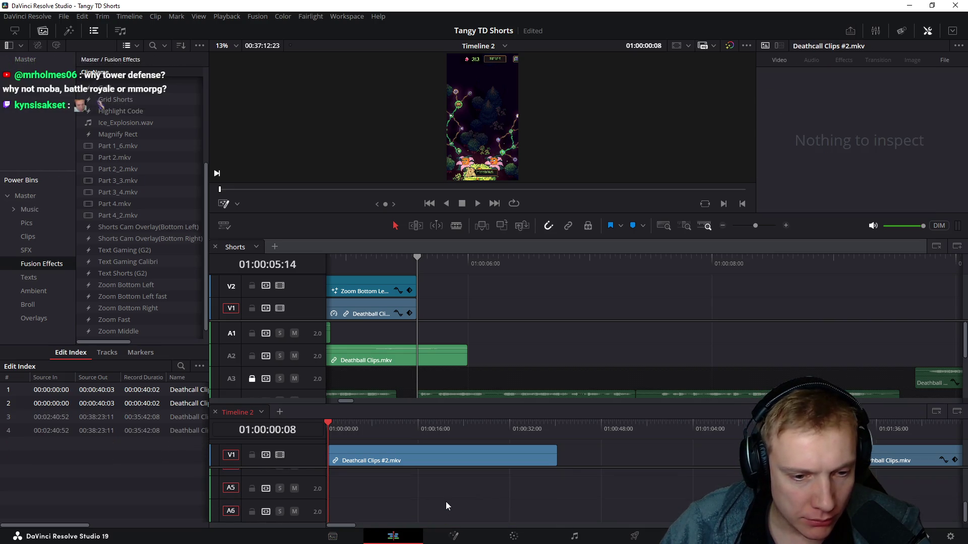
# Step: Delete the empty audio track and scrub through the Deathcall clip to preview it
pyautogui.click(446, 501)
pyautogui.click(450, 503)
pyautogui.scroll(1, 472, 500)
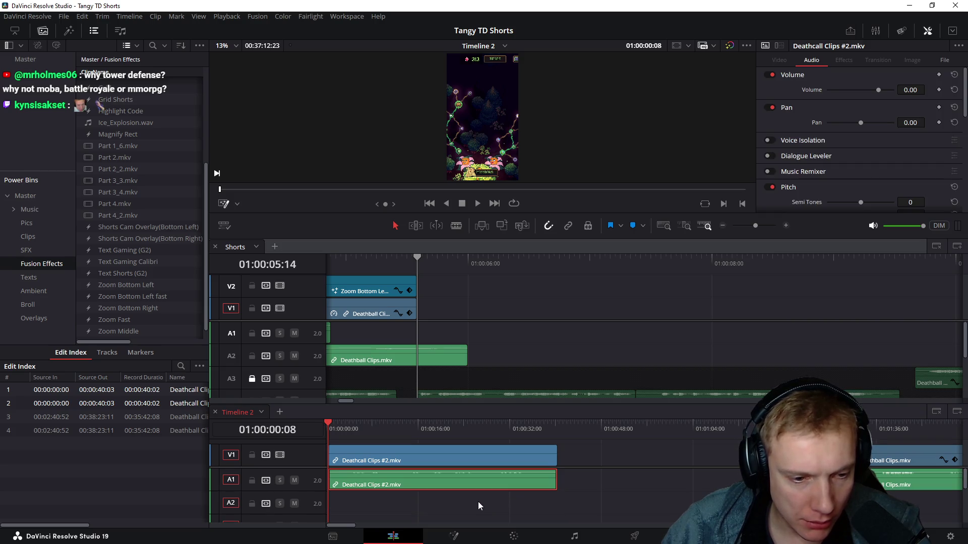
pyautogui.rightClick(297, 457)
pyautogui.click(321, 436)
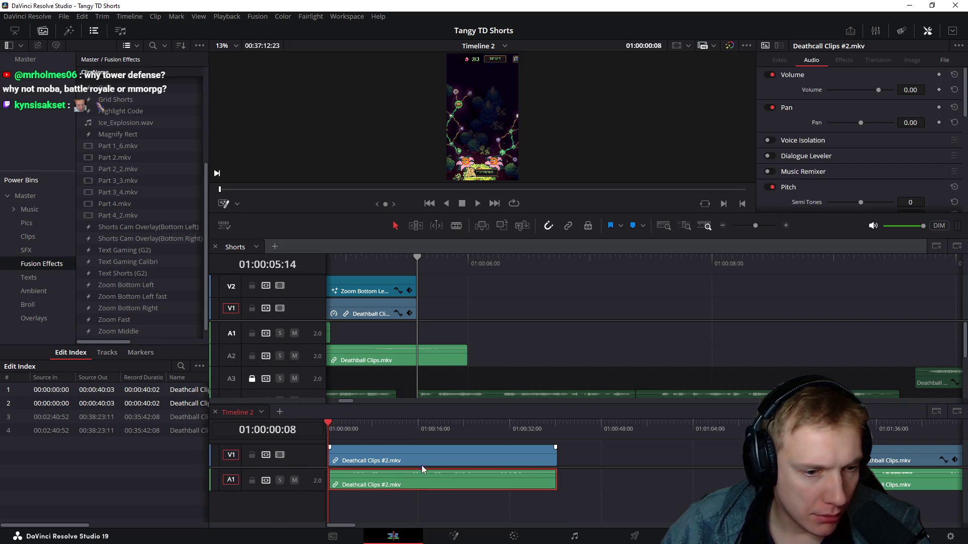
pyautogui.scroll(1, 424, 469)
pyautogui.scroll(1, 424, 484)
pyautogui.click(486, 455)
pyautogui.moveTo(348, 429); pyautogui.dragTo(491, 438)
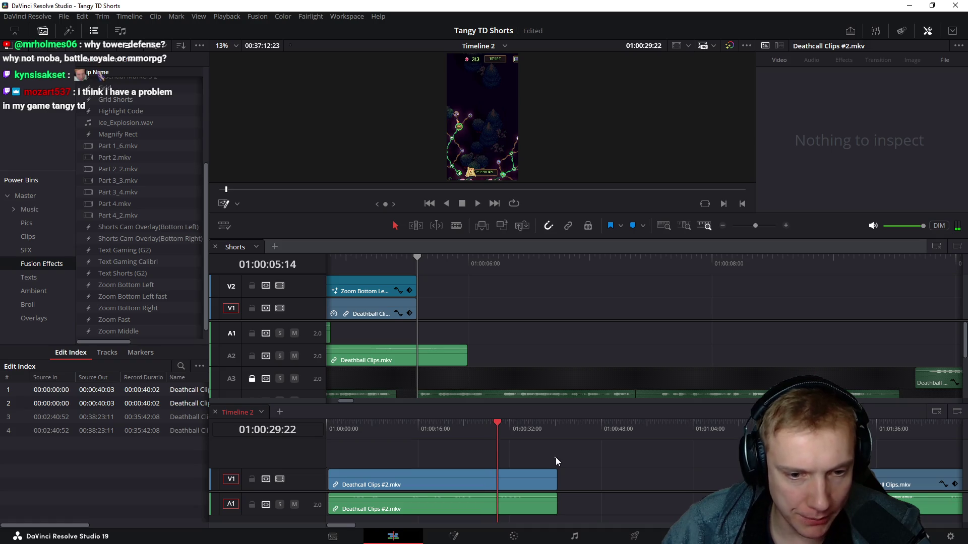
# Step: Trim the clip's start and end to about four seconds at the start of Timeline 2
pyautogui.hotkey('ctrl', 'shift', '[')
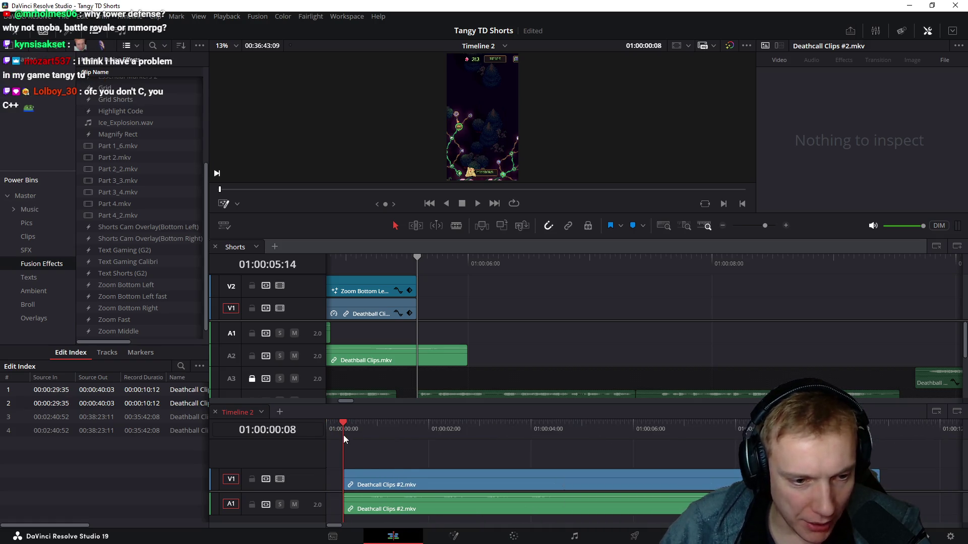
pyautogui.moveTo(453, 480); pyautogui.dragTo(394, 463)
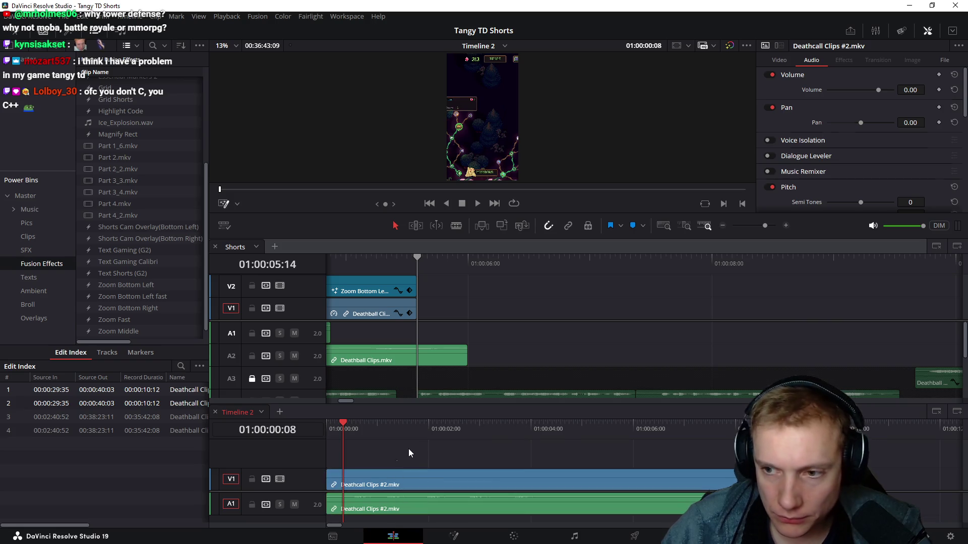
pyautogui.click(408, 448)
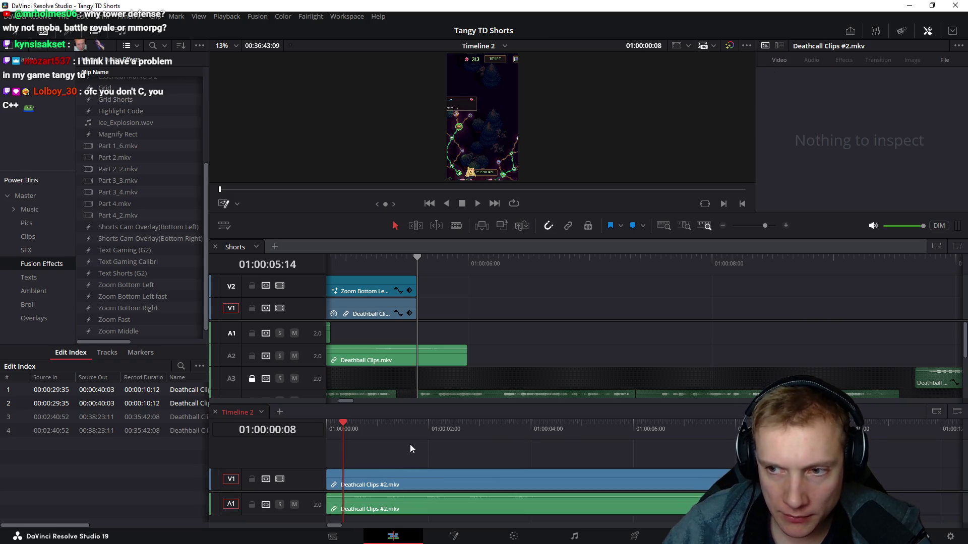
pyautogui.moveTo(345, 430); pyautogui.dragTo(337, 429)
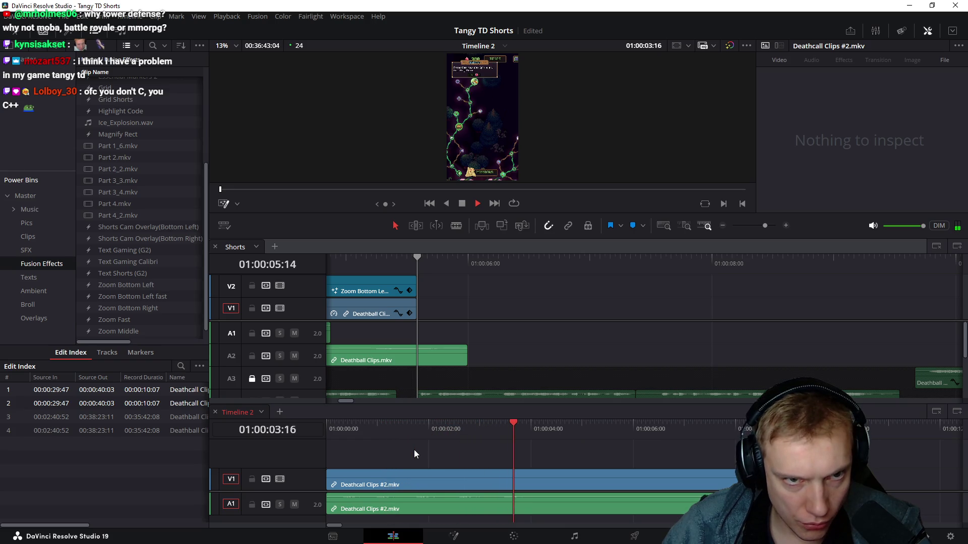
pyautogui.press('space')
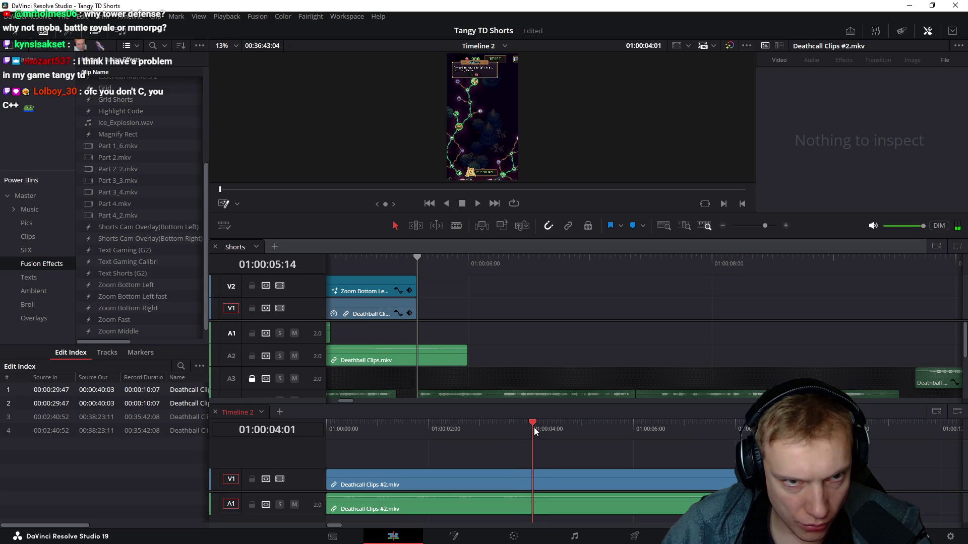
pyautogui.moveTo(734, 484); pyautogui.dragTo(539, 484)
# Step: Make the trimmed clip a compound clip named Skilltree and cut it out of Timeline 2
pyautogui.click(443, 484)
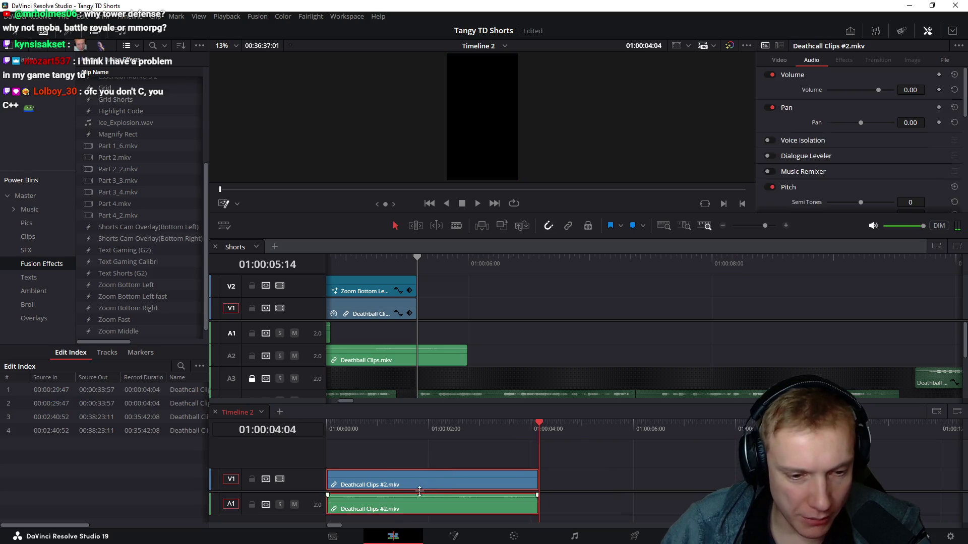
pyautogui.rightClick(438, 481)
pyautogui.click(485, 90)
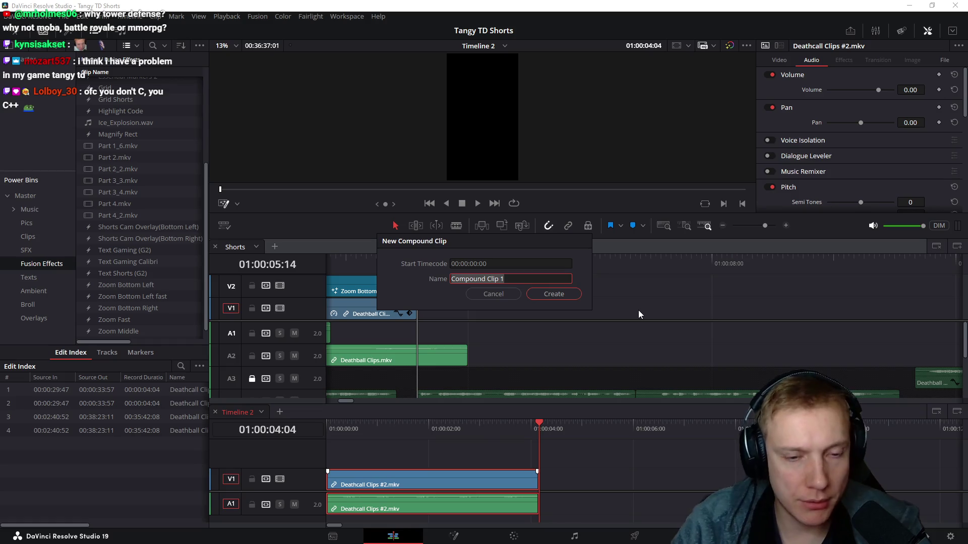
pyautogui.write('Skilltree')
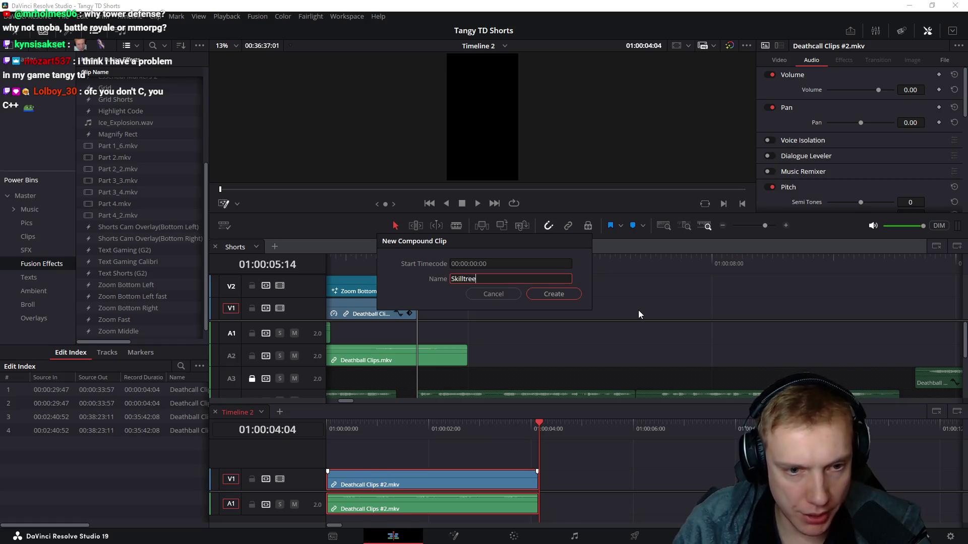
pyautogui.press('Return')
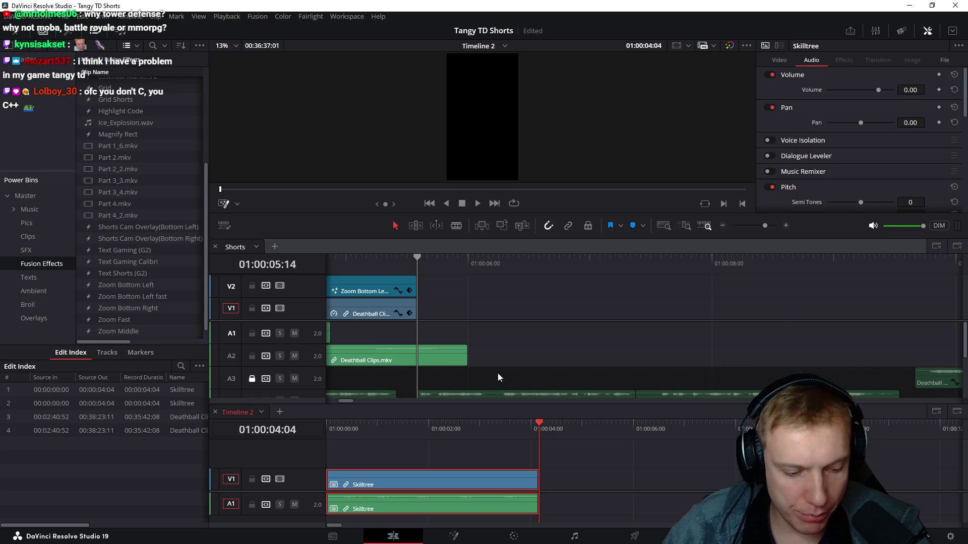
pyautogui.press('Delete')
pyautogui.click(484, 286)
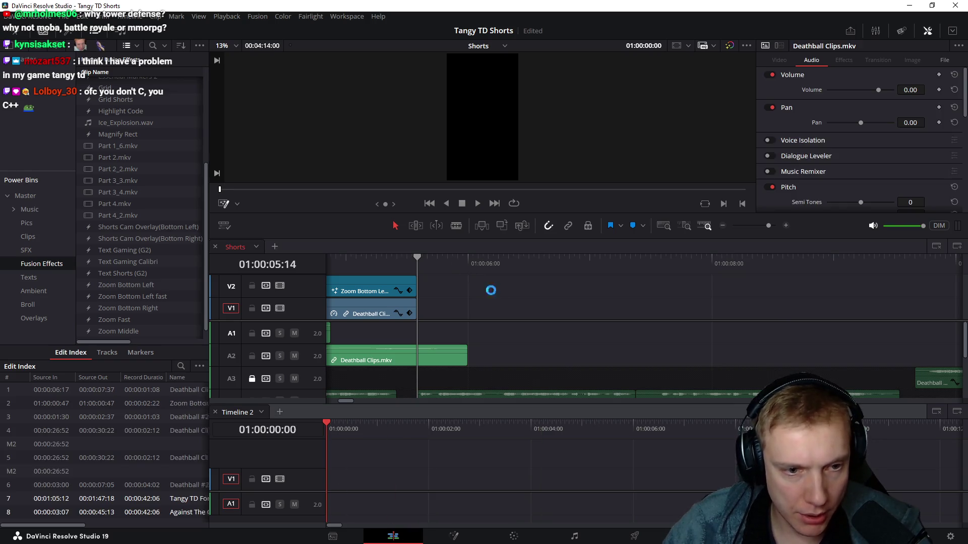
# Step: Paste the Skilltree clip into Shorts and play it back from its start
pyautogui.hotkey('ctrl', 'v')
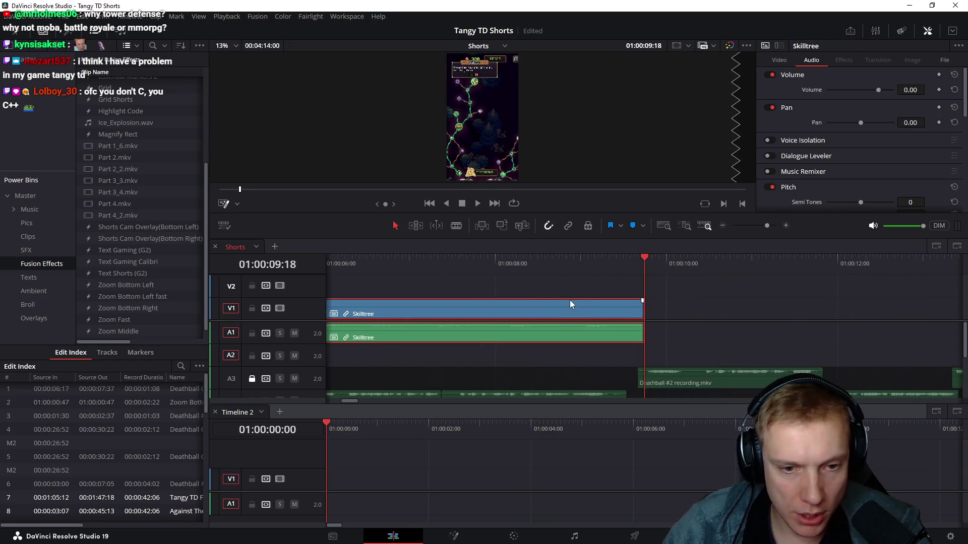
pyautogui.scroll(-3, 572, 304)
pyautogui.press('Up')
pyautogui.press('space')
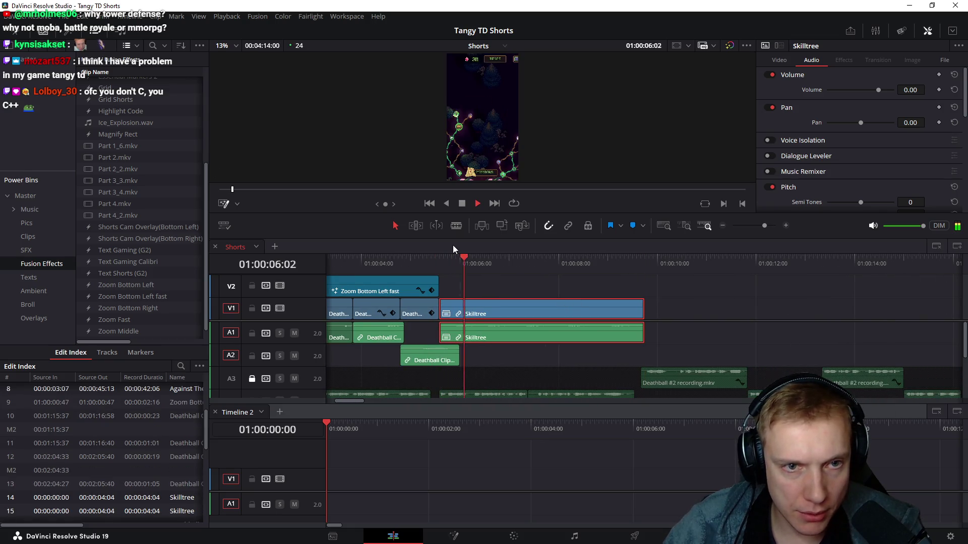
pyautogui.press('space')
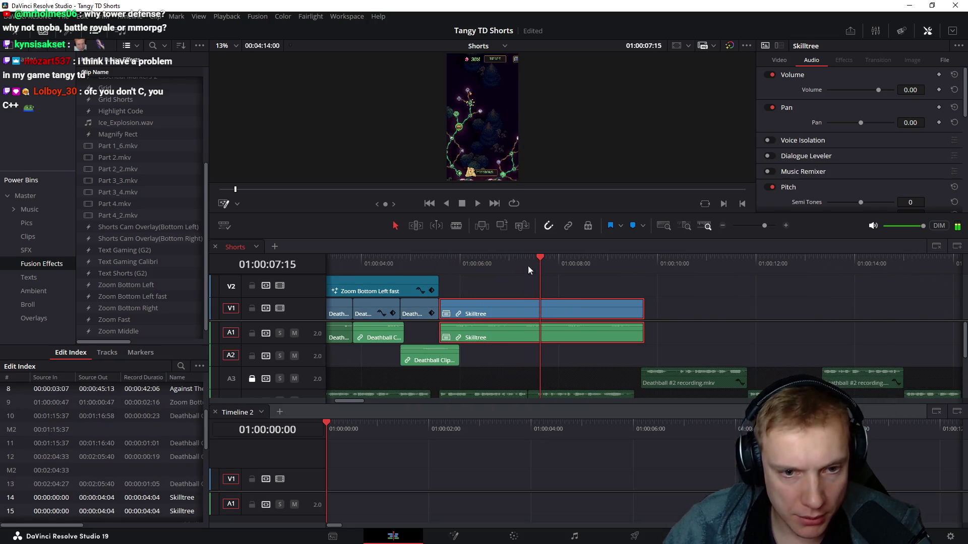
pyautogui.write('r160')
# Step: Try a 160% clip speed on Skilltree, review it, then undo back to original speed
pyautogui.press('Return')
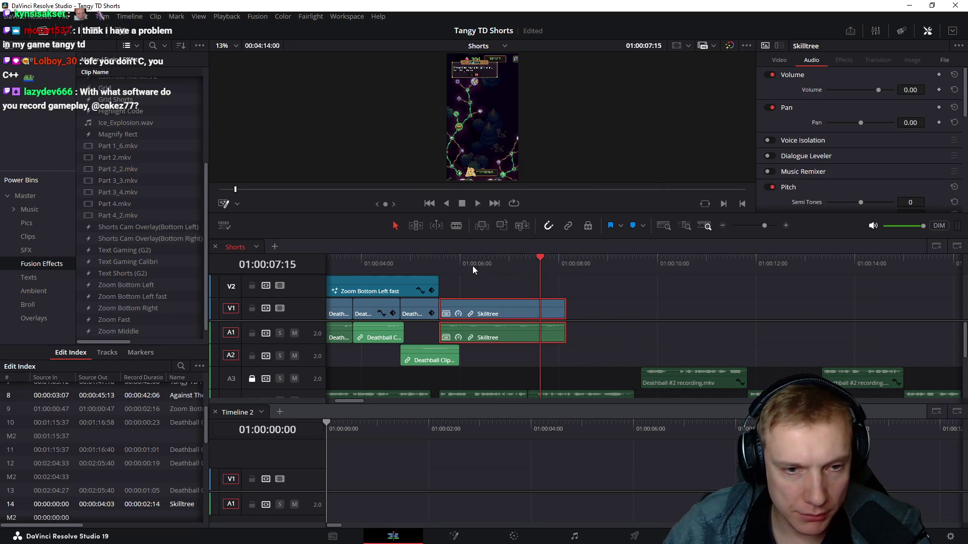
pyautogui.click(439, 260)
pyautogui.press('space')
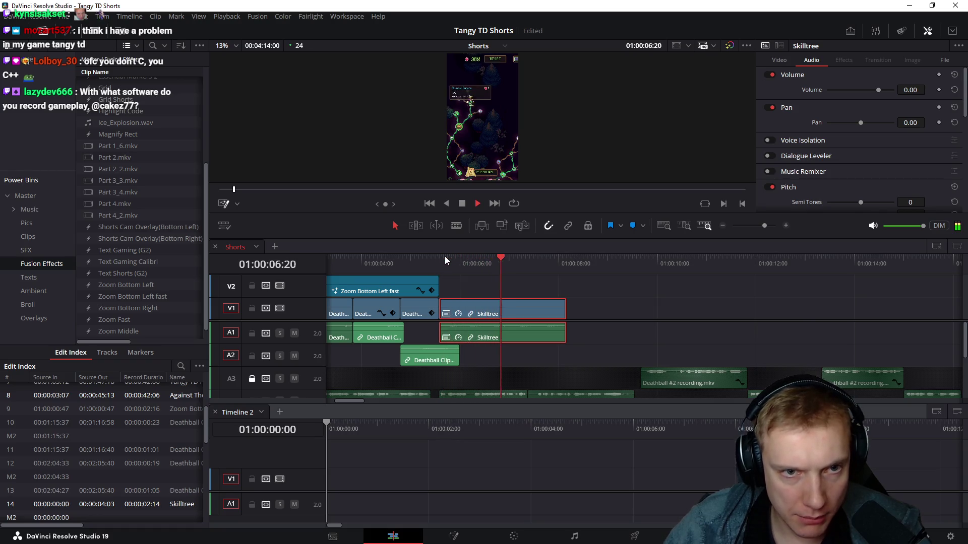
pyautogui.press('space')
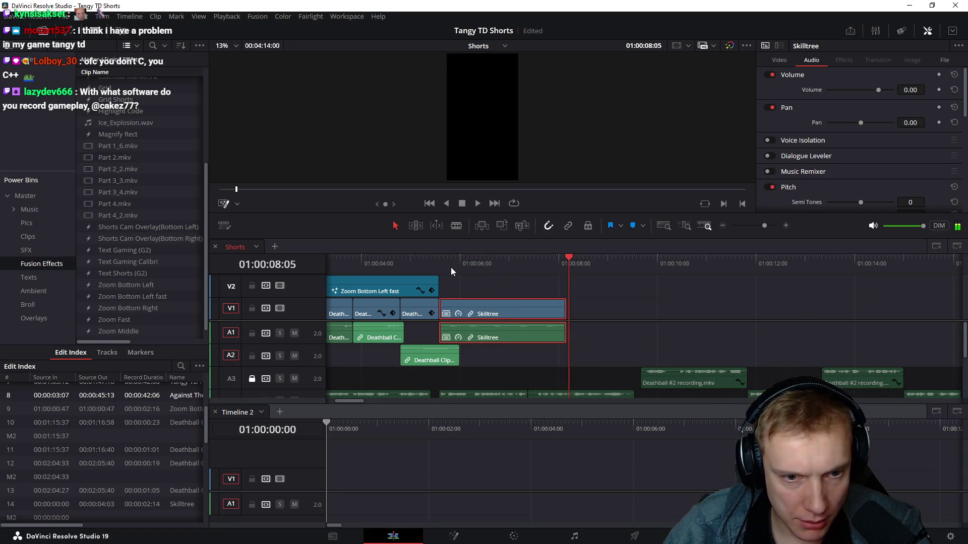
pyautogui.write('r')
pyautogui.write('2')
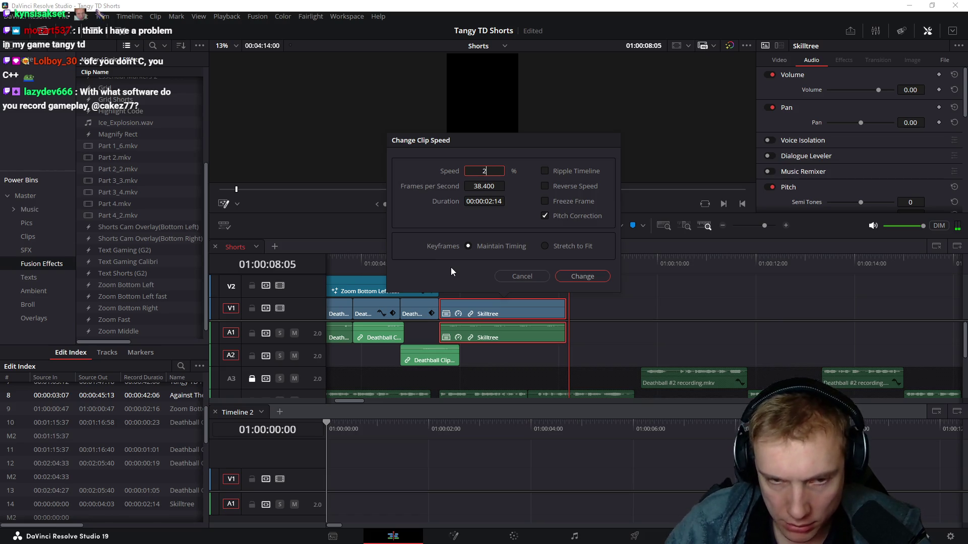
pyautogui.write('00')
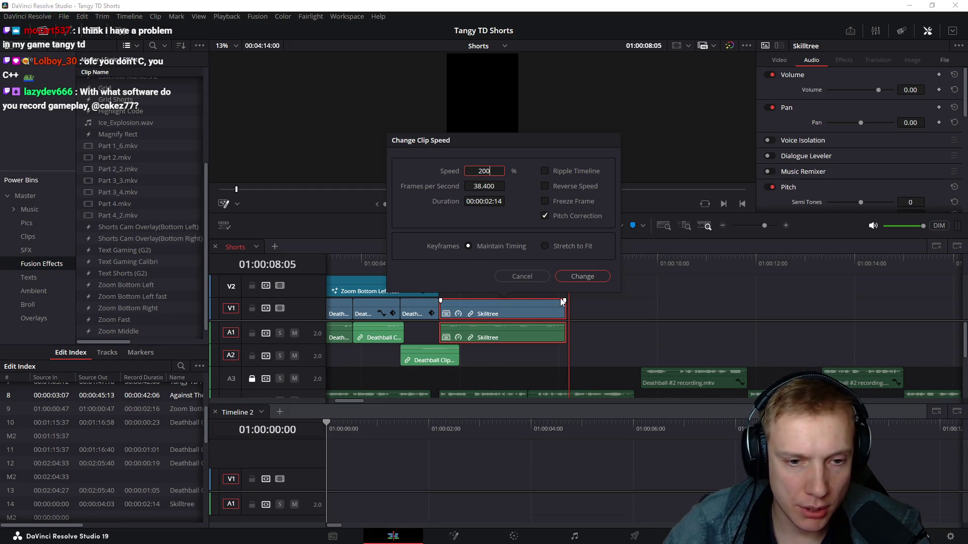
pyautogui.click(547, 280)
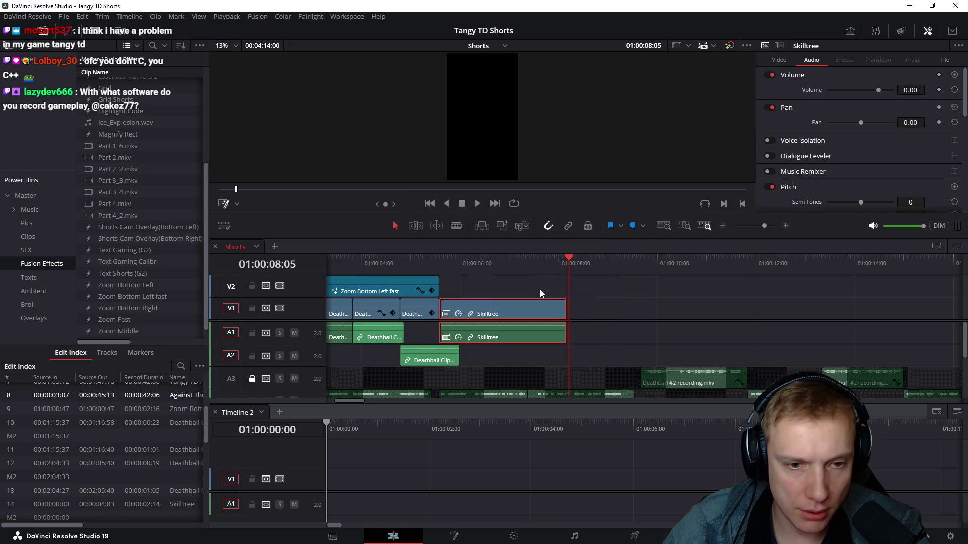
pyautogui.hotkey('ctrl', 'z')
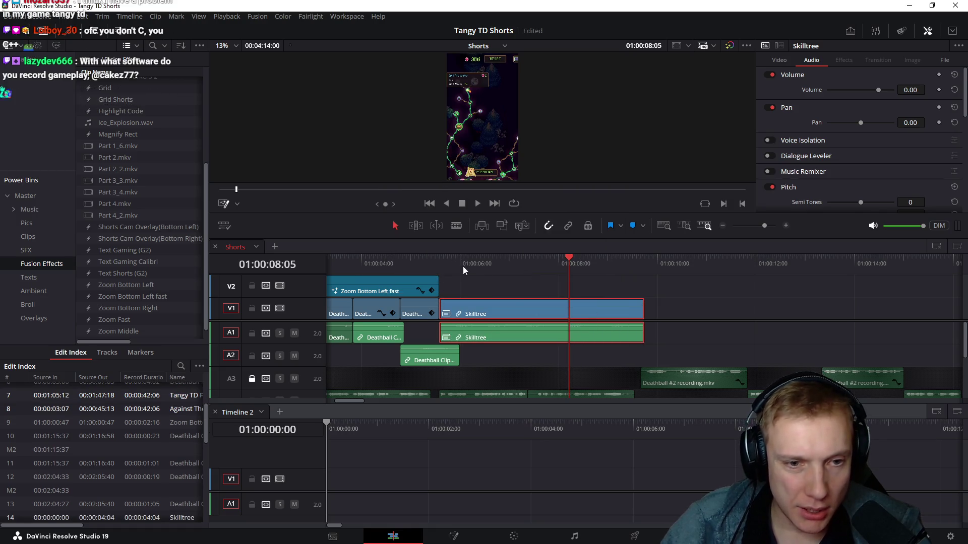
# Step: Trim Skilltree's start to 01:00:05:20 and split its A1 audio at the playhead
pyautogui.click(453, 265)
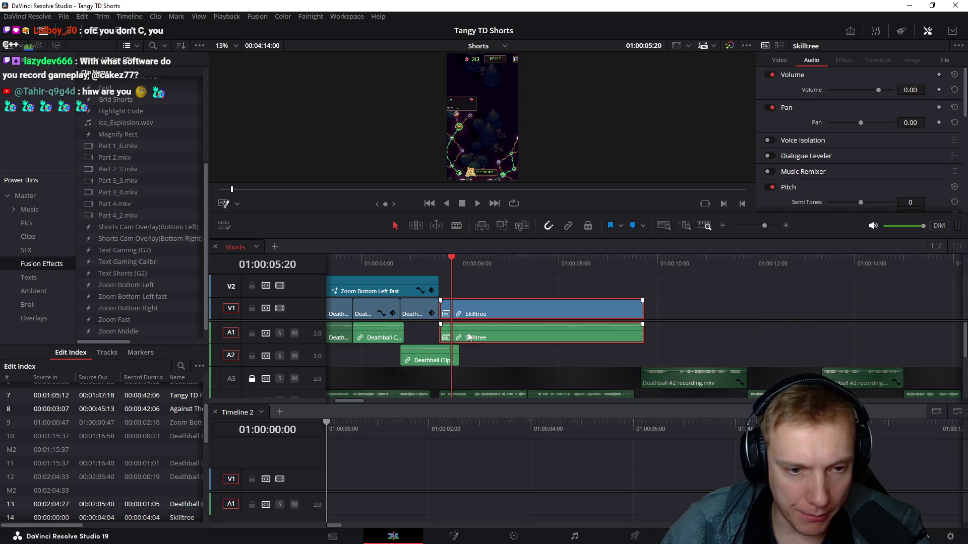
pyautogui.scroll(3, 526, 314)
pyautogui.click(813, 357)
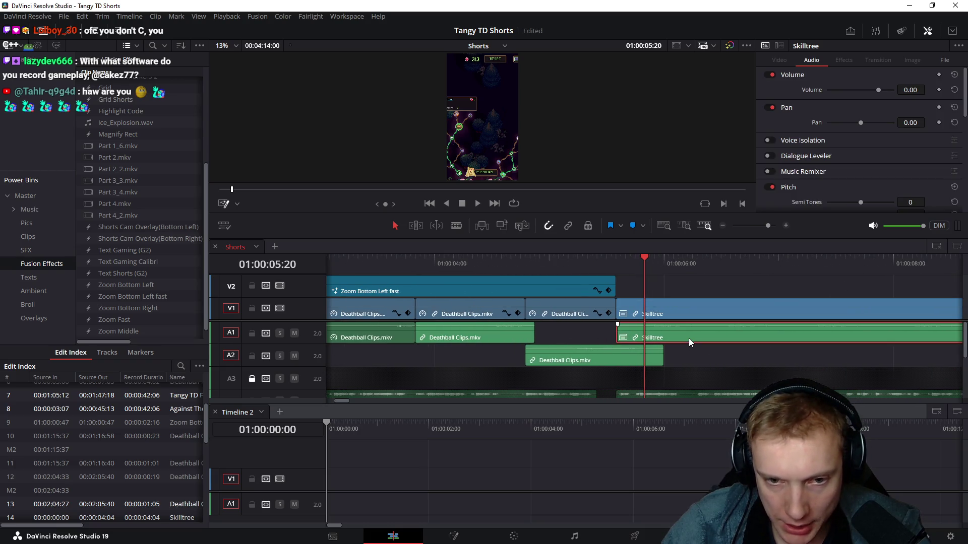
pyautogui.moveTo(618, 333); pyautogui.dragTo(644, 333)
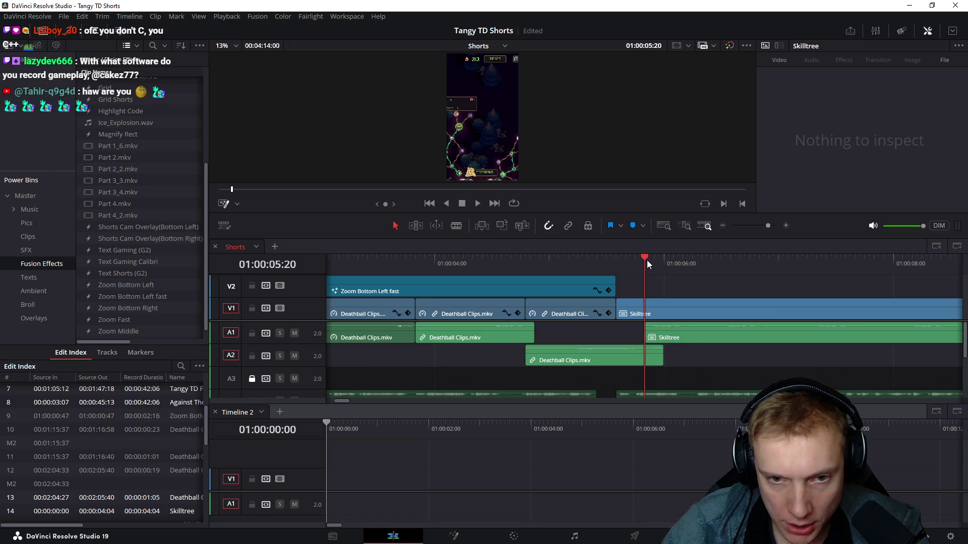
pyautogui.click(701, 262)
pyautogui.hotkey('ctrl', 'b')
pyautogui.click(669, 338)
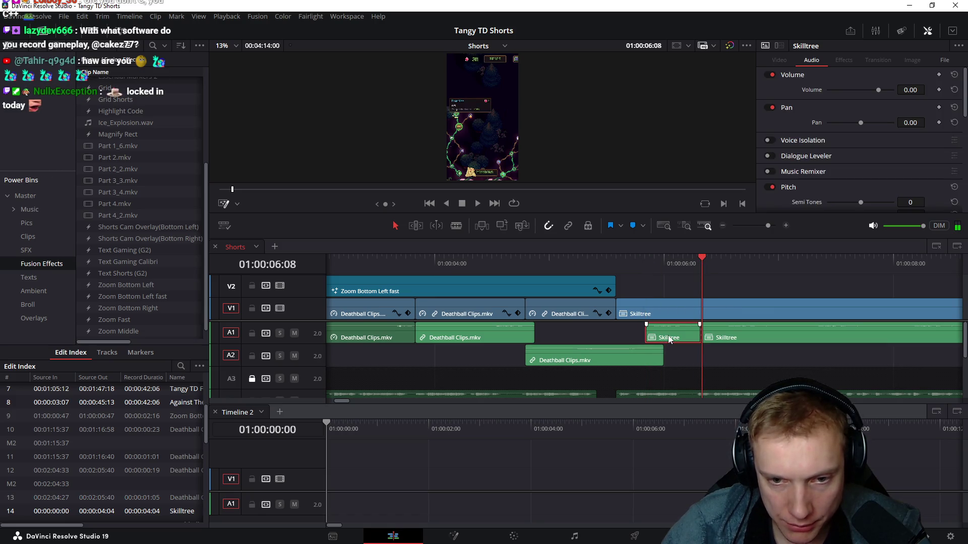
pyautogui.hscroll(3, 766, 350)
pyautogui.moveTo(590, 262); pyautogui.dragTo(604, 263)
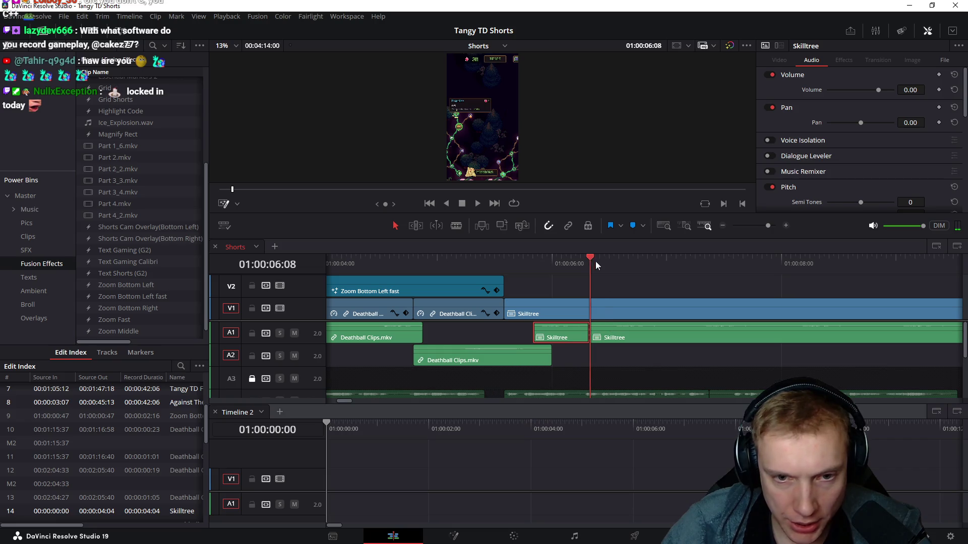
# Step: Split the Skilltree audio further and spread the pieces across A1 and A2
pyautogui.click(726, 338)
pyautogui.hscroll(4, 759, 286)
pyautogui.moveTo(458, 257)
pyautogui.mouseDown()
pyautogui.moveTo(739, 287)
pyautogui.moveTo(507, 299)
pyautogui.moveTo(594, 332)
pyautogui.moveTo(583, 350)
pyautogui.moveTo(559, 349)
pyautogui.mouseUp()
pyautogui.hotkey('ctrl', 'b')
pyautogui.hotkey('ctrl', 'b')
pyautogui.hotkey('ctrl', 'b')
pyautogui.moveTo(452, 344)
pyautogui.mouseDown()
pyautogui.moveTo(453, 358)
pyautogui.moveTo(435, 338)
pyautogui.mouseUp()
pyautogui.hscroll(-5, 392, 339)
pyautogui.click(509, 335)
pyautogui.click(594, 339)
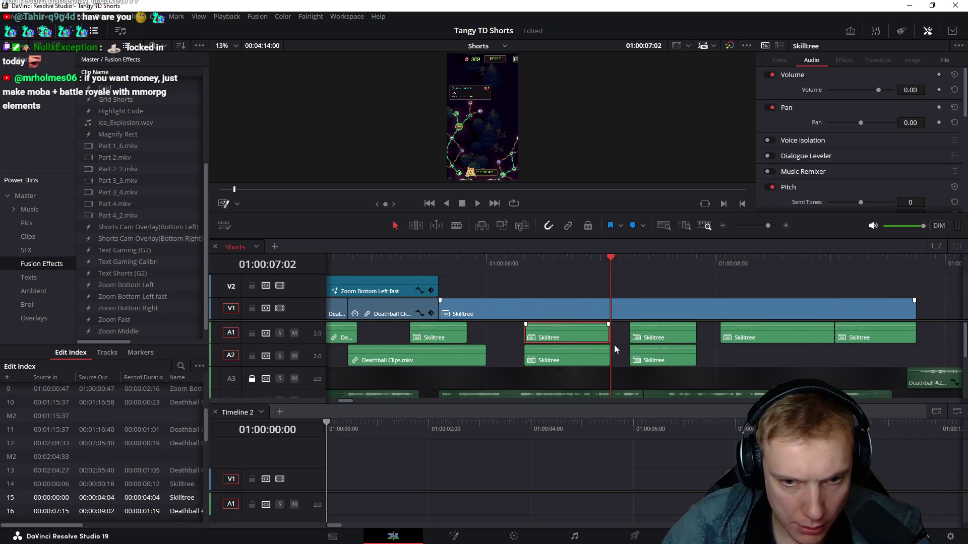
# Step: Delete the unwanted A1 Skilltree sound pieces and move the right-hand pieces onto A2
pyautogui.press('Delete')
pyautogui.click(667, 336)
pyautogui.press('Delete')
pyautogui.moveTo(766, 336); pyautogui.dragTo(771, 359)
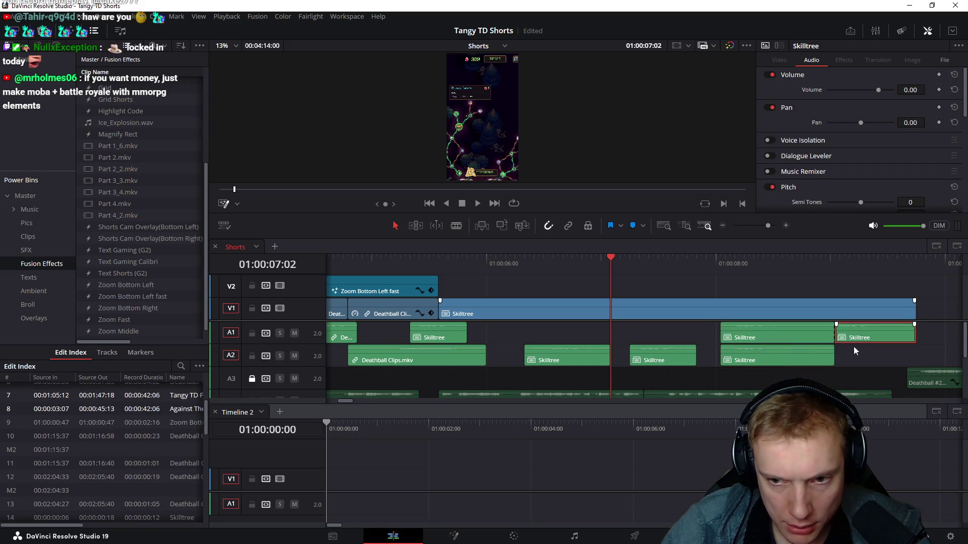
pyautogui.moveTo(853, 339); pyautogui.dragTo(854, 359)
pyautogui.click(796, 335)
pyautogui.press('Delete')
# Step: Apply the new speed to the Skilltree video and delete the leftover Skilltree sound on A1
pyautogui.click(695, 302)
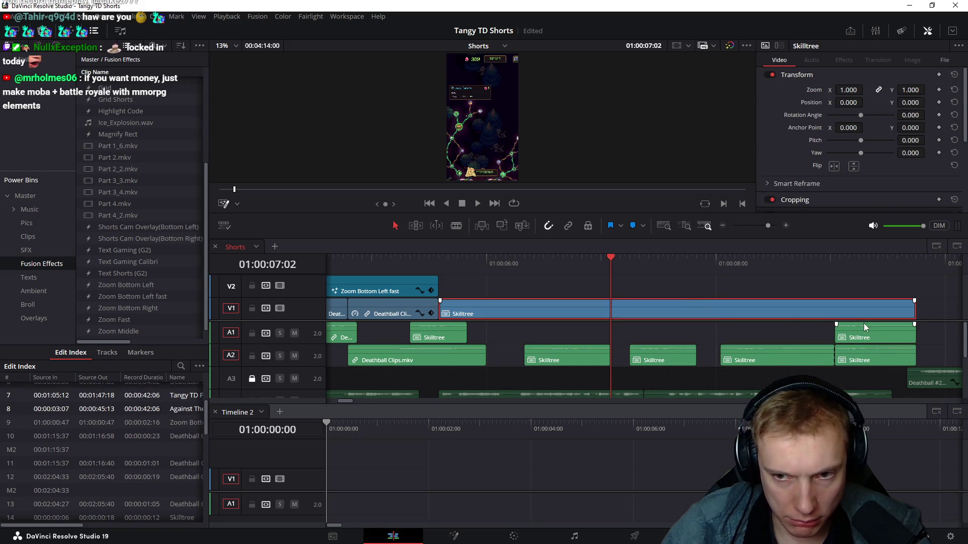
pyautogui.write('r180')
pyautogui.press('Return')
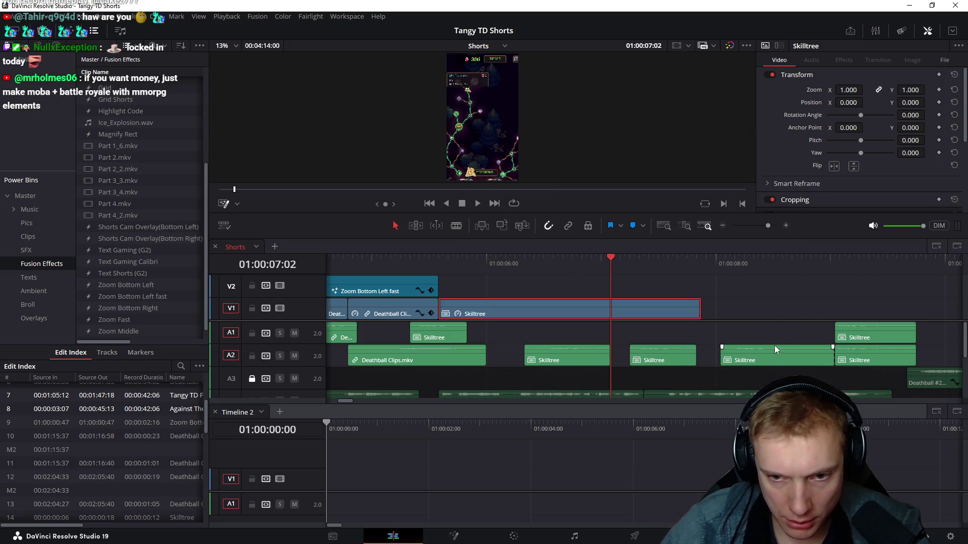
pyautogui.click(786, 355)
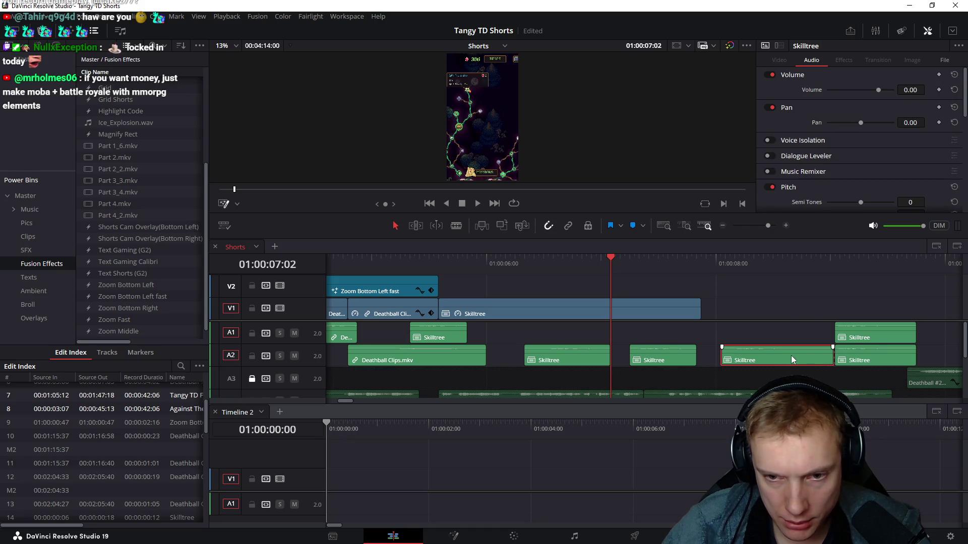
pyautogui.click(877, 331)
pyautogui.press('Delete')
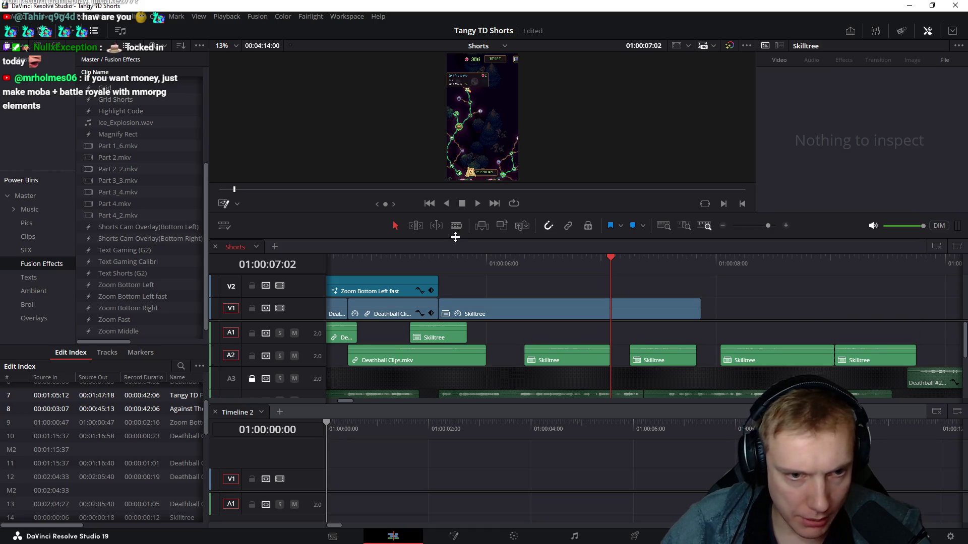
# Step: Shift the A1 Skilltree sound later and the A2 one earlier, checking from 01:00:05:14
pyautogui.click(441, 256)
pyautogui.scroll(2, 507, 266)
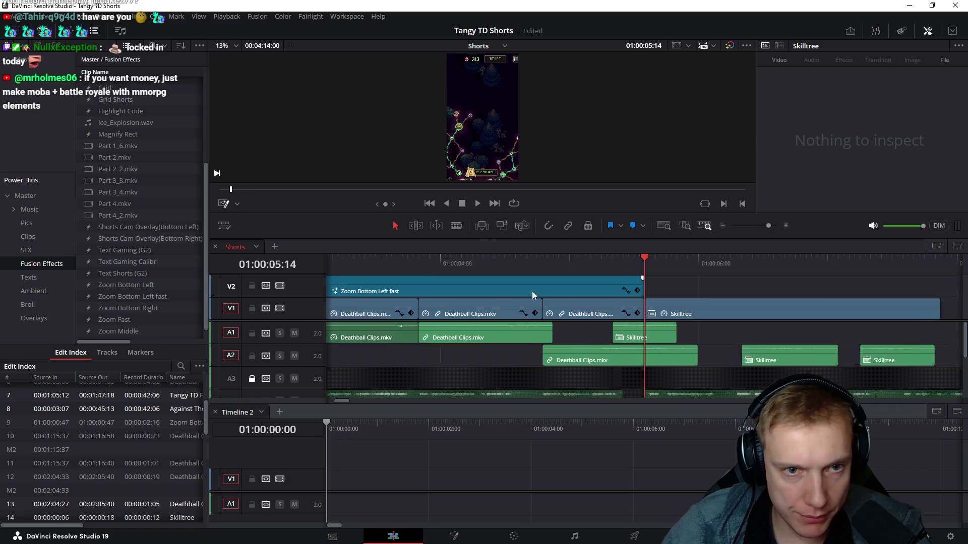
pyautogui.hscroll(3, 621, 291)
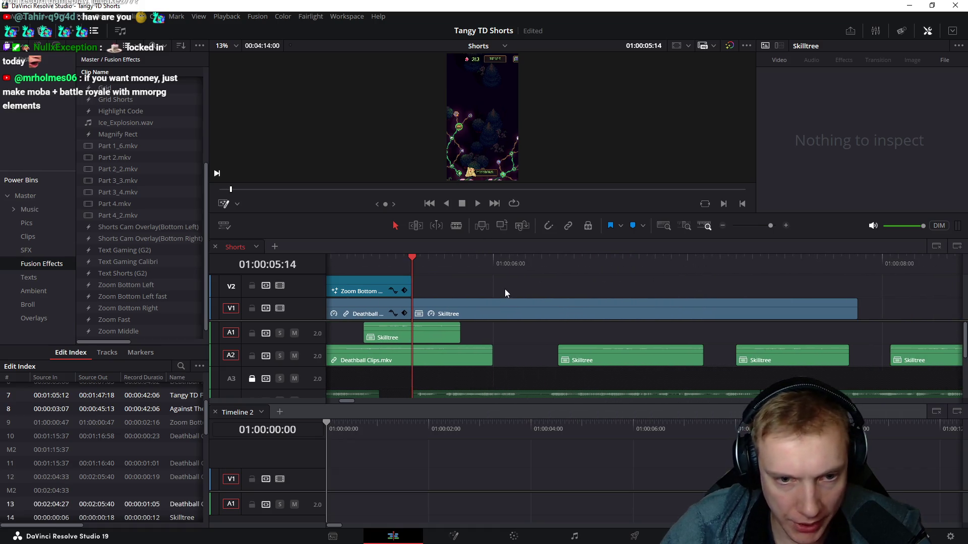
pyautogui.moveTo(417, 331); pyautogui.dragTo(481, 327)
pyautogui.moveTo(414, 262)
pyautogui.mouseDown()
pyautogui.moveTo(460, 265)
pyautogui.moveTo(427, 265)
pyautogui.moveTo(441, 265)
pyautogui.mouseUp()
pyautogui.press('space')
pyautogui.click(437, 266)
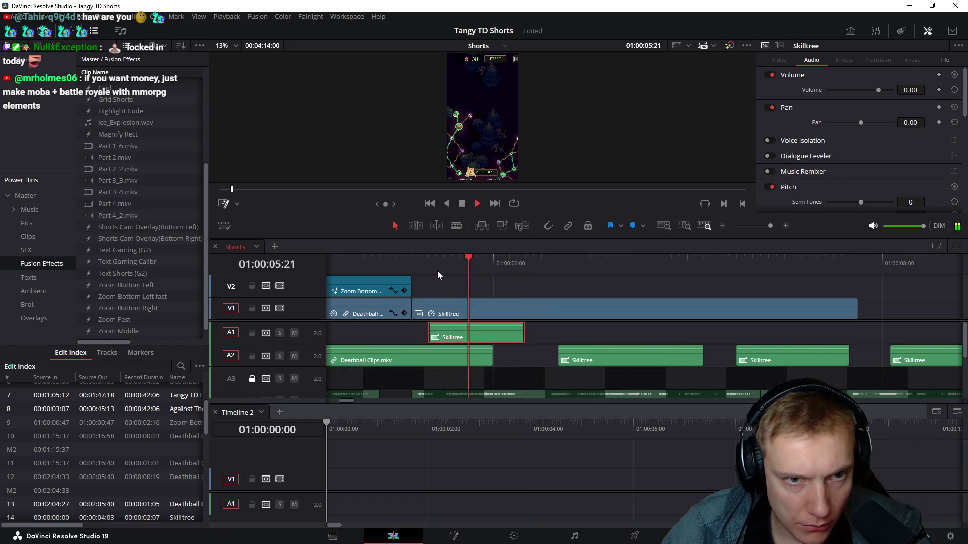
pyautogui.click(413, 266)
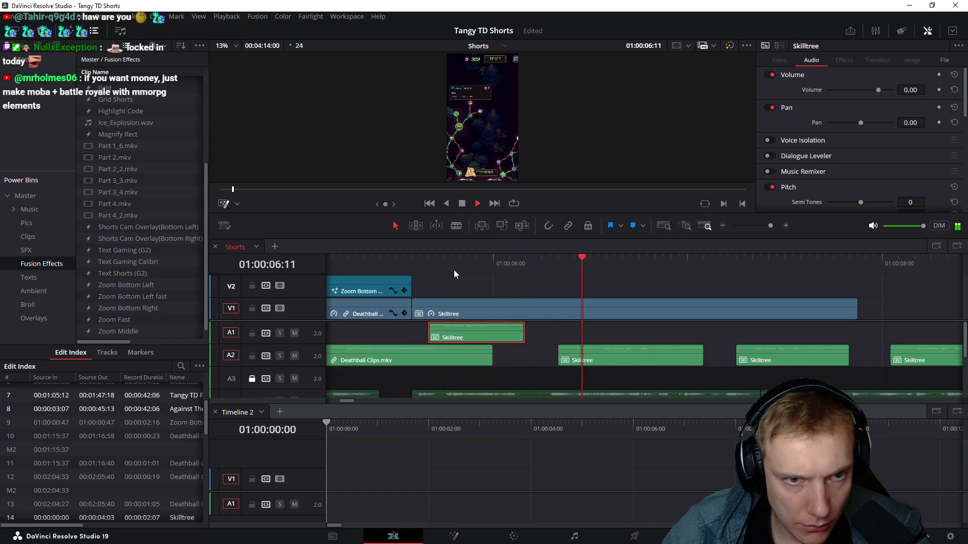
pyautogui.moveTo(604, 360); pyautogui.dragTo(572, 360)
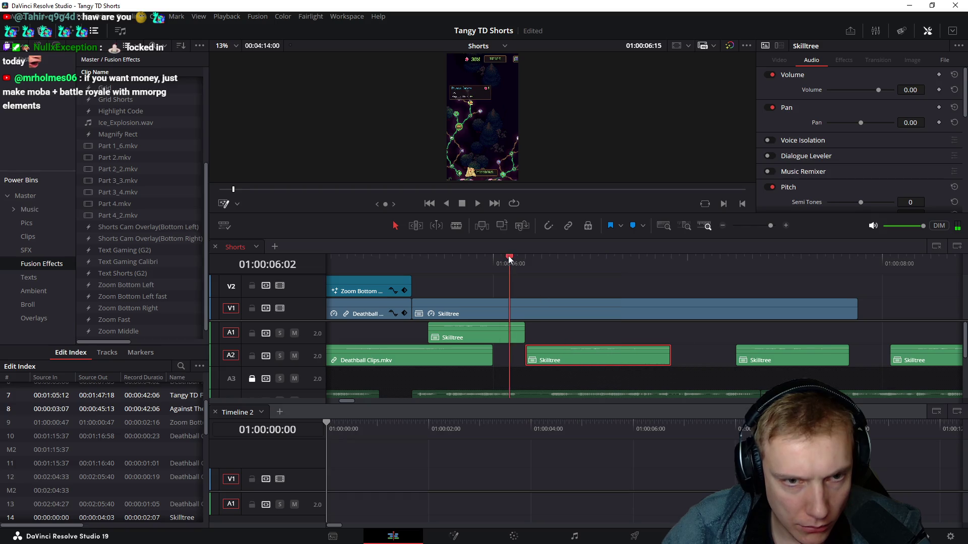
pyautogui.moveTo(508, 261); pyautogui.dragTo(533, 264)
# Step: Save the project and trim the start of the A2 Skilltree sound, previewing the change
pyautogui.hotkey('ctrl', 's')
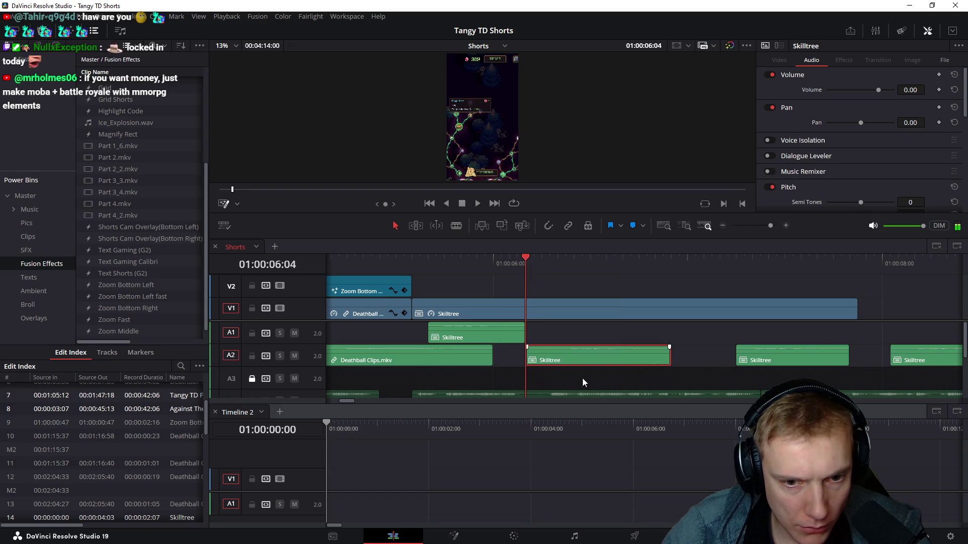
pyautogui.moveTo(532, 354); pyautogui.dragTo(552, 362)
pyautogui.press('space')
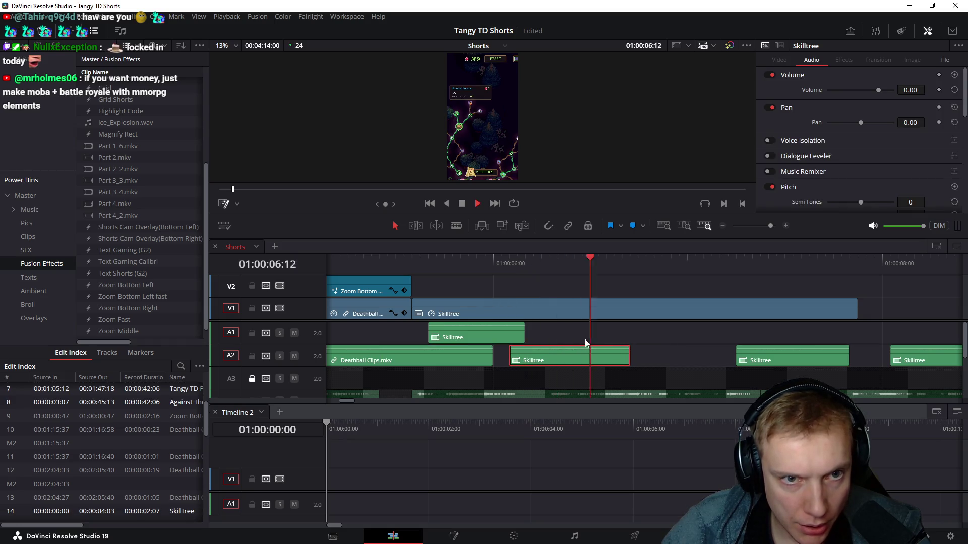
pyautogui.click(475, 260)
pyautogui.press('space')
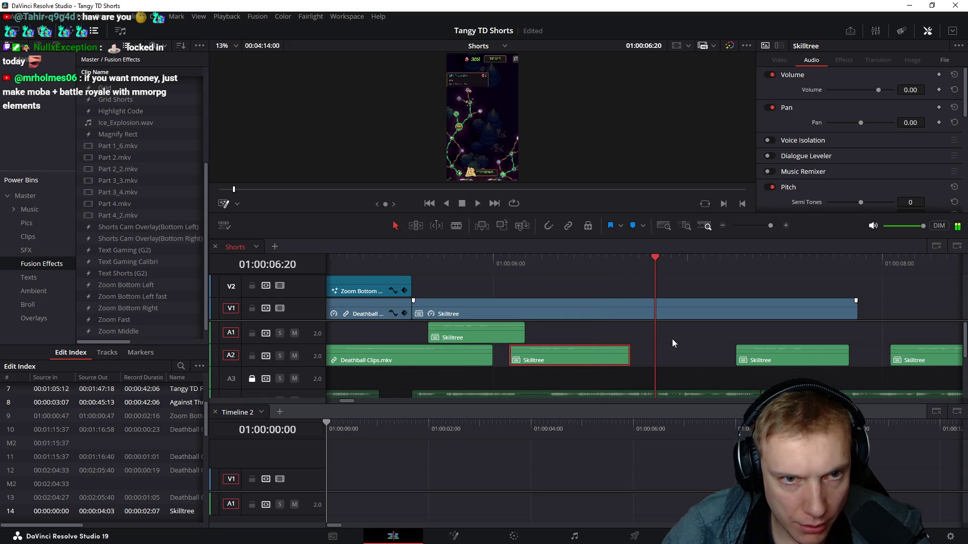
# Step: Reposition the next Skilltree sound earlier on A2 around 01:00:07:01 and preview its timing
pyautogui.moveTo(787, 360); pyautogui.dragTo(657, 337)
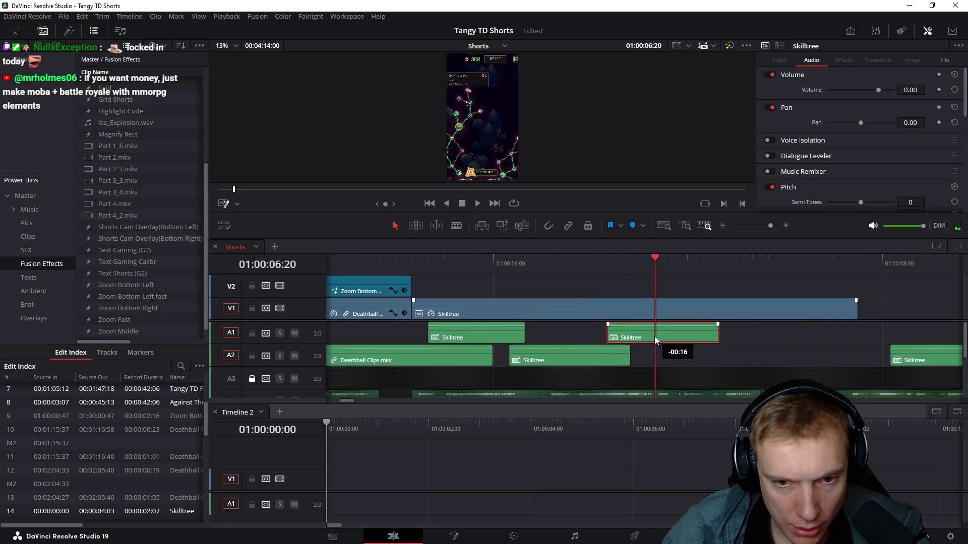
pyautogui.click(607, 273)
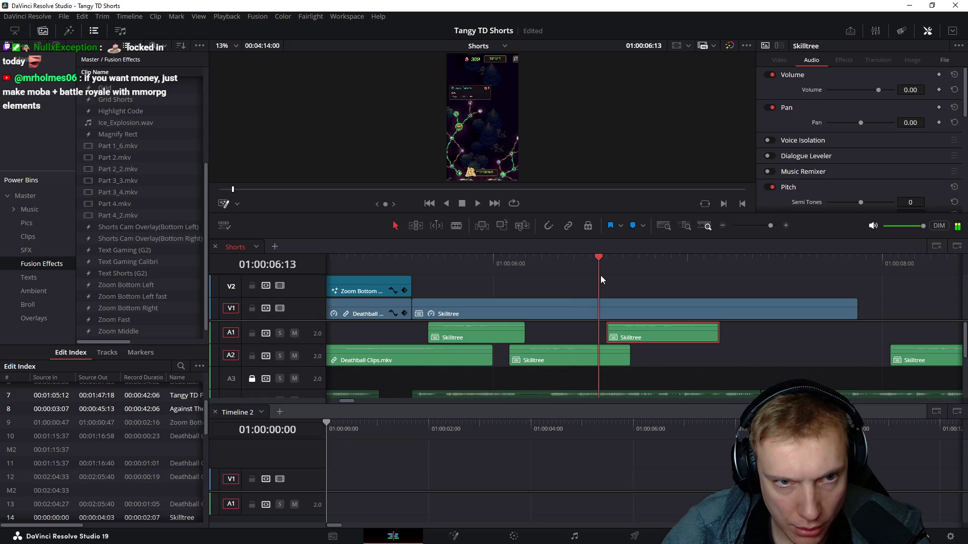
pyautogui.moveTo(618, 328)
pyautogui.mouseDown()
pyautogui.moveTo(639, 351)
pyautogui.moveTo(630, 353)
pyautogui.mouseUp()
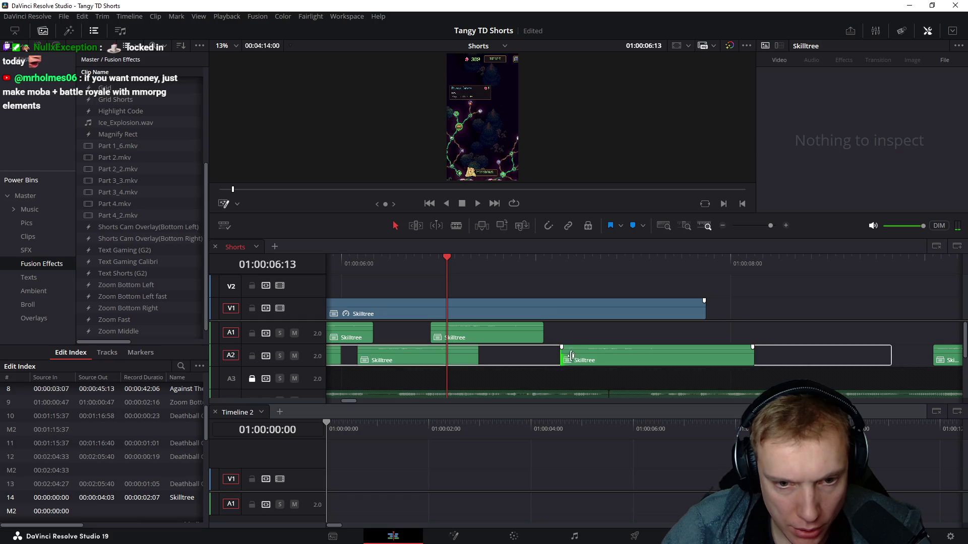
pyautogui.click(492, 266)
pyautogui.moveTo(493, 266); pyautogui.dragTo(545, 271)
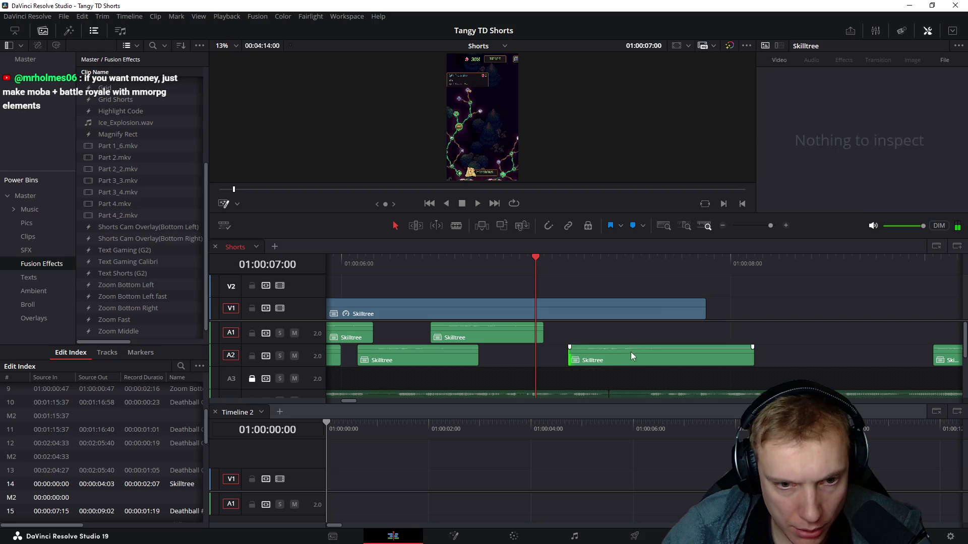
pyautogui.moveTo(631, 355); pyautogui.dragTo(575, 352)
pyautogui.click(513, 263)
pyautogui.press('space')
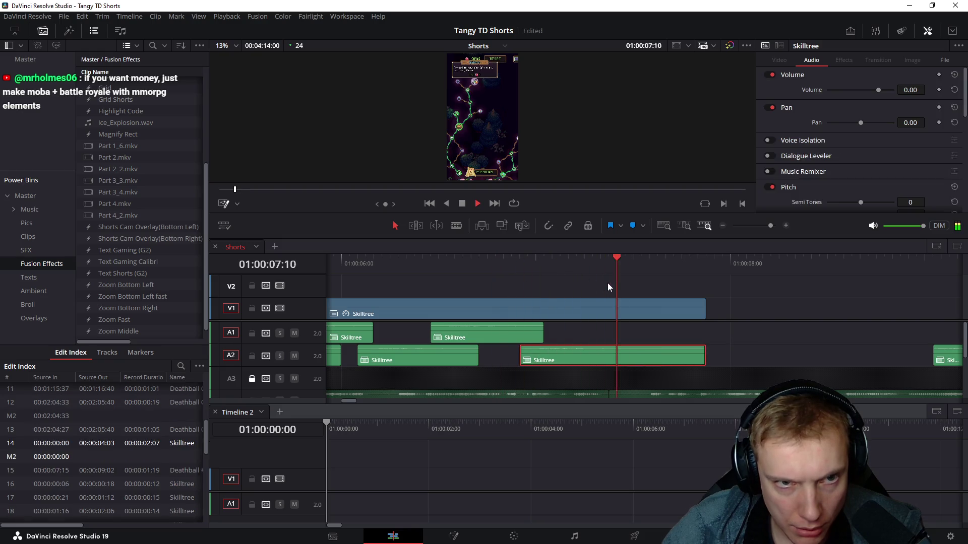
pyautogui.press('space')
pyautogui.hscroll(3, 822, 337)
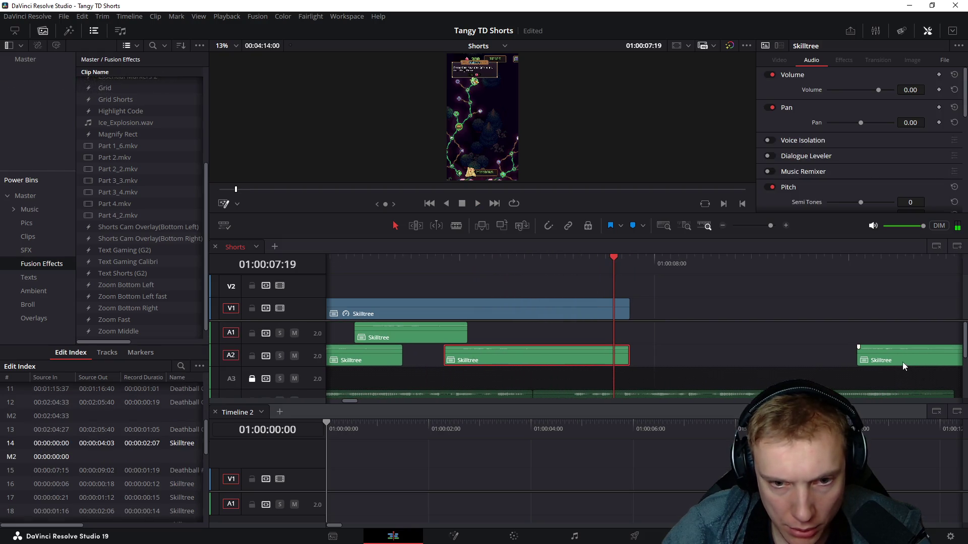
# Step: Move the last Skilltree sound from A2 onto A1 and shorten its end
pyautogui.moveTo(902, 362); pyautogui.dragTo(595, 337)
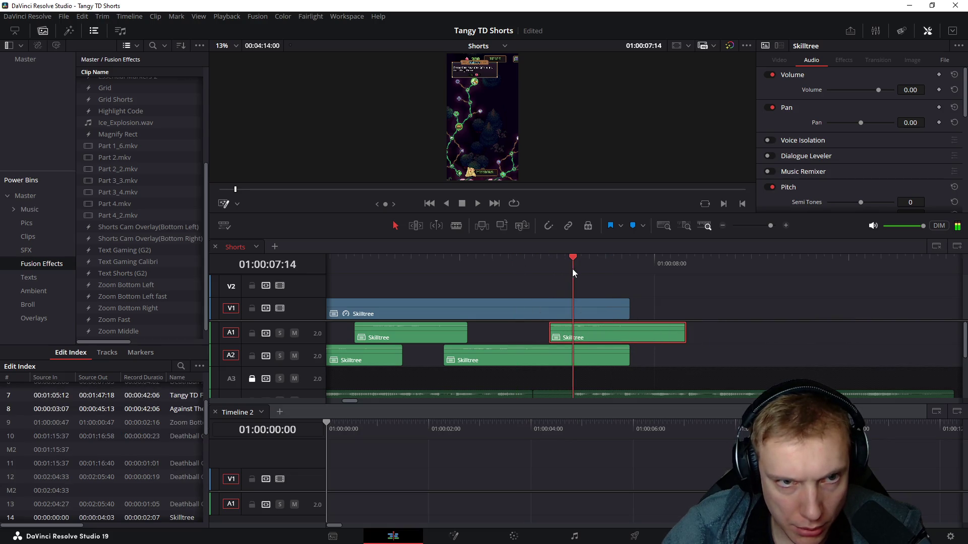
pyautogui.moveTo(557, 271); pyautogui.dragTo(521, 272)
pyautogui.press('space')
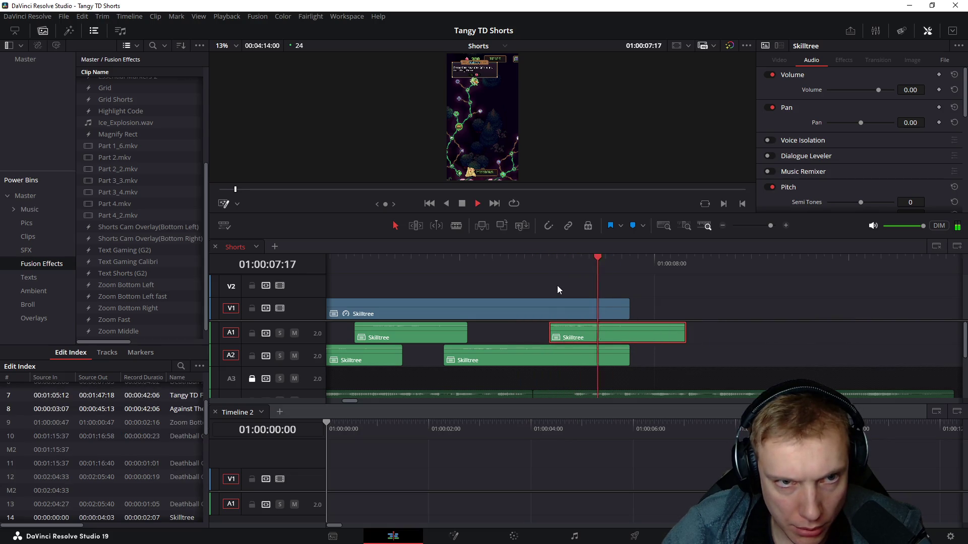
pyautogui.click(557, 272)
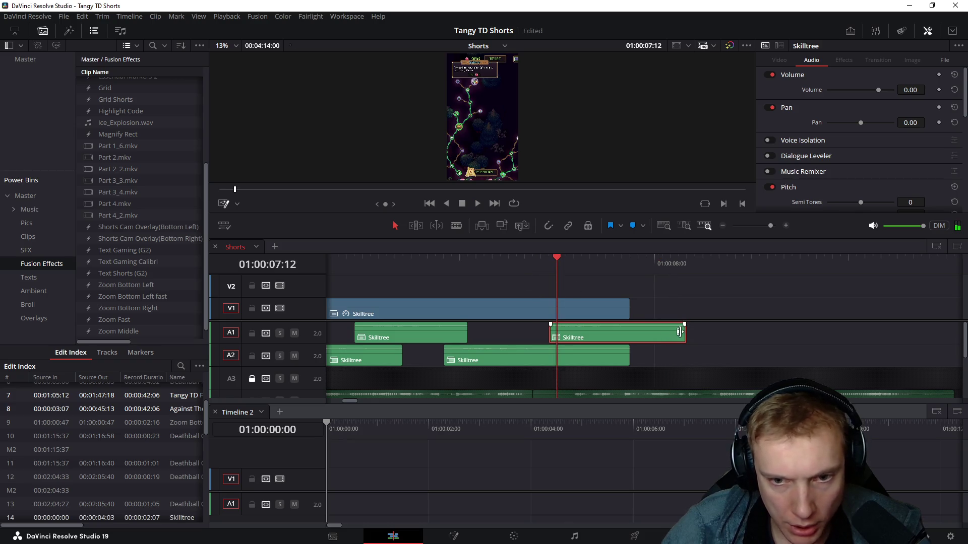
pyautogui.moveTo(678, 339); pyautogui.dragTo(655, 338)
pyautogui.scroll(-2, 649, 309)
pyautogui.click(445, 265)
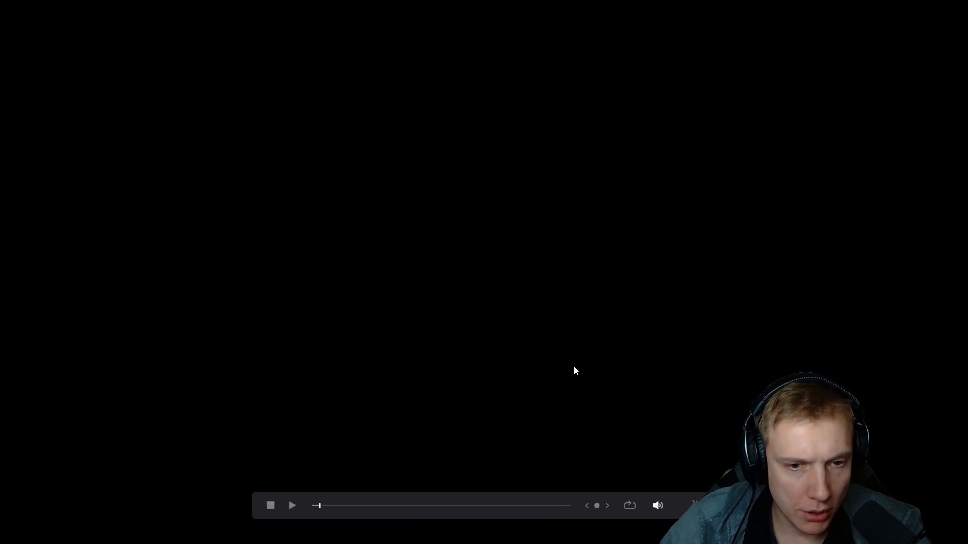
pyautogui.press('Escape')
pyautogui.click(444, 264)
pyautogui.click(436, 264)
pyautogui.scroll(3, 579, 286)
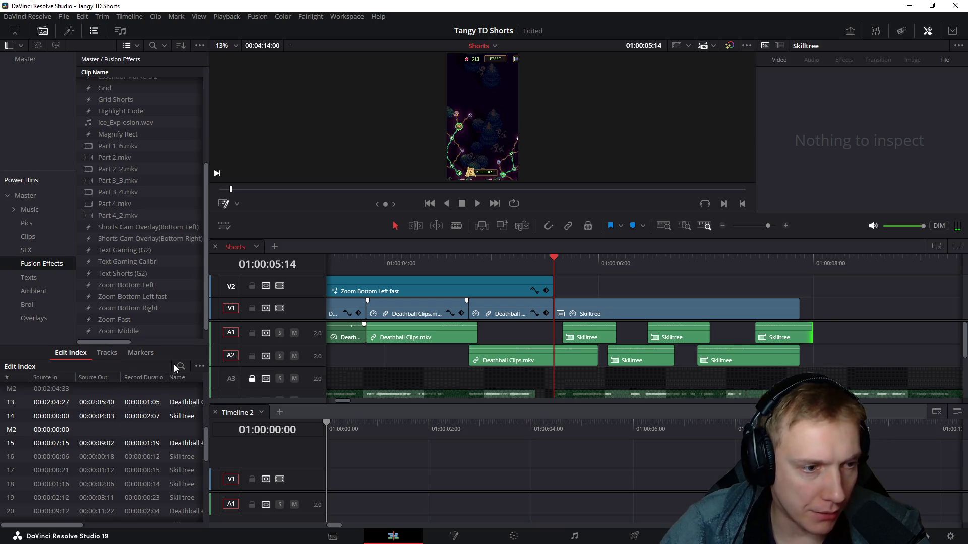
# Step: Drag Push Right from the Effects Library Favorites onto the V1 cut before the Skilltree clip
pyautogui.click(95, 32)
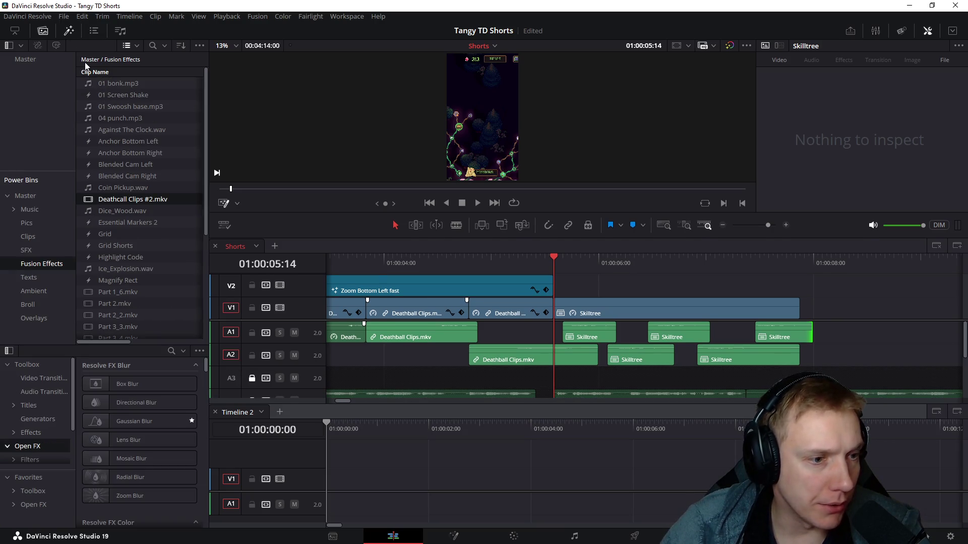
pyautogui.click(35, 383)
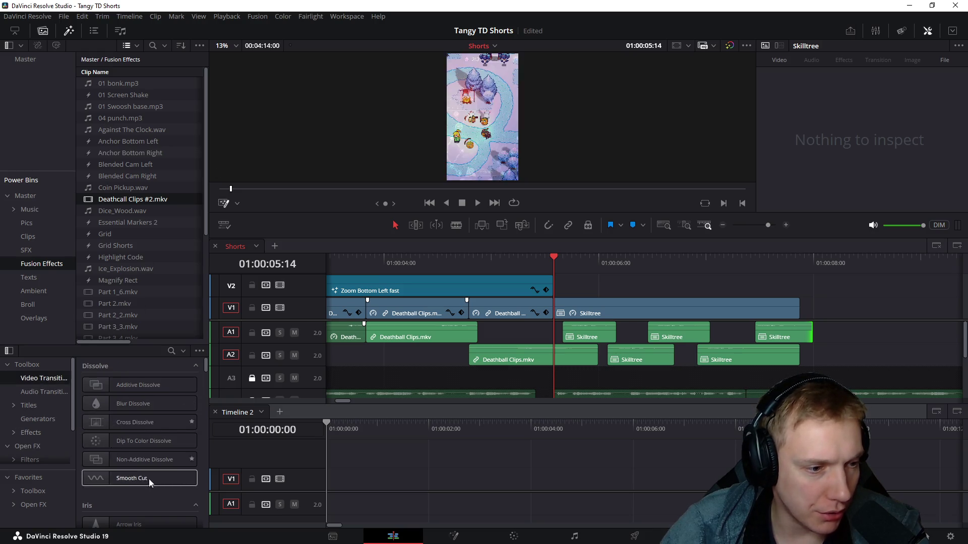
pyautogui.scroll(-3, 140, 464)
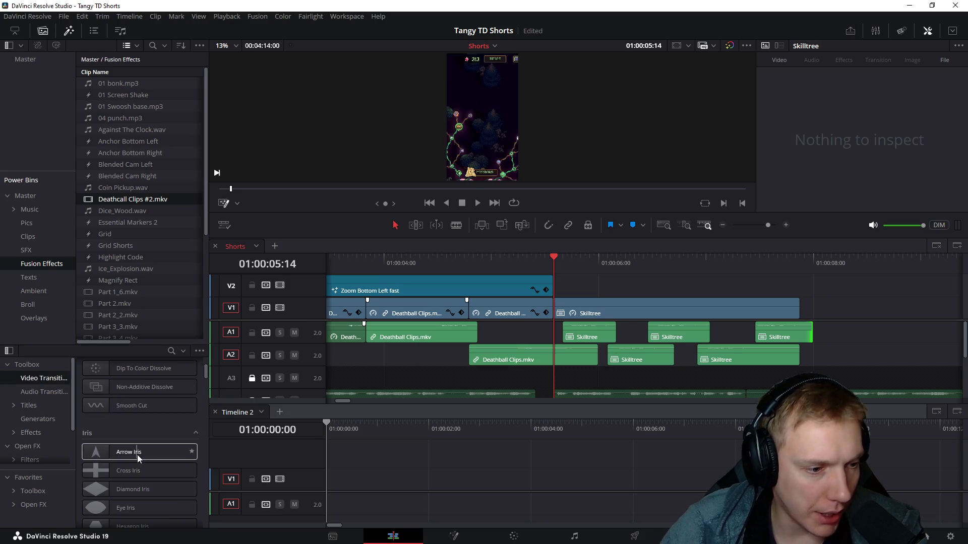
pyautogui.click(29, 477)
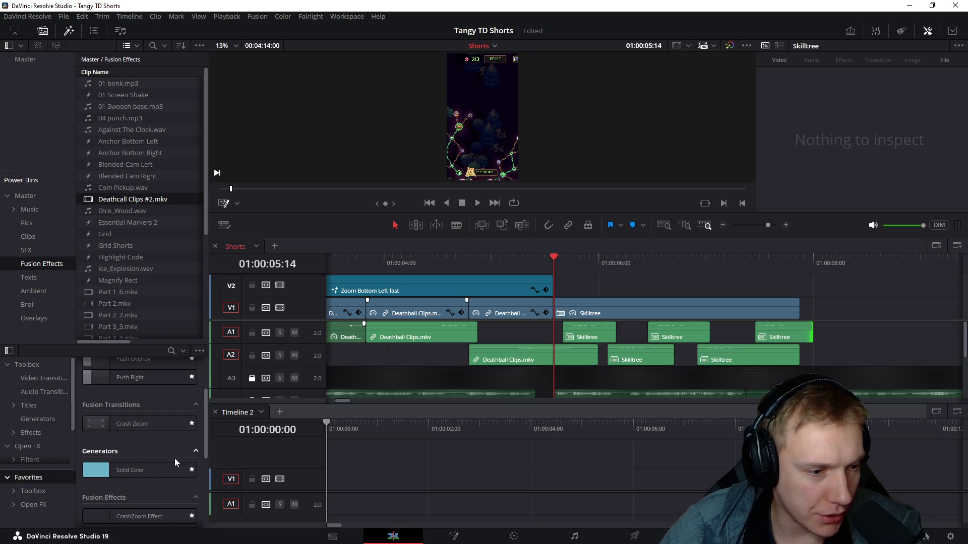
pyautogui.scroll(-2, 175, 458)
pyautogui.scroll(3, 155, 438)
pyautogui.moveTo(136, 402); pyautogui.dragTo(550, 306)
pyautogui.moveTo(545, 266); pyautogui.dragTo(654, 265)
pyautogui.click(632, 312)
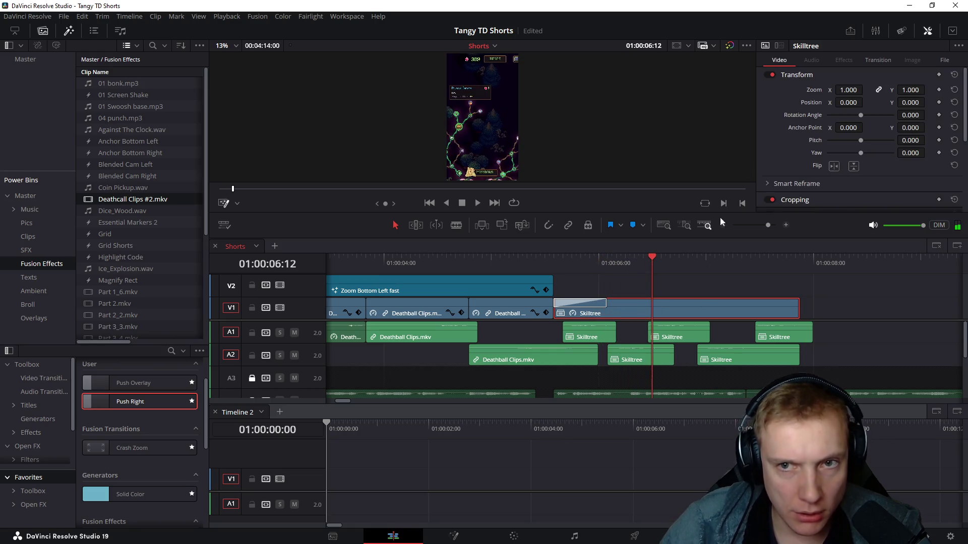
# Step: Keyframe the Skilltree clip to Zoom 1.290 and Position X 70, Y -222 in the Inspector, then scrub to check
pyautogui.moveTo(848, 89)
pyautogui.mouseDown()
pyautogui.moveTo(862, 90)
pyautogui.moveTo(865, 102)
pyautogui.mouseUp()
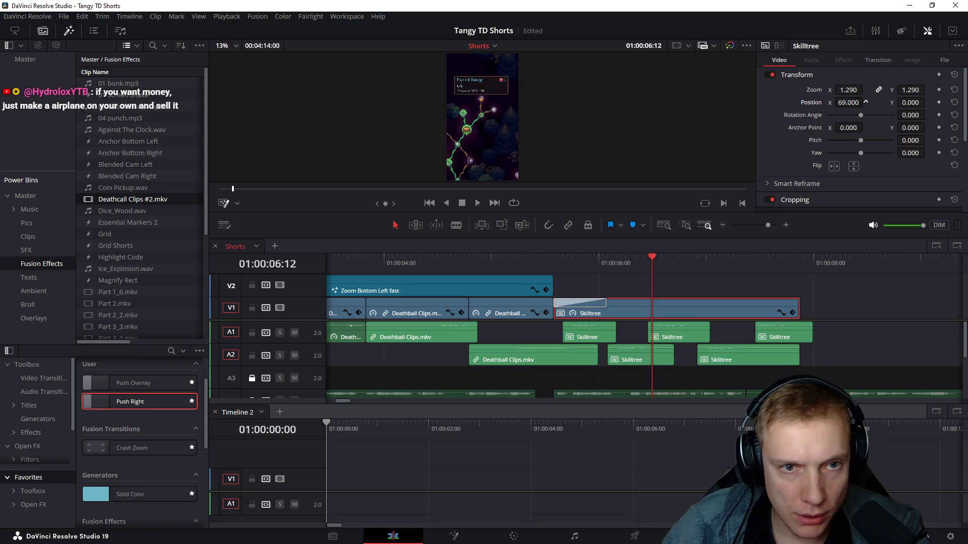
pyautogui.moveTo(910, 102)
pyautogui.mouseDown()
pyautogui.moveTo(877, 103)
pyautogui.moveTo(937, 103)
pyautogui.moveTo(900, 102)
pyautogui.moveTo(928, 102)
pyautogui.mouseUp()
pyautogui.write('-222.000')
pyautogui.moveTo(610, 261)
pyautogui.mouseDown()
pyautogui.moveTo(799, 258)
pyautogui.moveTo(735, 259)
pyautogui.moveTo(768, 256)
pyautogui.mouseUp()
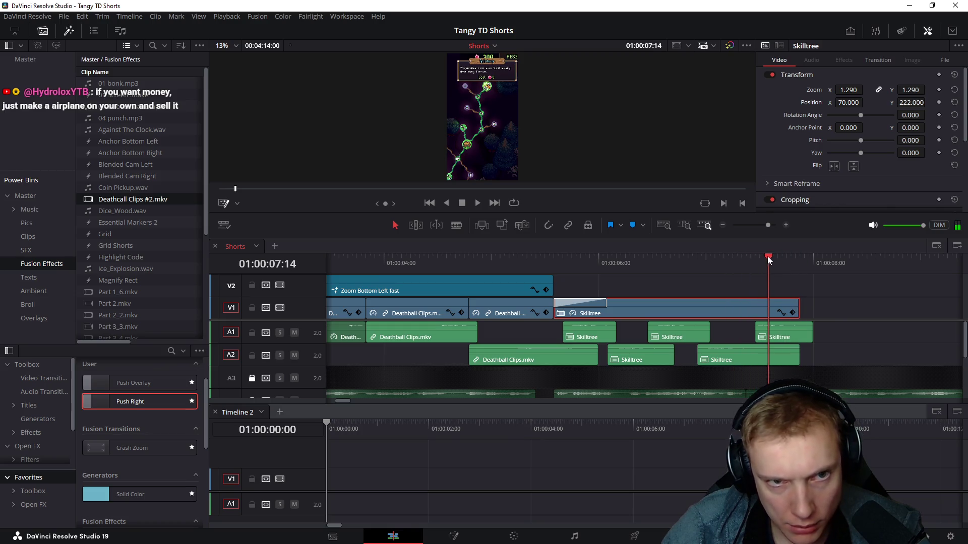
pyautogui.press('r')
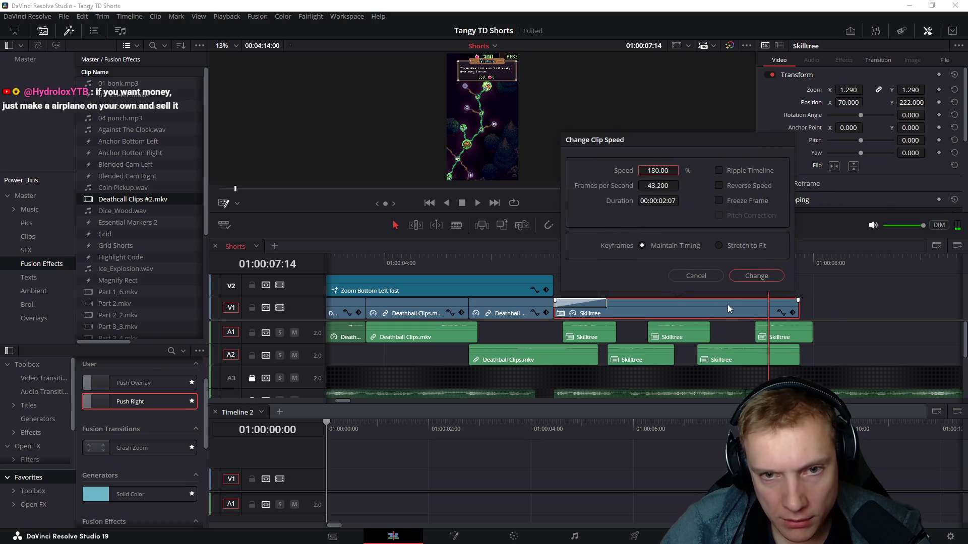
pyautogui.press('Return')
pyautogui.moveTo(793, 306); pyautogui.dragTo(769, 306)
pyautogui.click(748, 261)
pyautogui.press('space')
pyautogui.click(759, 262)
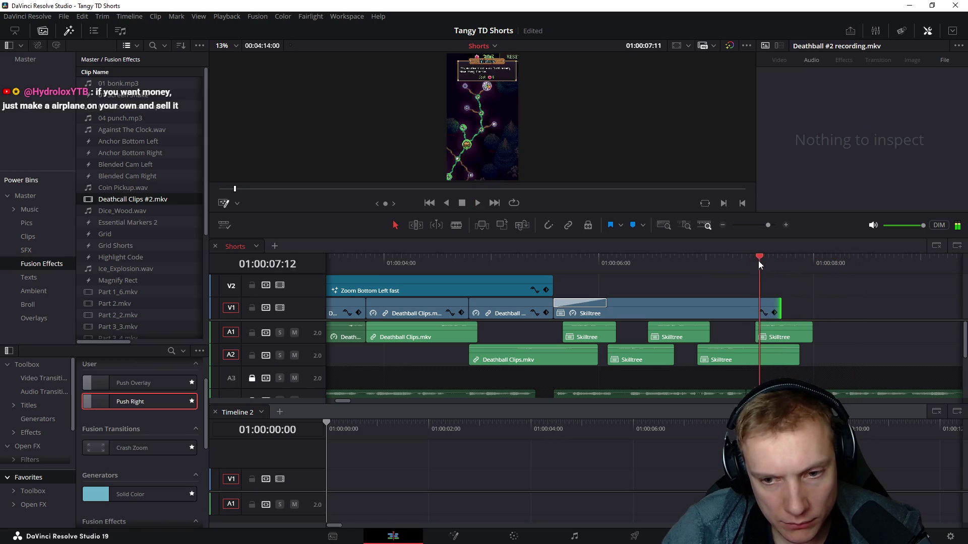
pyautogui.click(751, 313)
pyautogui.write('r')
pyautogui.write('1')
pyautogui.press('Escape')
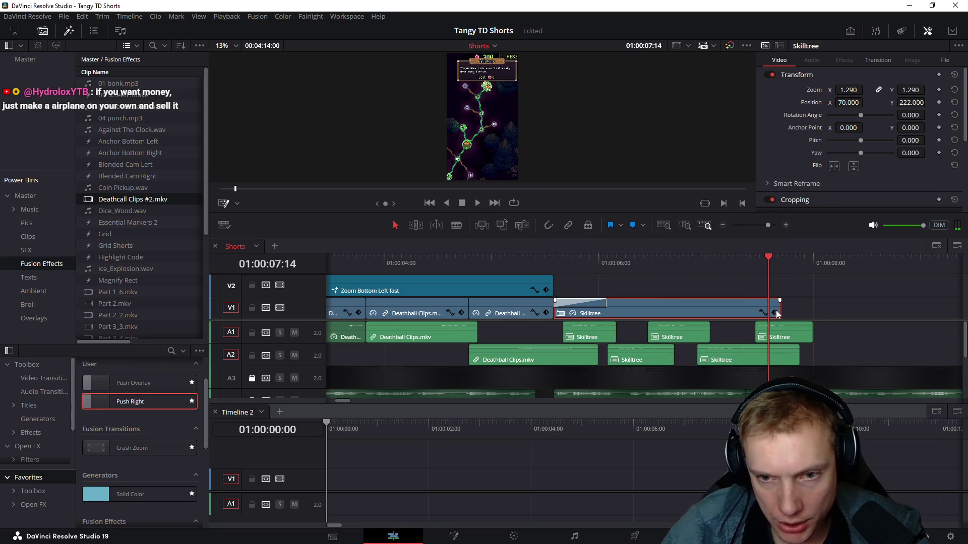
# Step: Select all Skilltree audio clips on A1 and A2, nudge them one frame earlier, and play the ending
pyautogui.moveTo(753, 262)
pyautogui.mouseDown()
pyautogui.moveTo(769, 266)
pyautogui.moveTo(755, 265)
pyautogui.mouseUp()
pyautogui.click(669, 336)
pyautogui.moveTo(644, 368)
pyautogui.mouseDown()
pyautogui.moveTo(788, 345)
pyautogui.moveTo(783, 334)
pyautogui.mouseUp()
pyautogui.press(',')
pyautogui.moveTo(608, 263); pyautogui.dragTo(737, 273)
pyautogui.press('space')
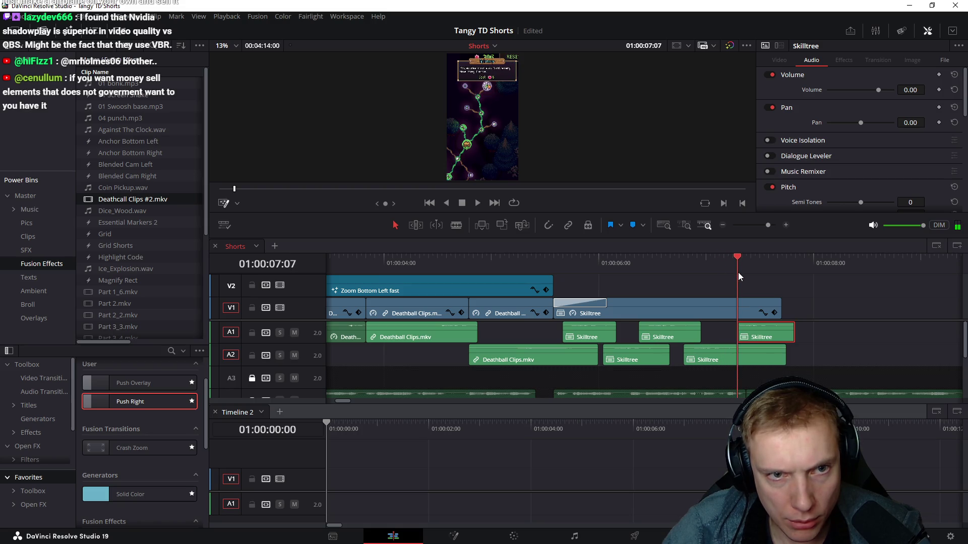
pyautogui.press('space')
pyautogui.press('space')
pyautogui.click(686, 261)
pyautogui.press('space')
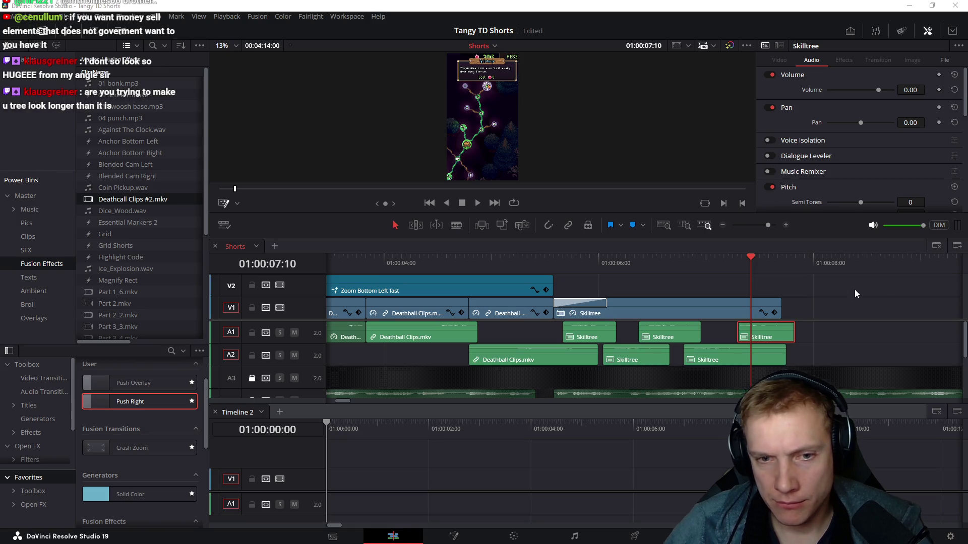
# Step: Keyframe the Skilltree clip's Zoom up to 1.330 a few frames before its end and play it back
pyautogui.moveTo(553, 259); pyautogui.dragTo(552, 272)
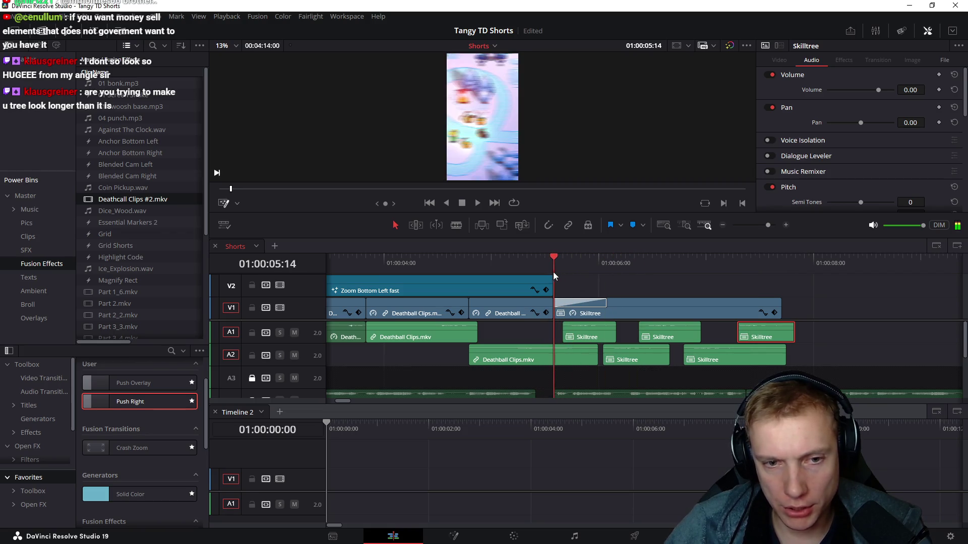
pyautogui.click(698, 310)
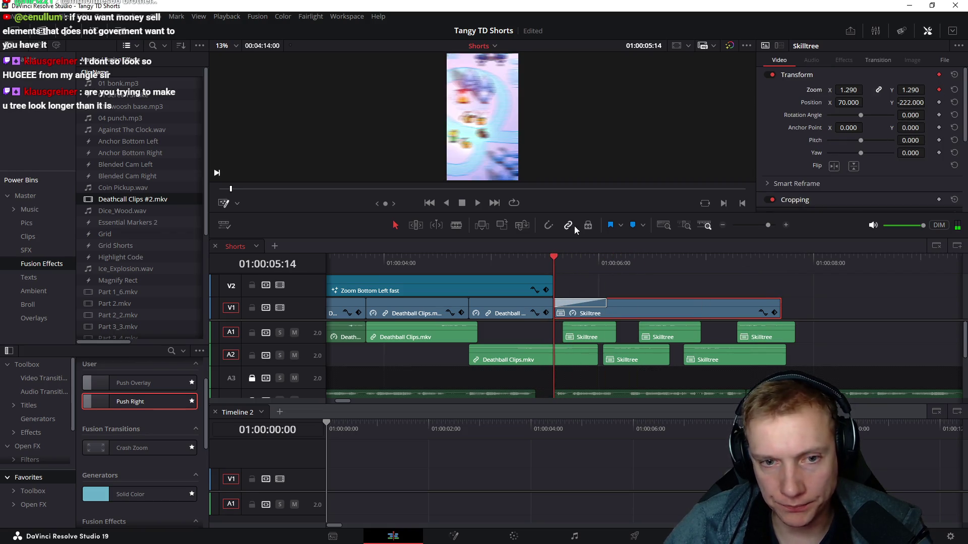
pyautogui.moveTo(564, 262); pyautogui.dragTo(782, 283)
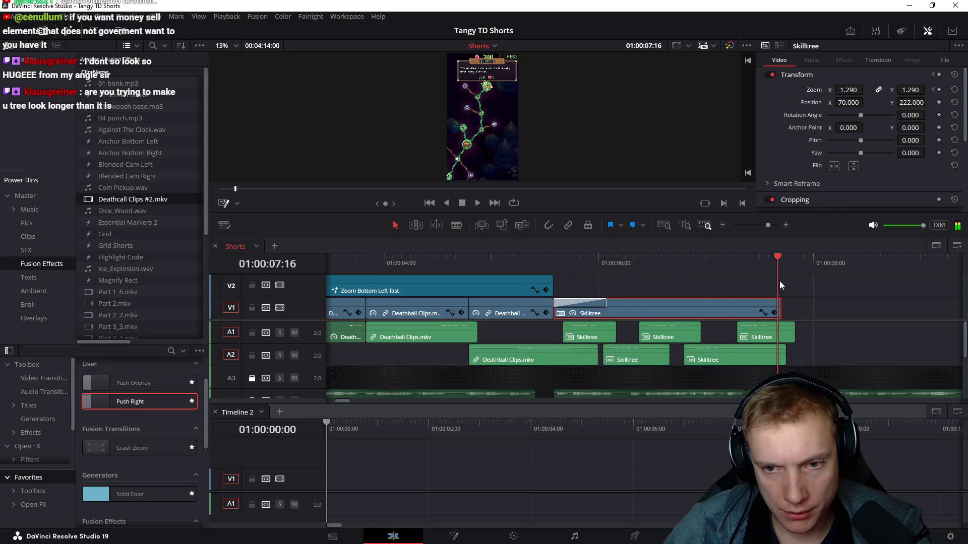
pyautogui.moveTo(782, 282)
pyautogui.mouseDown()
pyautogui.moveTo(768, 279)
pyautogui.moveTo(778, 264)
pyautogui.mouseUp()
pyautogui.moveTo(906, 90); pyautogui.dragTo(936, 89)
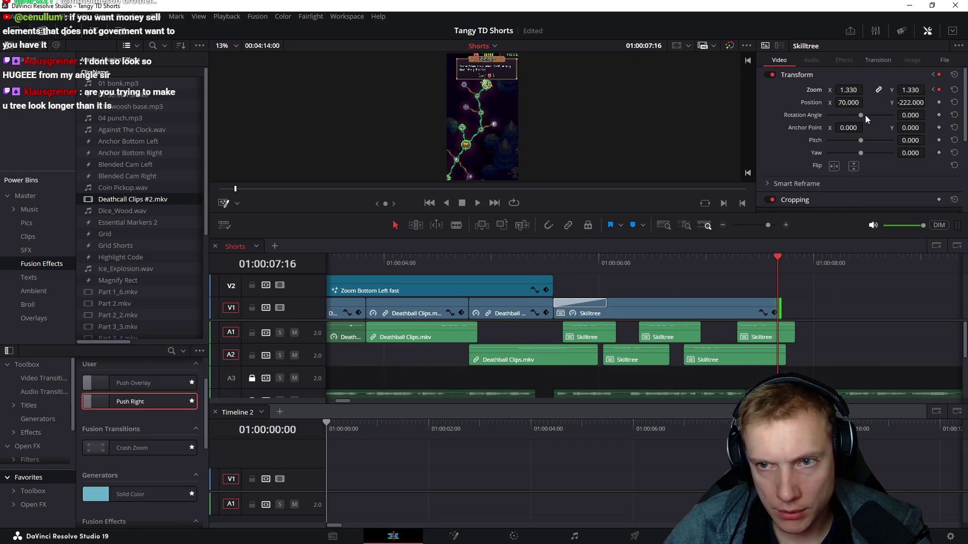
pyautogui.click(553, 260)
pyautogui.press('space')
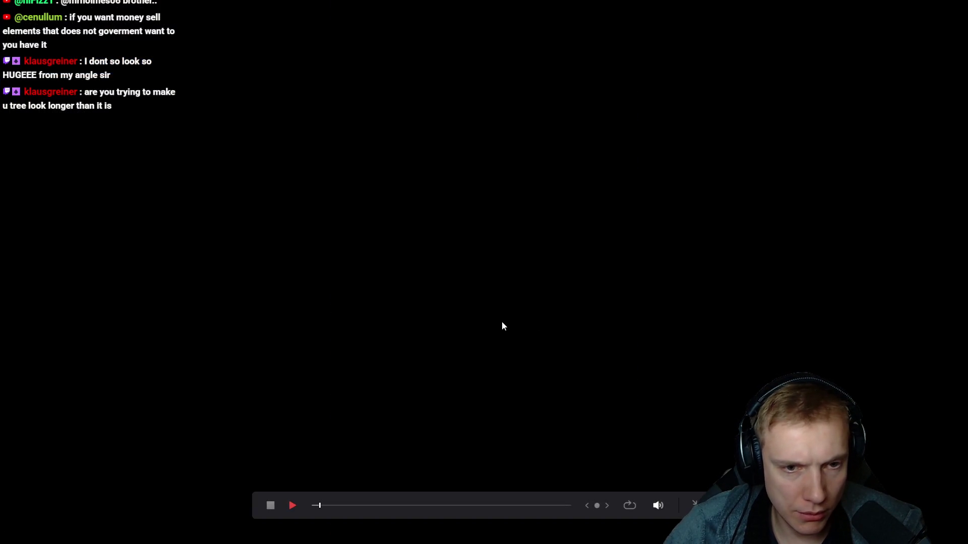
# Step: Play the edit from the timeline start in the full-screen Cinema Viewer
pyautogui.press('Escape')
pyautogui.press('Home')
pyautogui.press('space')
pyautogui.press('p')
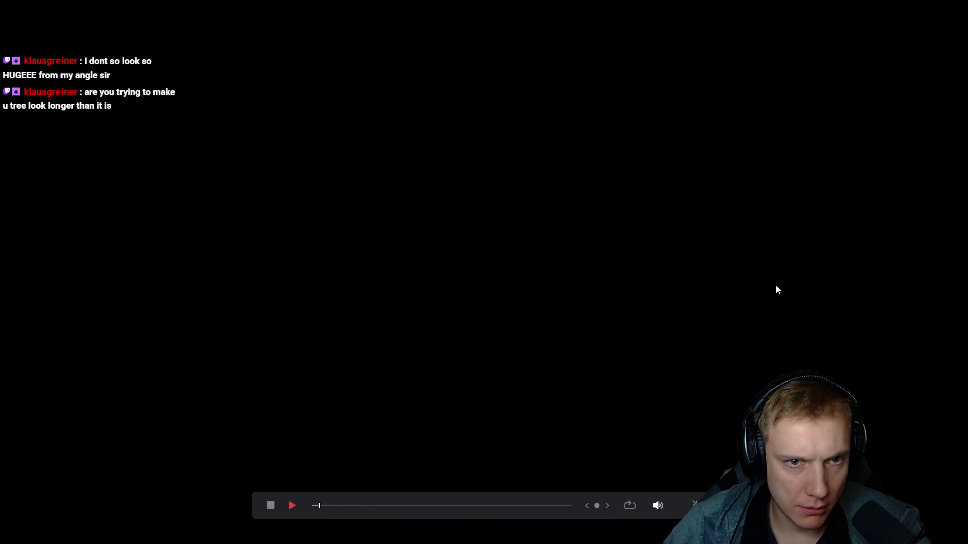
pyautogui.press('Escape')
# Step: Watch the transition into Skilltree full screen, then replay it in the editor
pyautogui.click(560, 260)
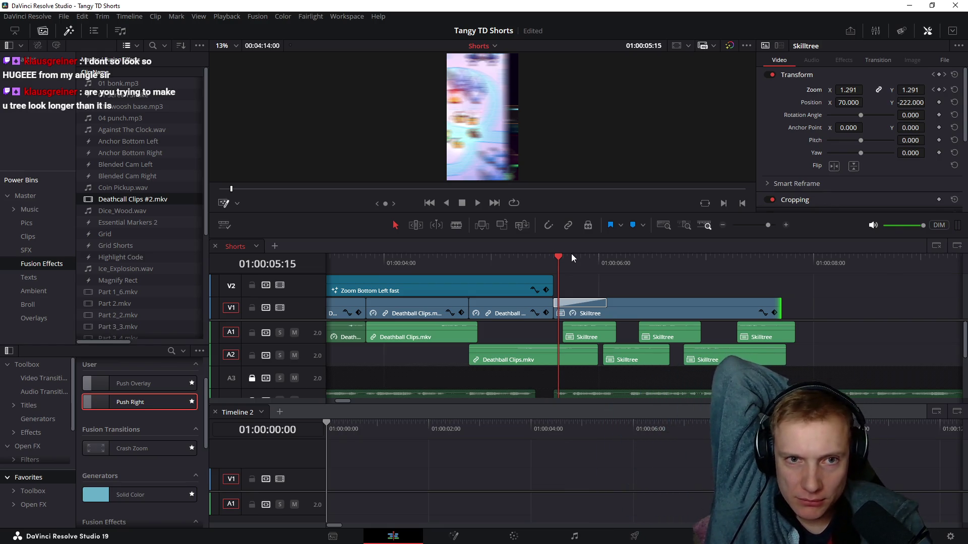
pyautogui.hotkey('ctrl', 'f')
pyautogui.press('space')
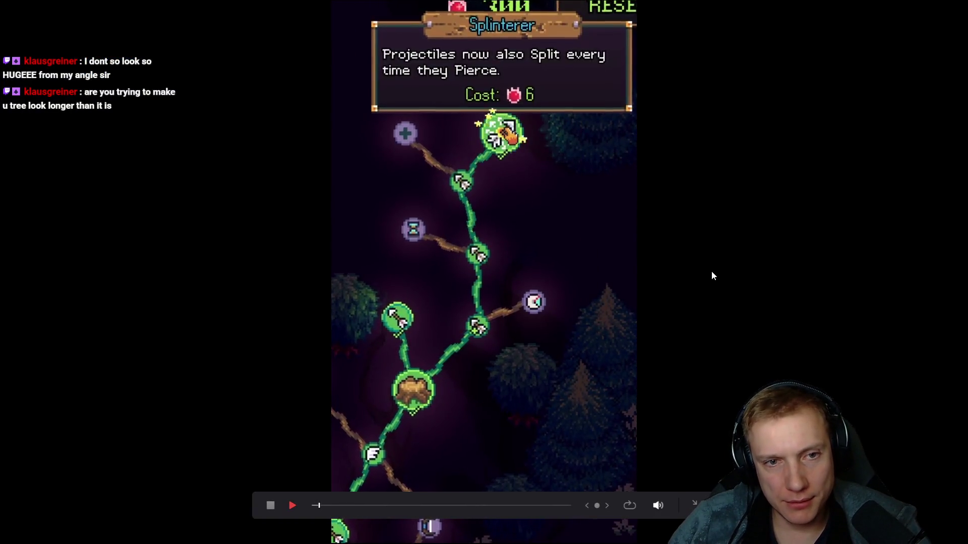
pyautogui.press('Escape')
pyautogui.click(533, 258)
pyautogui.press('space')
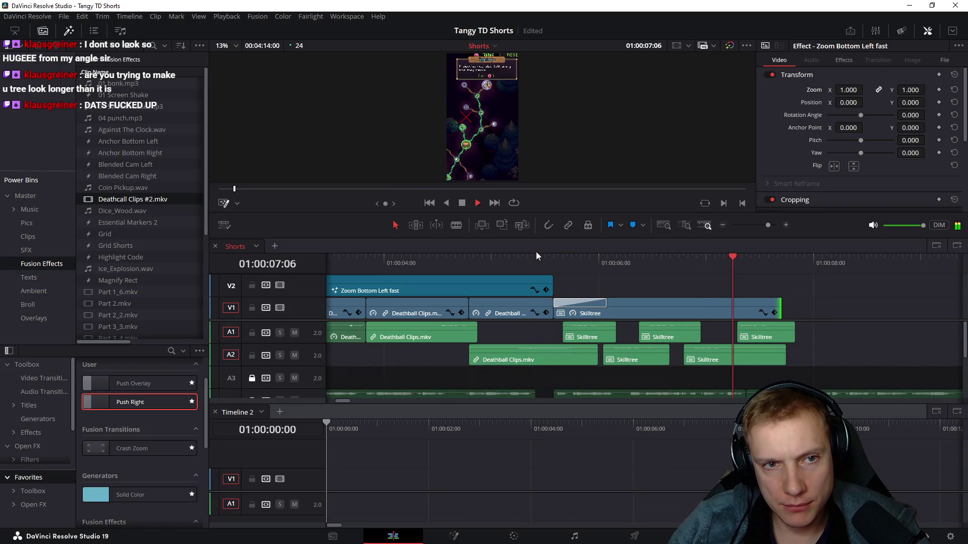
# Step: Trim the Skilltree video and its last A1 and A2 sounds back to the playhead at 01:00:07:14
pyautogui.press('space')
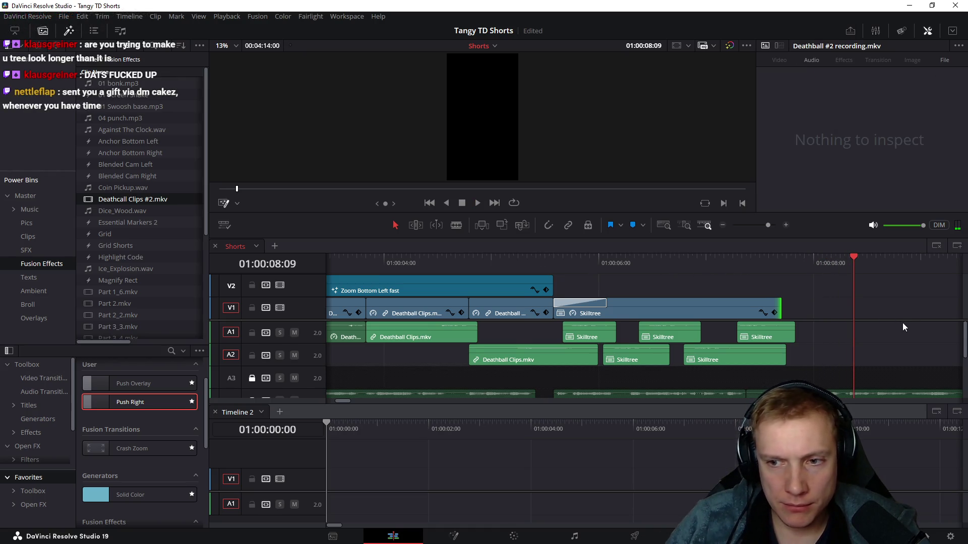
pyautogui.hscroll(4, 902, 323)
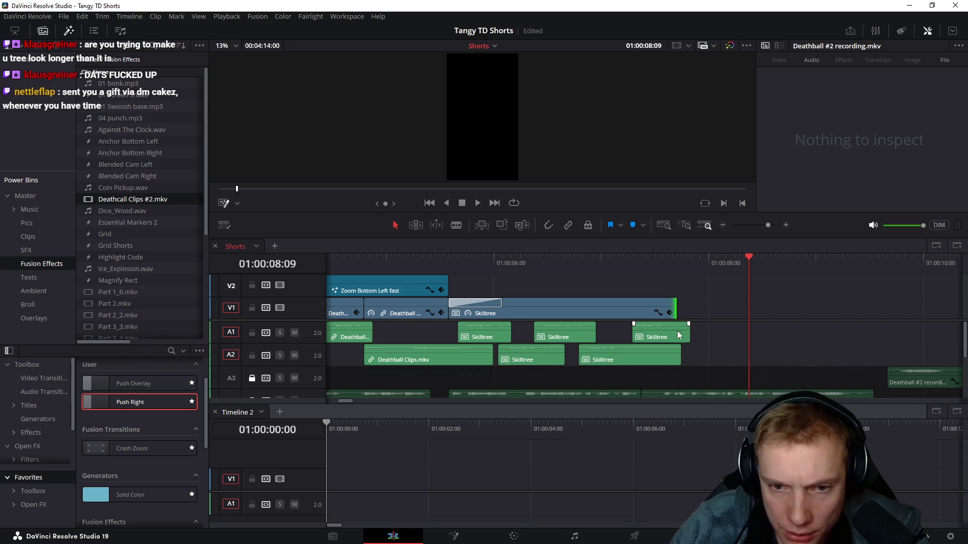
pyautogui.moveTo(687, 330); pyautogui.dragTo(674, 331)
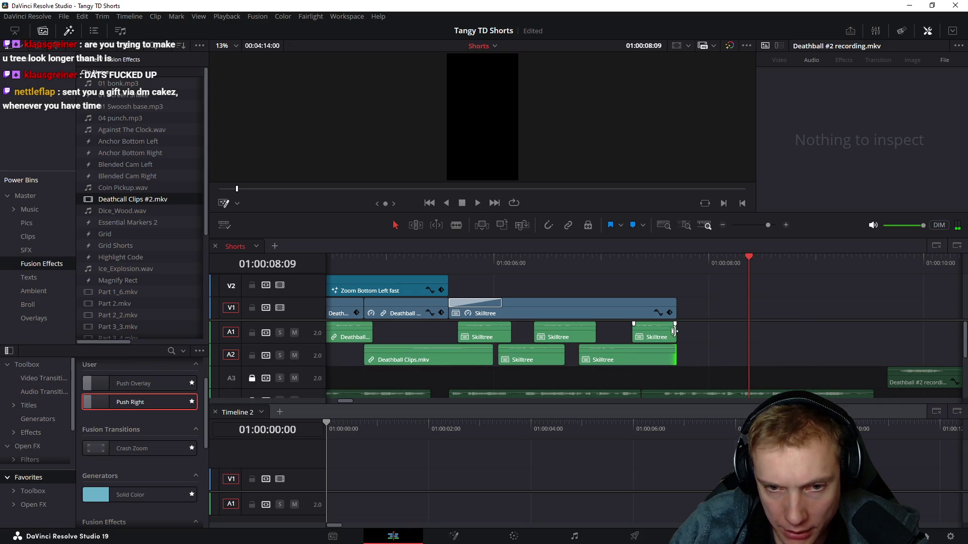
pyautogui.moveTo(665, 264)
pyautogui.mouseDown()
pyautogui.moveTo(650, 273)
pyautogui.moveTo(664, 272)
pyautogui.mouseUp()
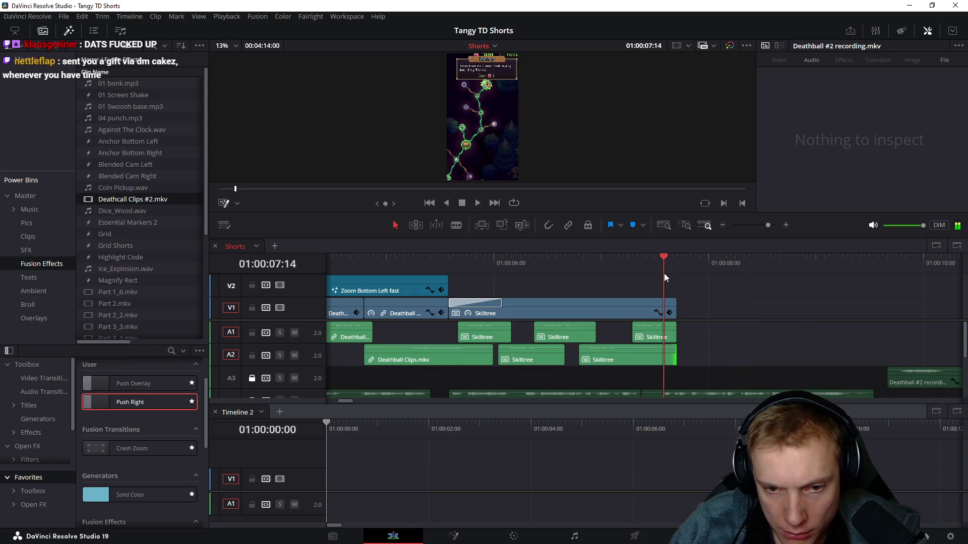
pyautogui.click(652, 333)
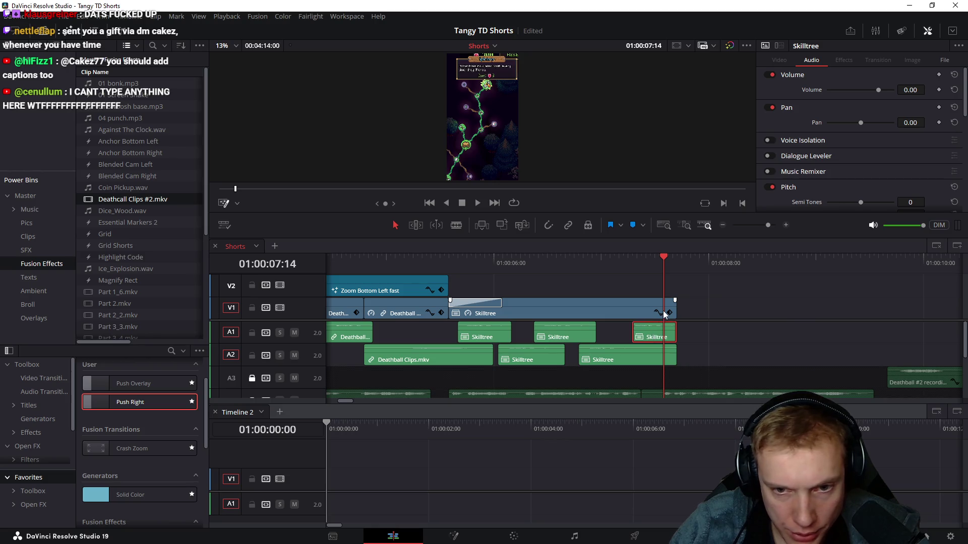
pyautogui.moveTo(670, 307); pyautogui.dragTo(662, 307)
pyautogui.moveTo(675, 355); pyautogui.dragTo(663, 356)
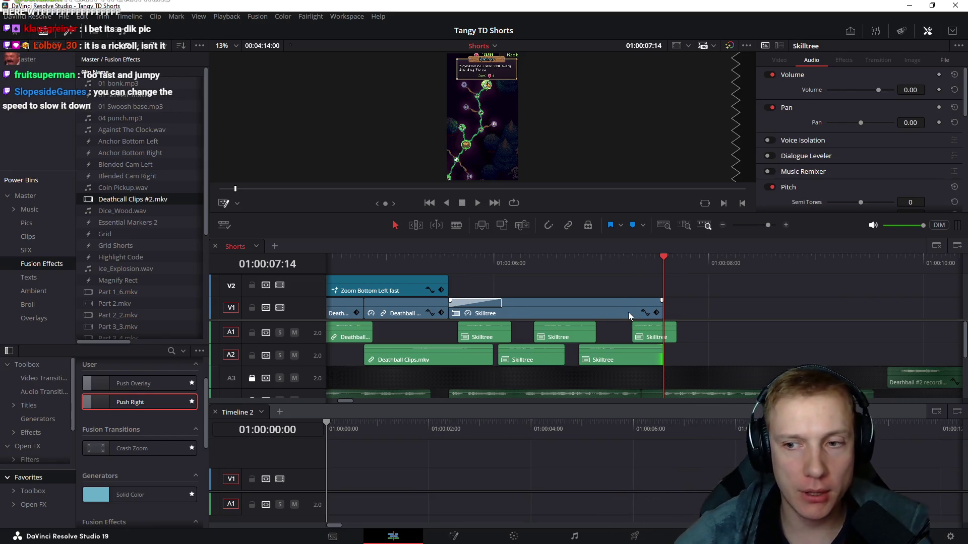
pyautogui.hscroll(-2, 693, 291)
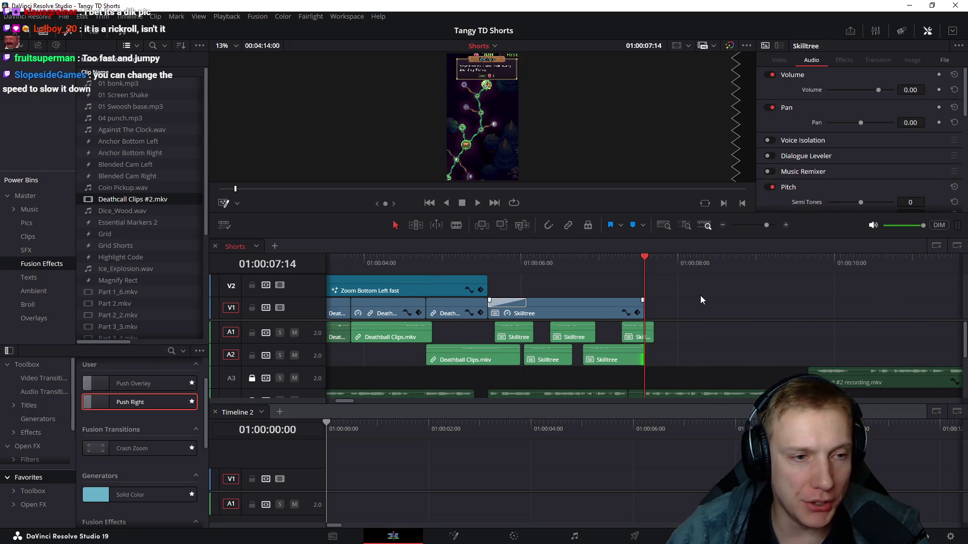
pyautogui.scroll(-3, 694, 291)
pyautogui.hscroll(5, 476, 289)
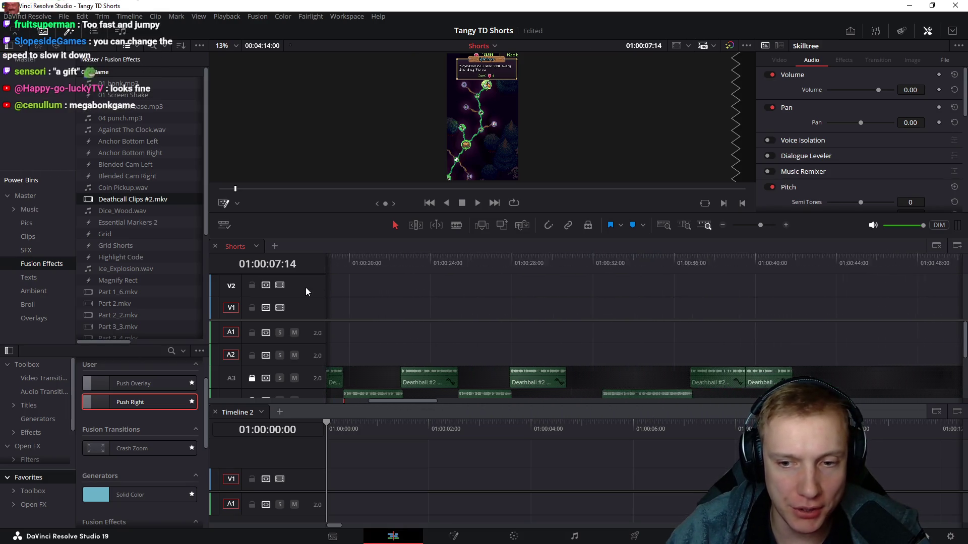
pyautogui.hscroll(-4, 720, 316)
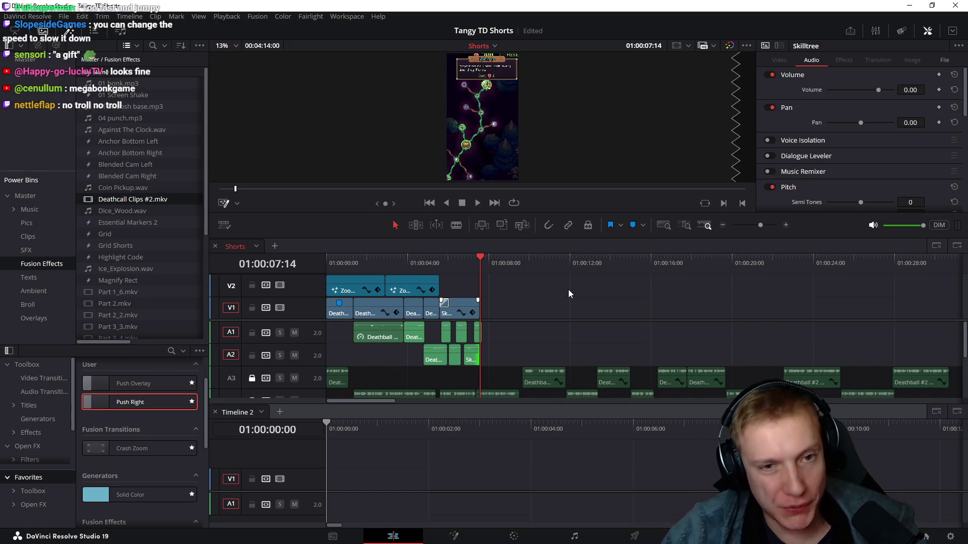
pyautogui.click(403, 261)
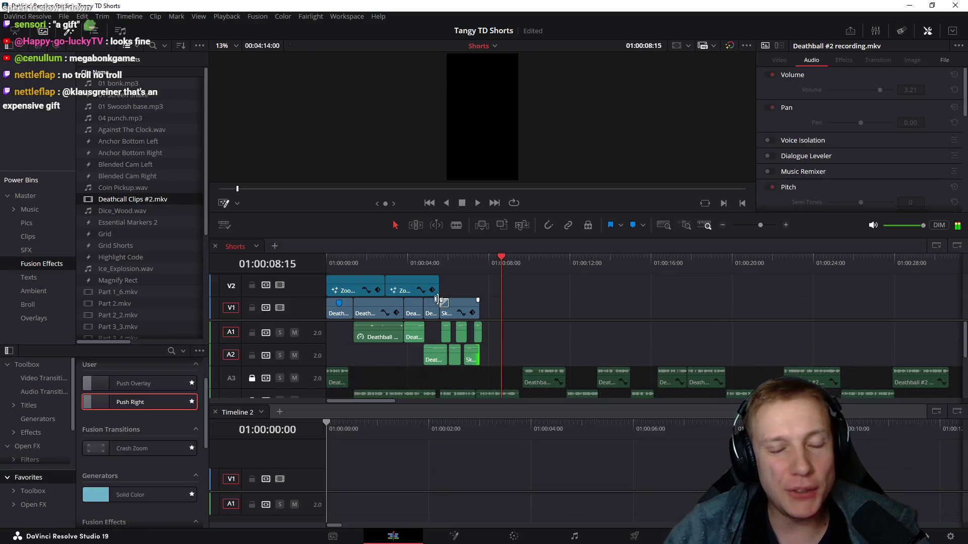
pyautogui.press('Home')
pyautogui.click(721, 291)
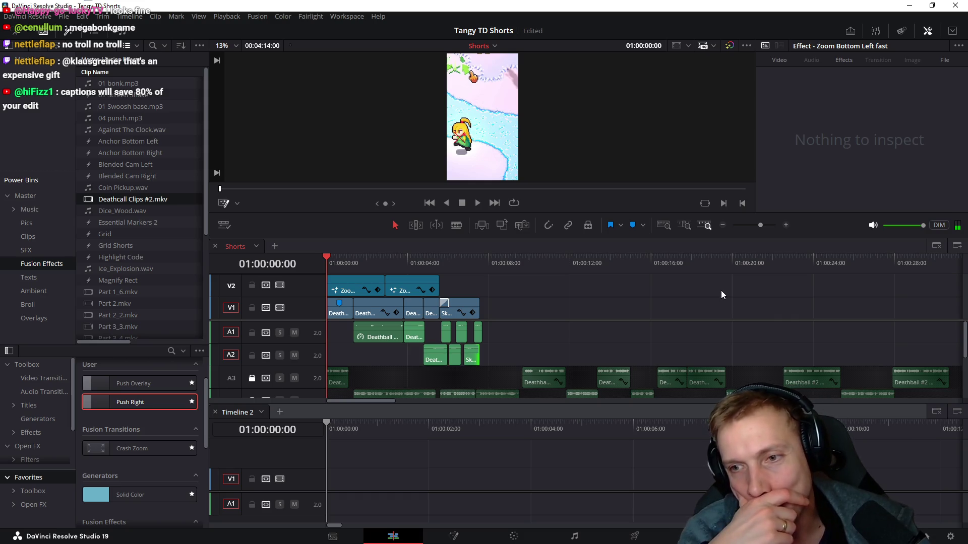
pyautogui.hotkey('shift', 'f')
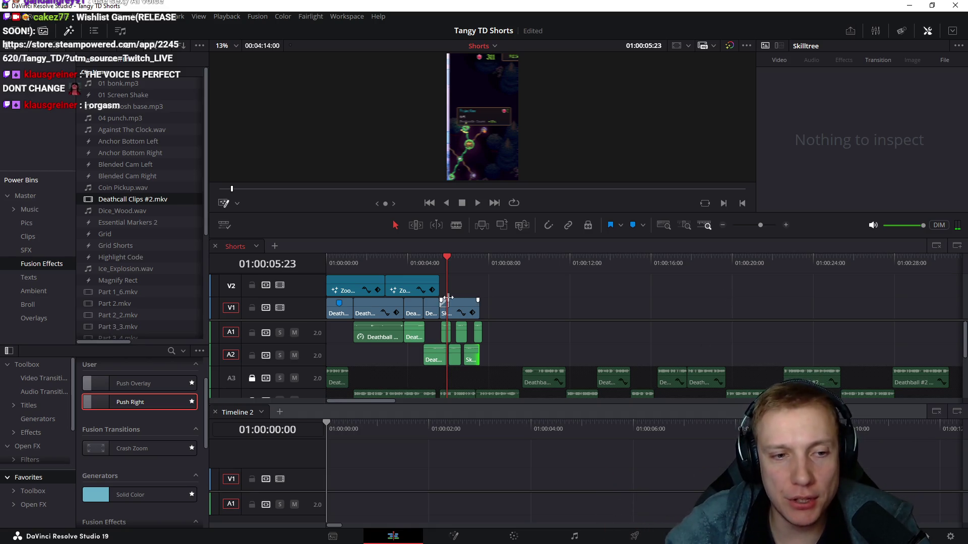
pyautogui.click(395, 263)
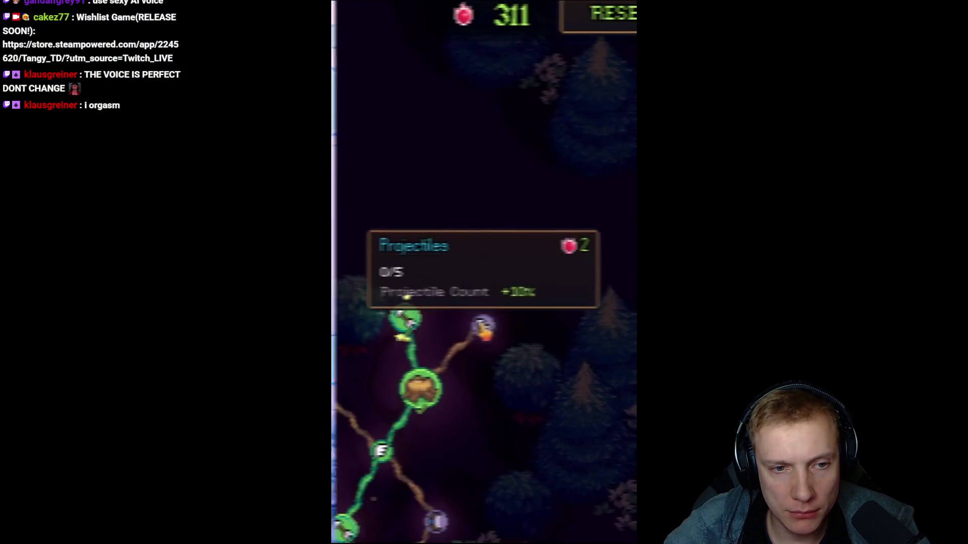
pyautogui.press('space')
pyautogui.press('Escape')
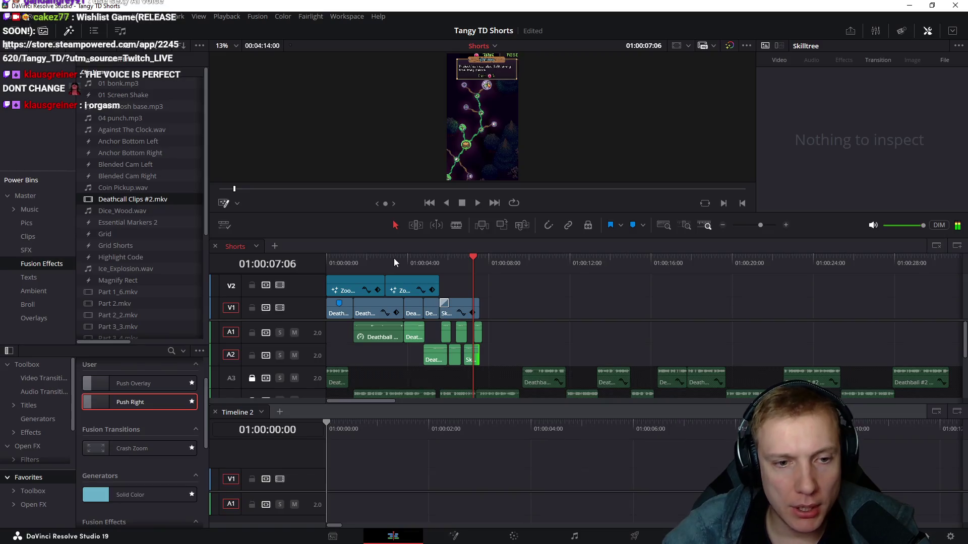
pyautogui.click(454, 269)
pyautogui.hotkey('ctrl', '=')
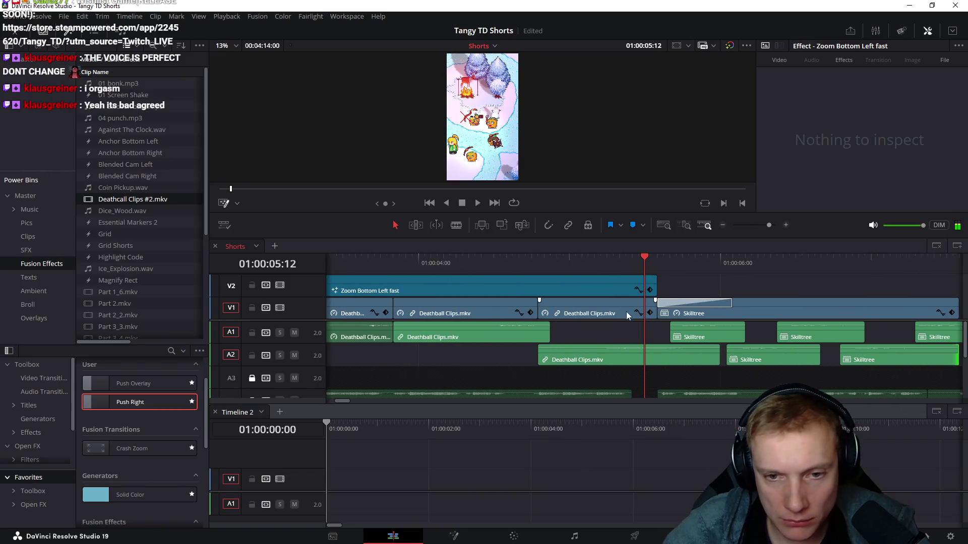
pyautogui.click(689, 302)
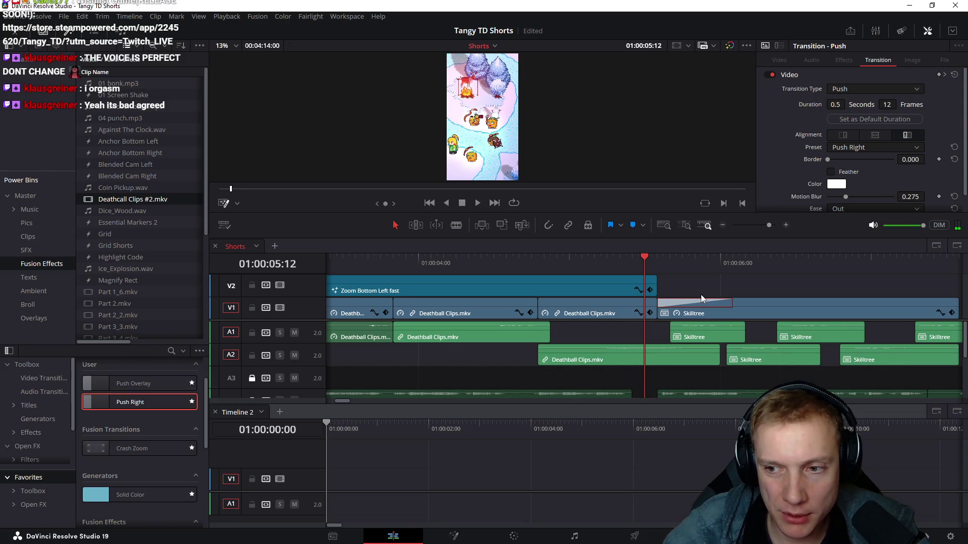
pyautogui.hotkey('ctrl', '-')
pyautogui.hotkey('ctrl', '-')
pyautogui.hotkey('ctrl', '-')
pyautogui.moveTo(497, 265)
pyautogui.mouseDown()
pyautogui.moveTo(569, 263)
pyautogui.moveTo(522, 263)
pyautogui.mouseUp()
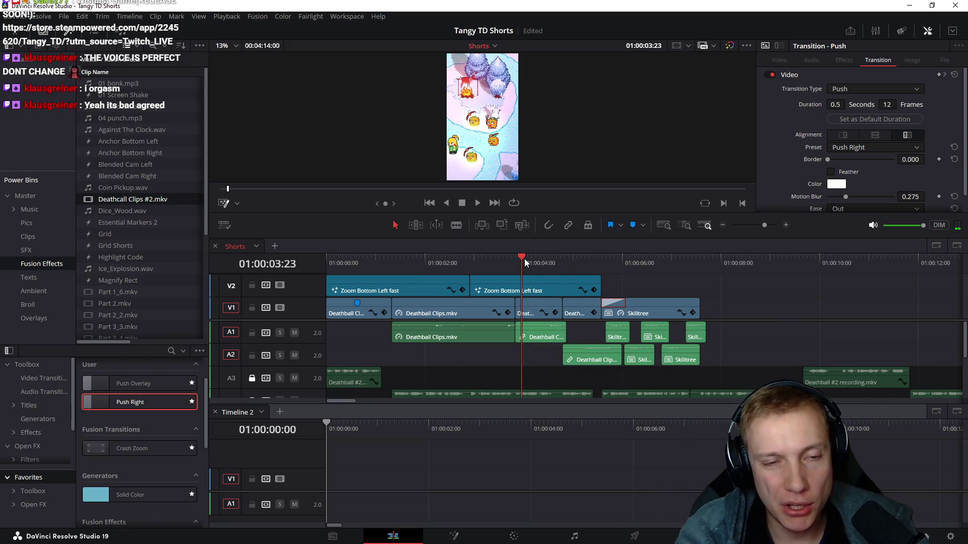
pyautogui.moveTo(523, 259)
pyautogui.mouseDown()
pyautogui.moveTo(506, 255)
pyautogui.moveTo(533, 263)
pyautogui.mouseUp()
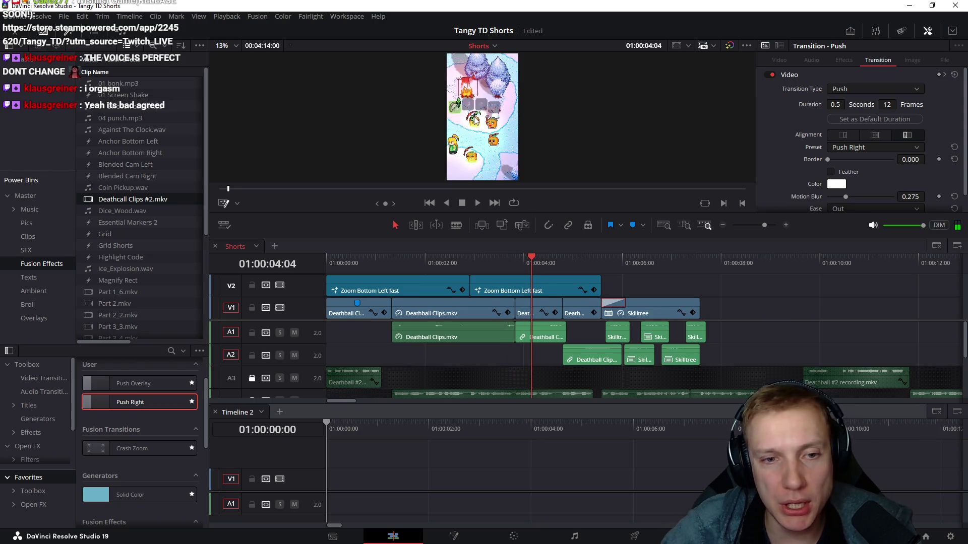
pyautogui.moveTo(522, 264); pyautogui.dragTo(534, 266)
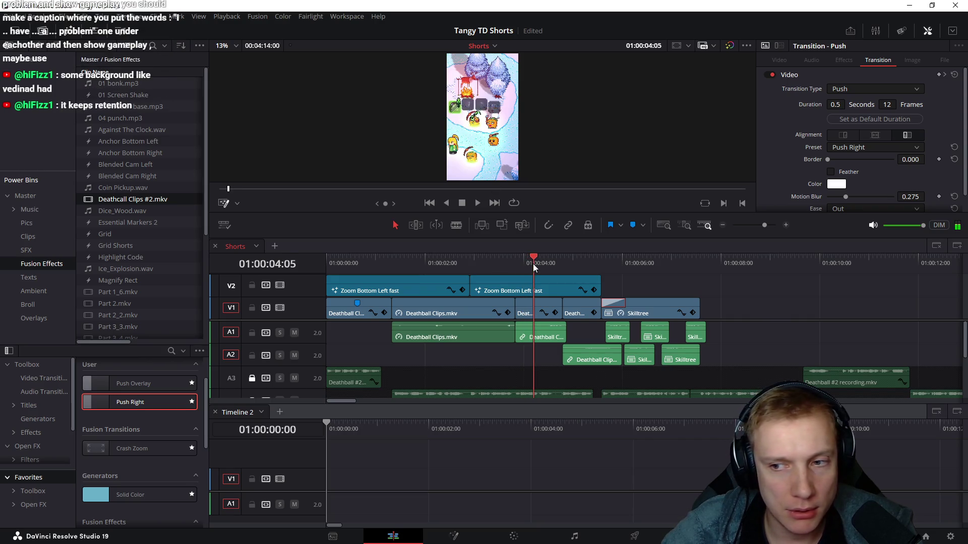
pyautogui.moveTo(533, 265); pyautogui.dragTo(571, 264)
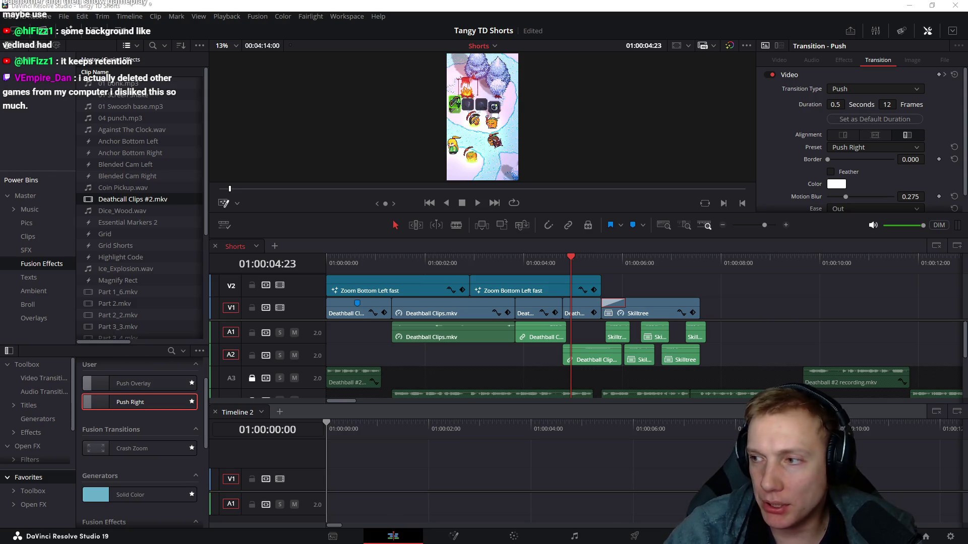
pyautogui.hotkey('alt', 'Tab')
# Step: Bring up the boss-fight reference Short tab and play it through to the OVERPOWERED frame
pyautogui.press('Escape')
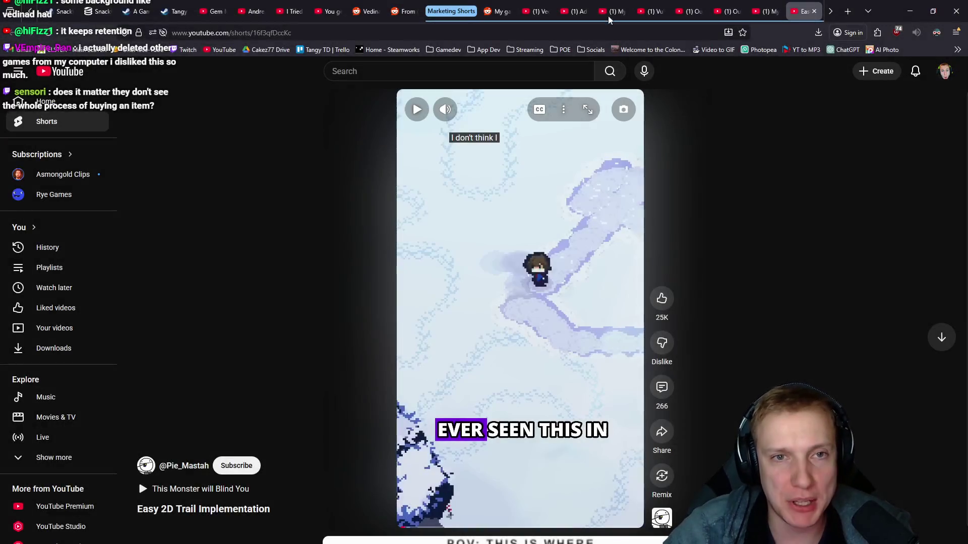
pyautogui.click(539, 11)
pyautogui.click(570, 11)
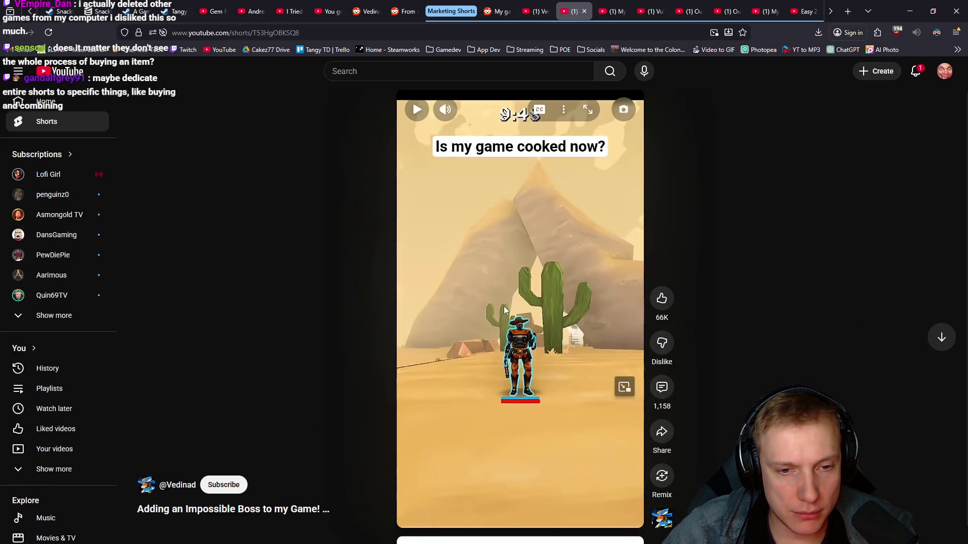
pyautogui.click(504, 307)
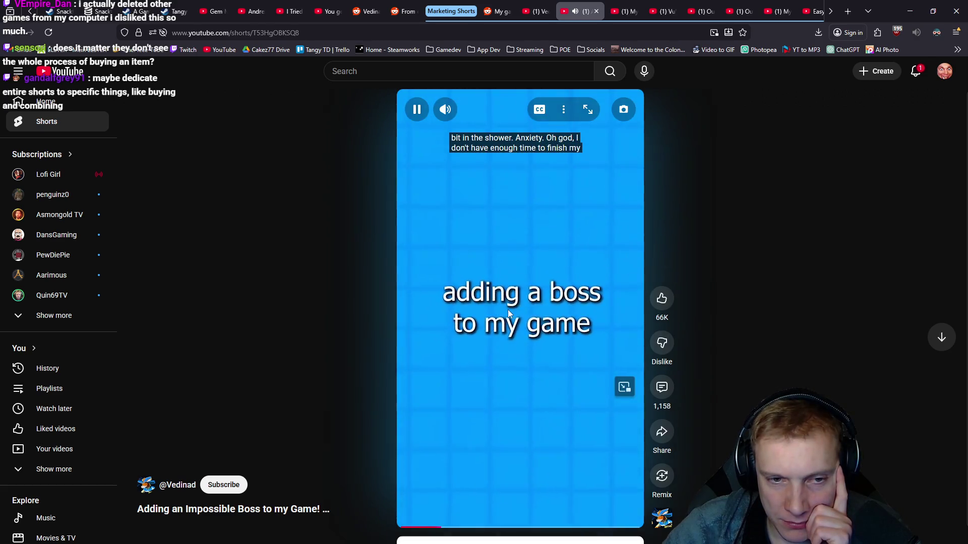
pyautogui.click(508, 309)
pyautogui.click(508, 309)
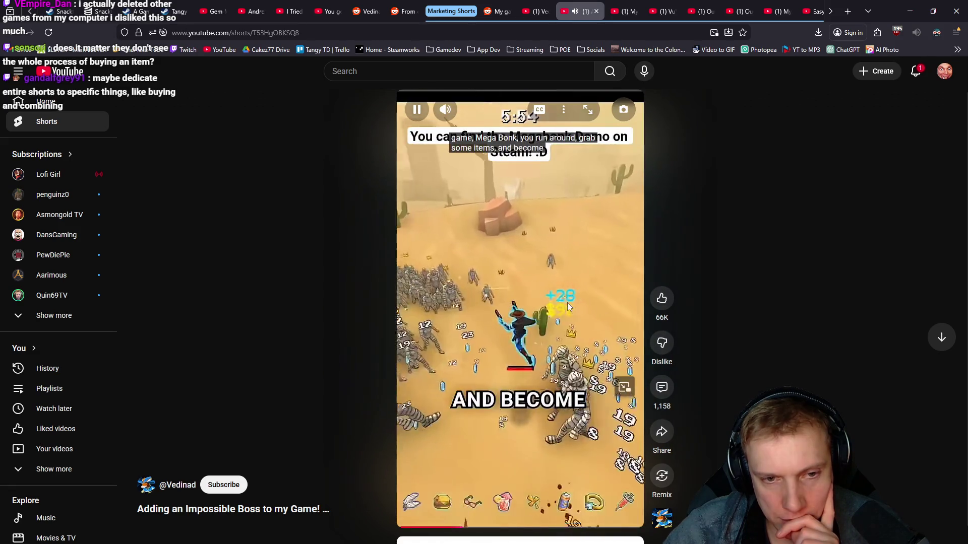
pyautogui.click(577, 298)
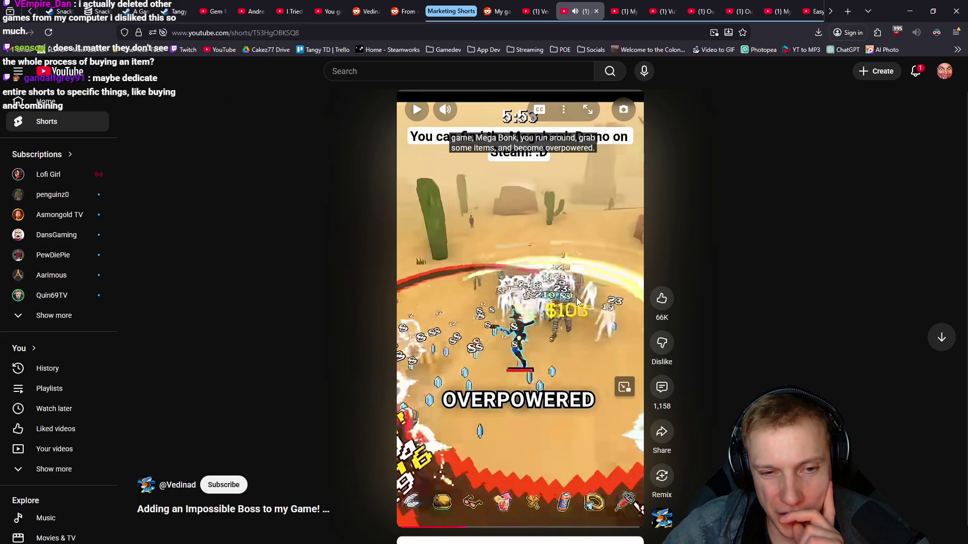
# Step: Replay from the chest scene, pause on the THERE'S AROUND frame, and switch back to Resolve
pyautogui.click(458, 527)
pyautogui.click(522, 305)
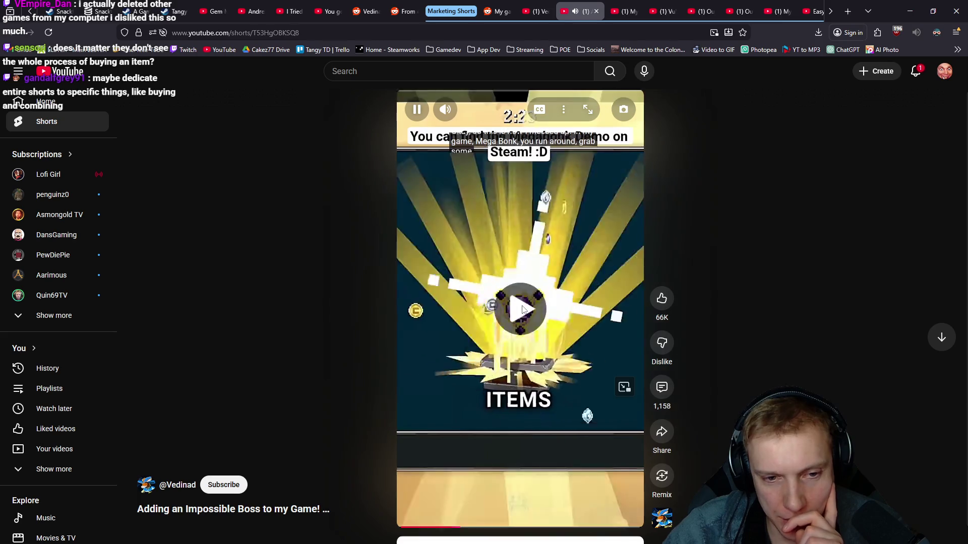
pyautogui.click(523, 307)
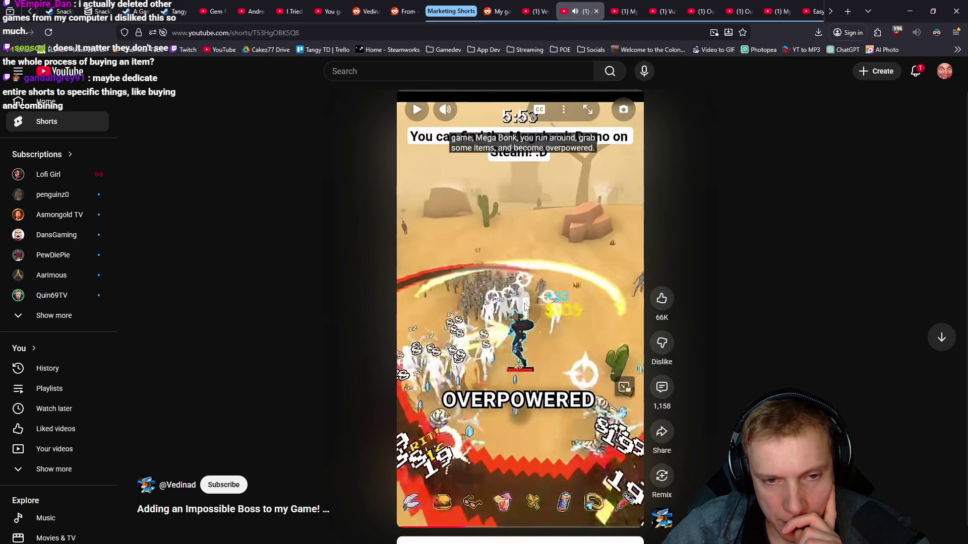
pyautogui.click(525, 308)
pyautogui.click(530, 304)
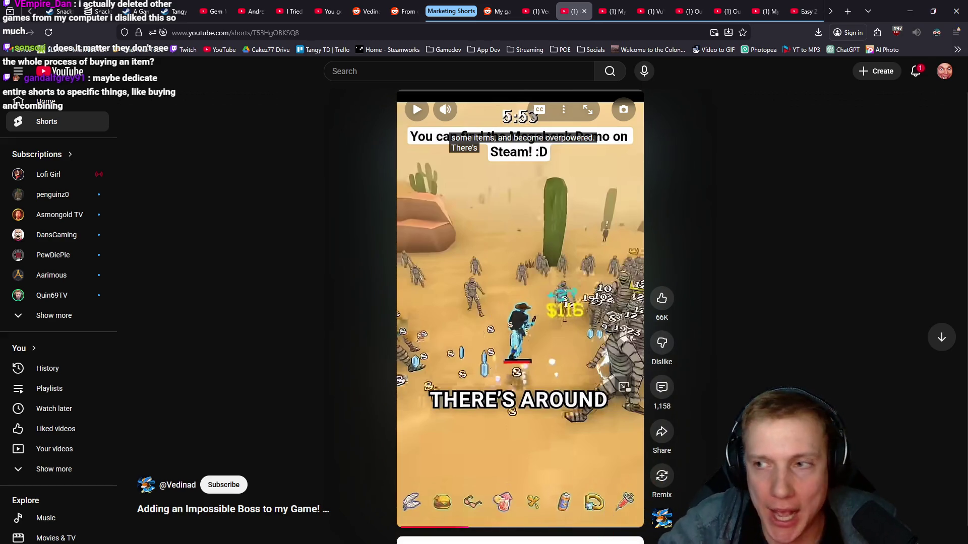
pyautogui.hotkey('alt', 'Tab')
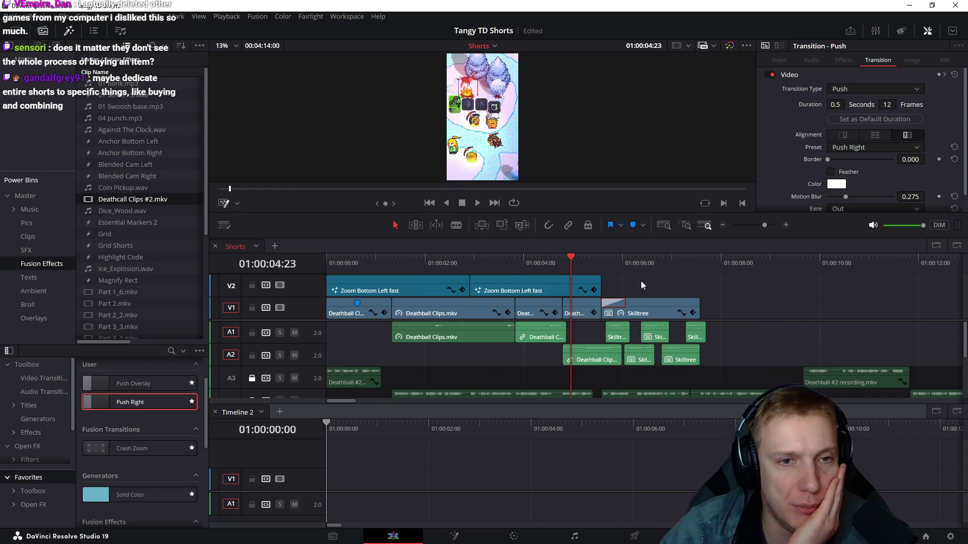
# Step: Scrub the opening up to the transition, park at 01:00:01:19, and switch to the browser Short
pyautogui.moveTo(438, 267)
pyautogui.mouseDown()
pyautogui.moveTo(387, 249)
pyautogui.moveTo(453, 242)
pyautogui.mouseUp()
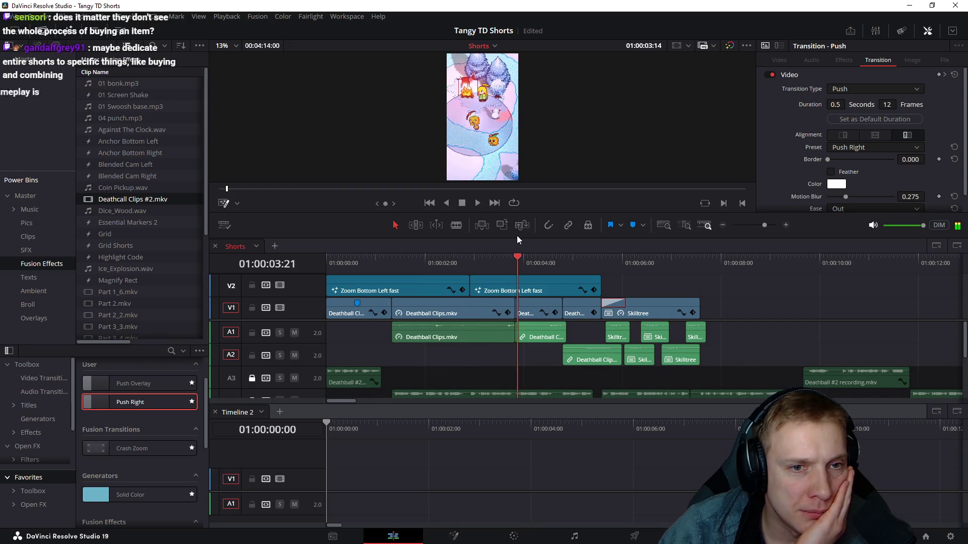
pyautogui.moveTo(454, 242)
pyautogui.mouseDown()
pyautogui.moveTo(537, 233)
pyautogui.moveTo(516, 236)
pyautogui.mouseUp()
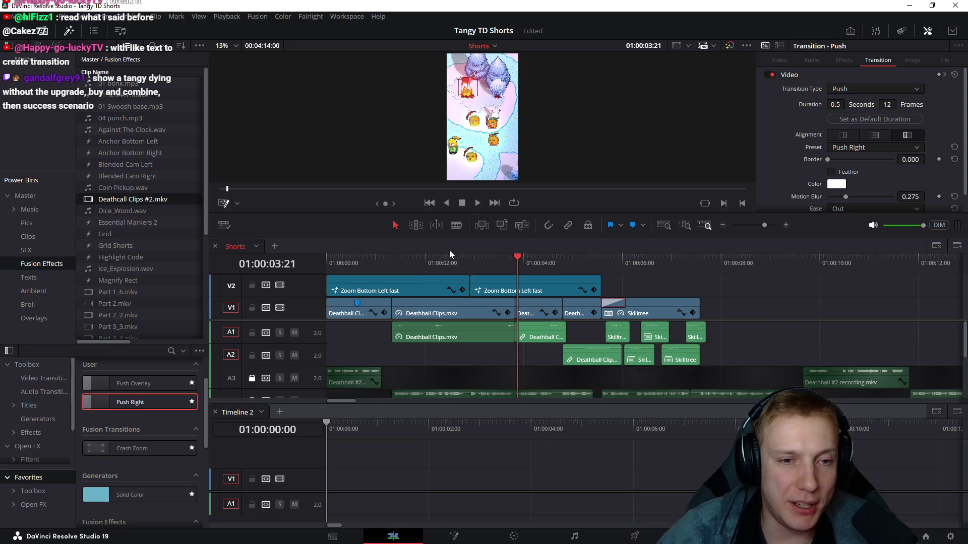
pyautogui.click(416, 261)
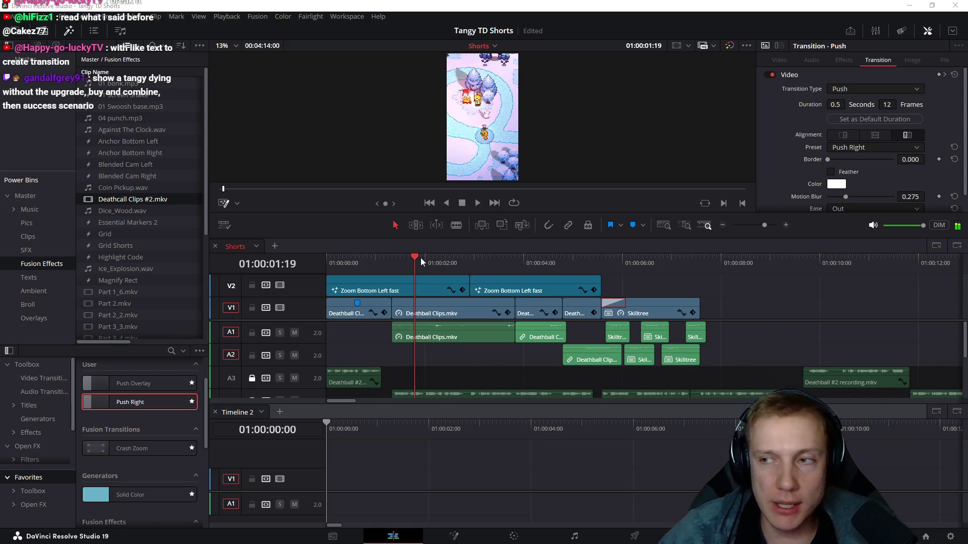
pyautogui.hotkey('alt', 'Tab')
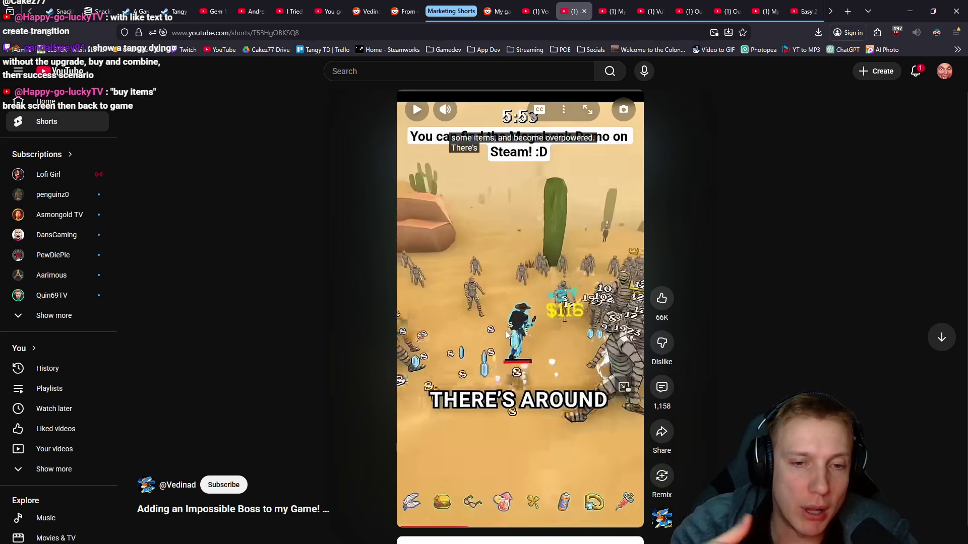
# Step: Switch back to Resolve and park the playhead near the edit's start at 01:00:01:05
pyautogui.hotkey('alt', 'Tab')
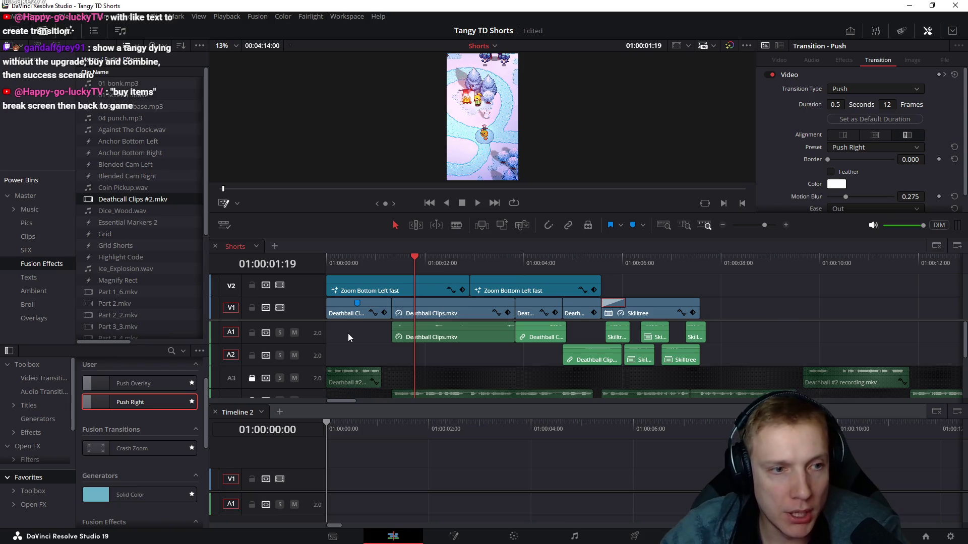
pyautogui.click(393, 259)
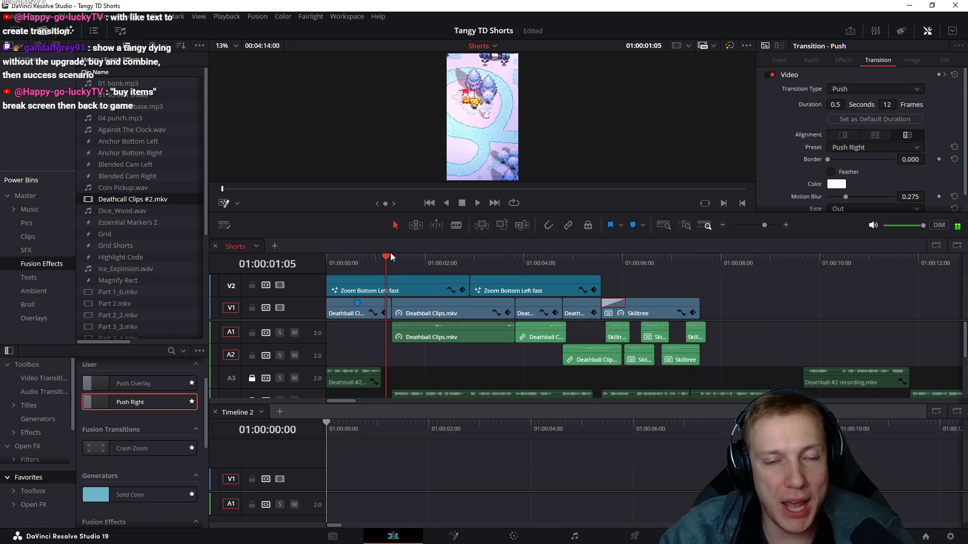
# Step: Watch the Shorts edit in the full-screen Cinema Viewer, pausing and resuming, then leave it
pyautogui.press('p')
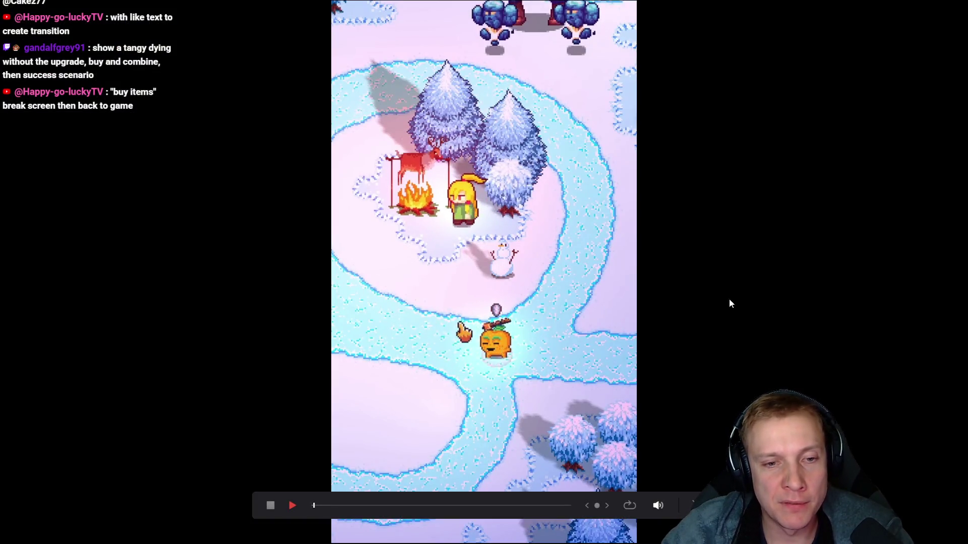
pyautogui.press('space')
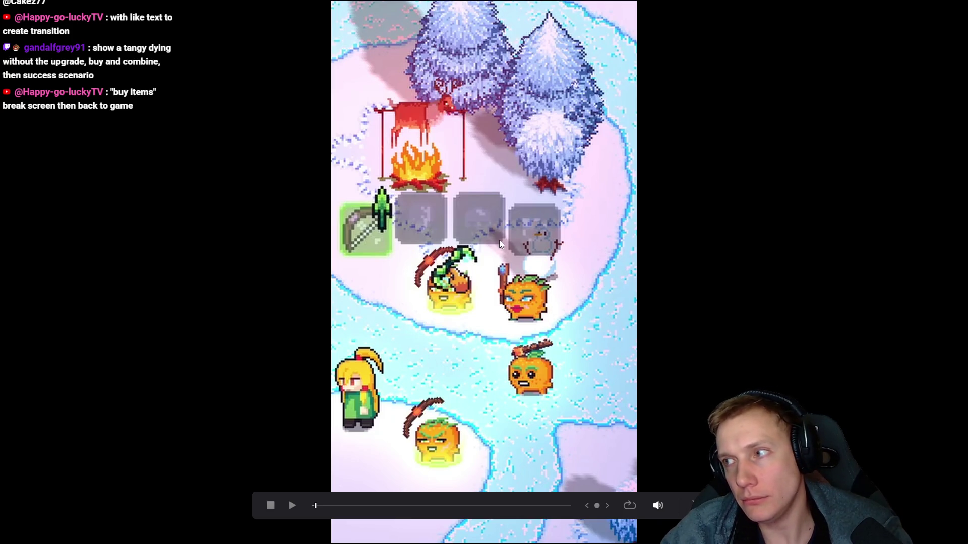
pyautogui.press('space')
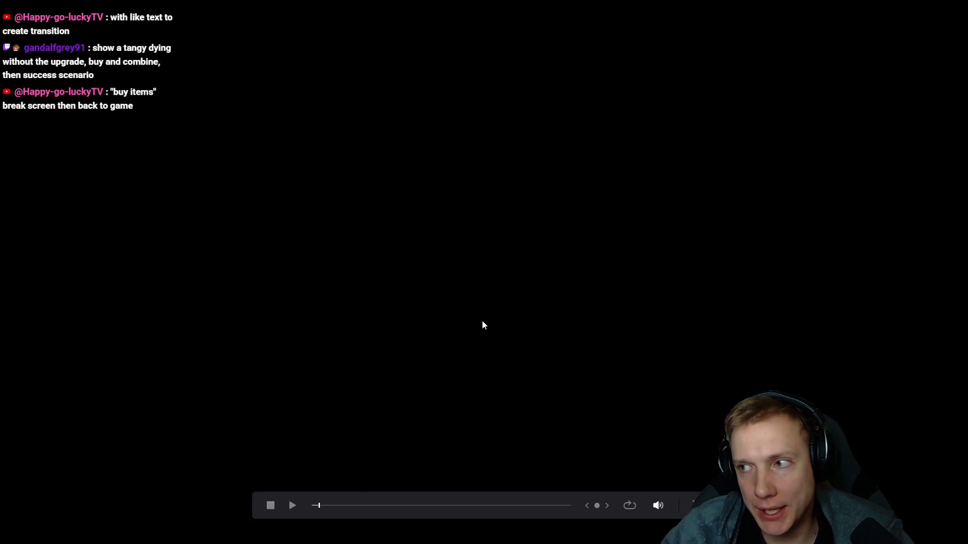
pyautogui.hotkey('alt', 'F4')
# Step: Scrub the preview from 01:00:02:21 forward to about four seconds, then return to the browser
pyautogui.click(469, 264)
pyautogui.moveTo(467, 264)
pyautogui.mouseDown()
pyautogui.moveTo(539, 290)
pyautogui.moveTo(524, 293)
pyautogui.moveTo(462, 290)
pyautogui.moveTo(695, 271)
pyautogui.mouseUp()
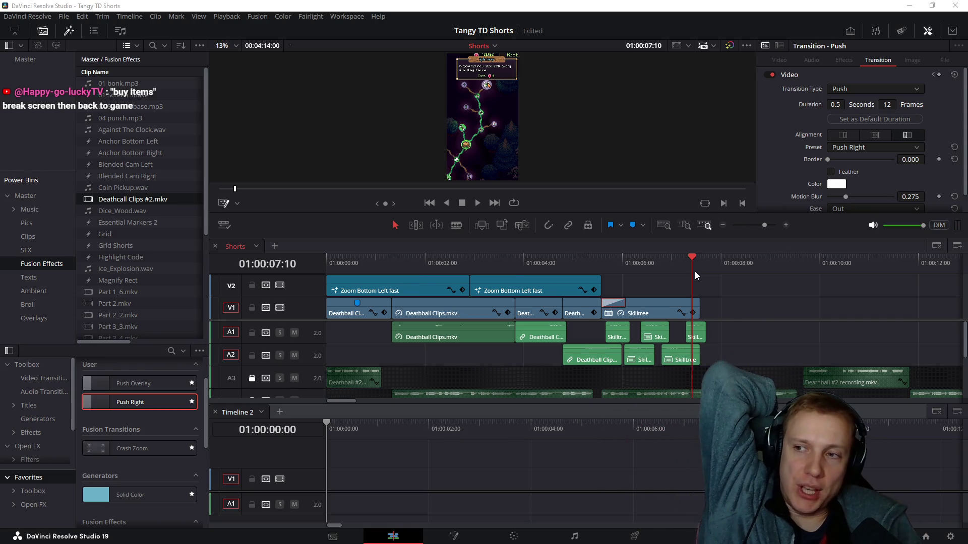
pyautogui.hotkey('alt', 'Tab')
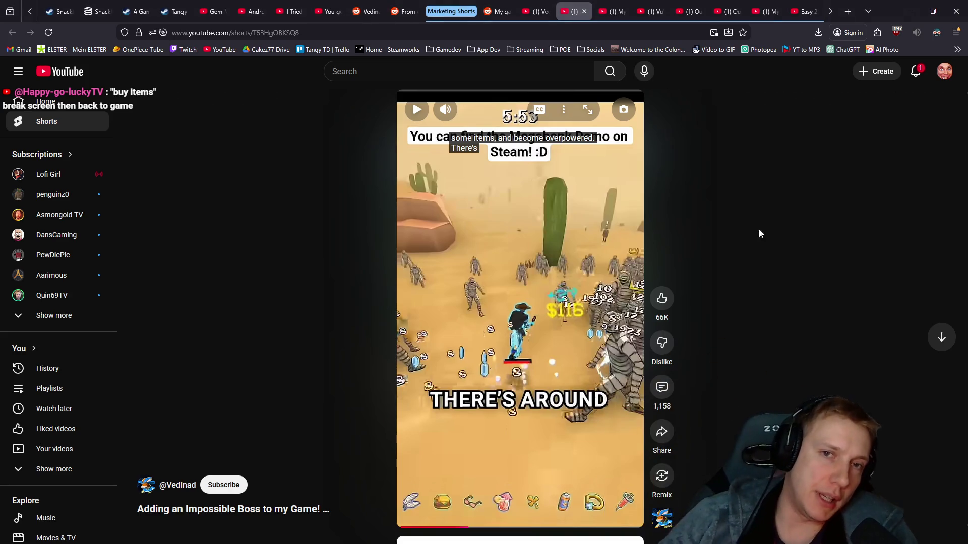
# Step: Play the Jigrift jigsaw-puzzle Short, then seek back and replay it from its opening frame
pyautogui.click(612, 8)
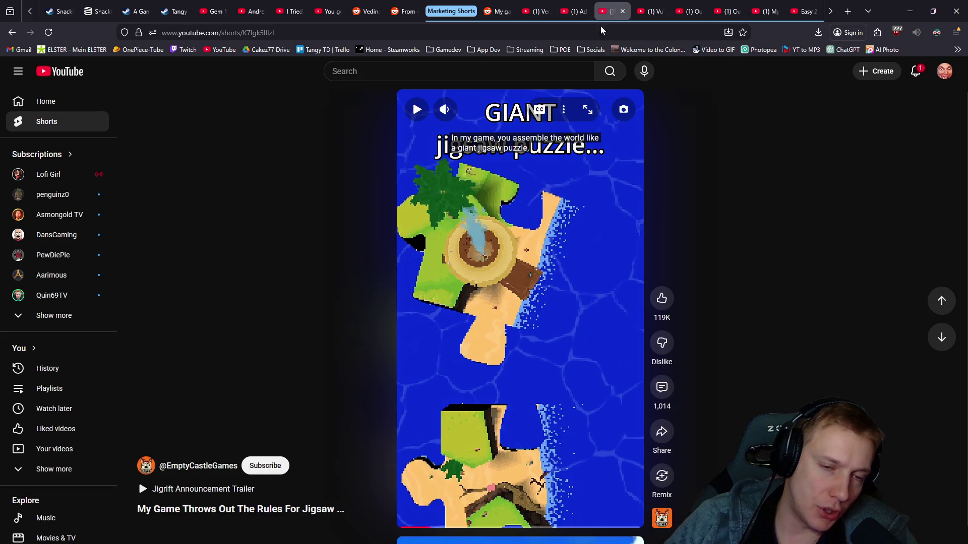
pyautogui.click(534, 295)
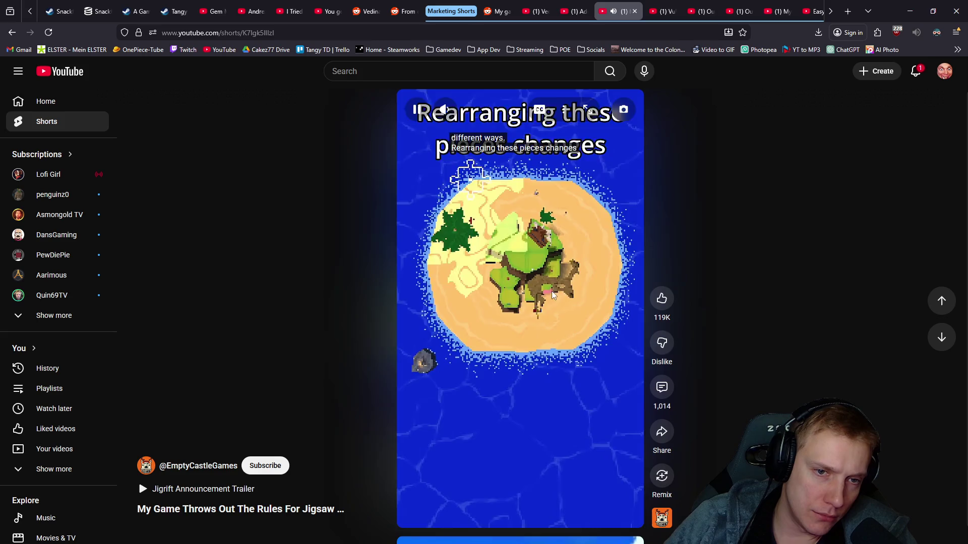
pyautogui.click(531, 296)
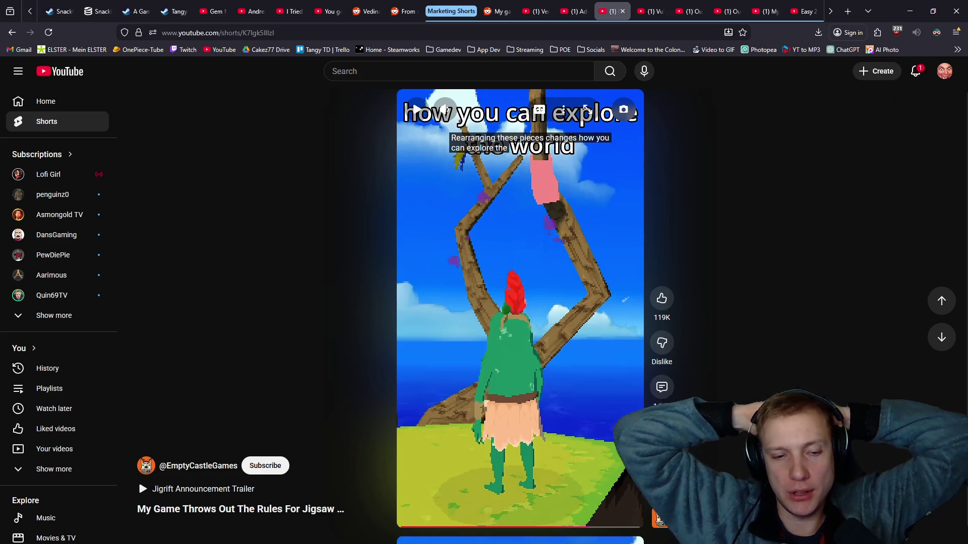
pyautogui.click(423, 527)
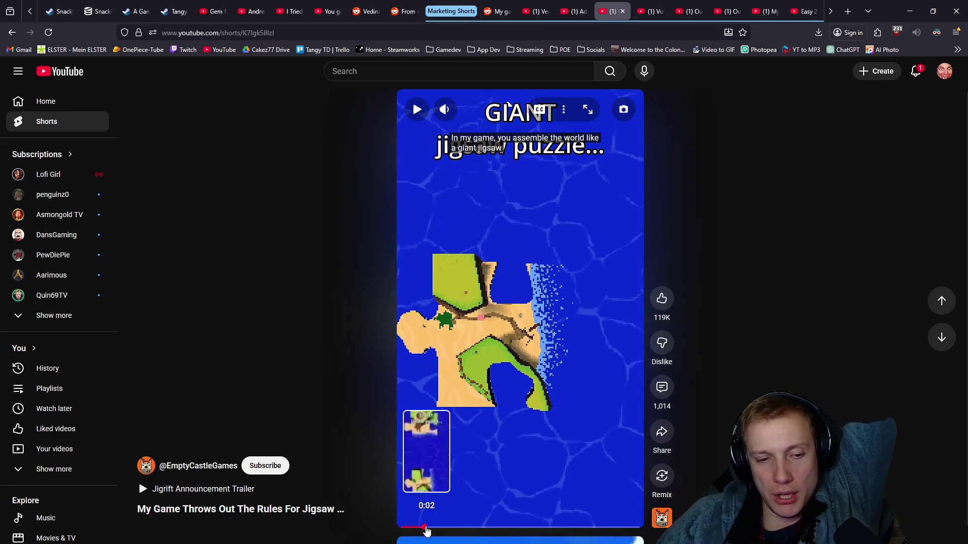
pyautogui.click(399, 527)
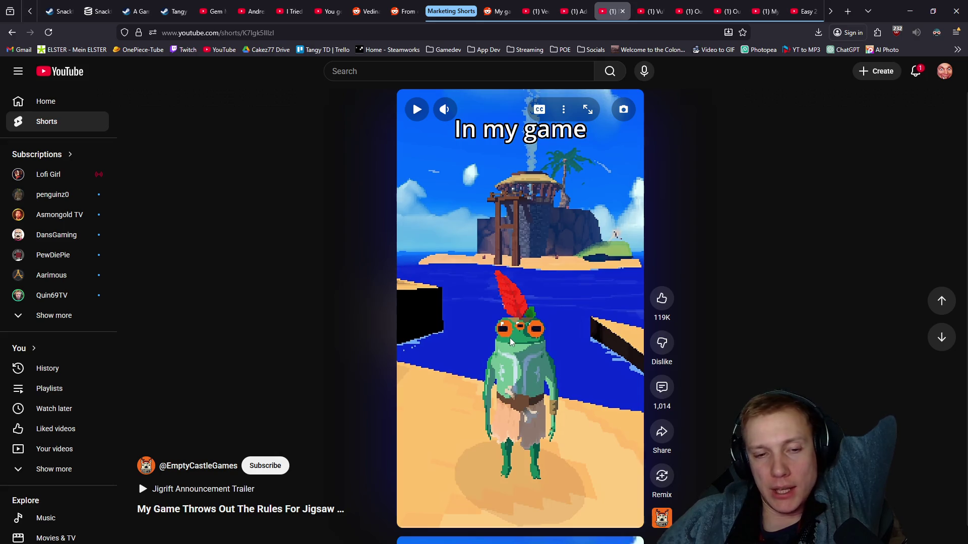
pyautogui.click(516, 335)
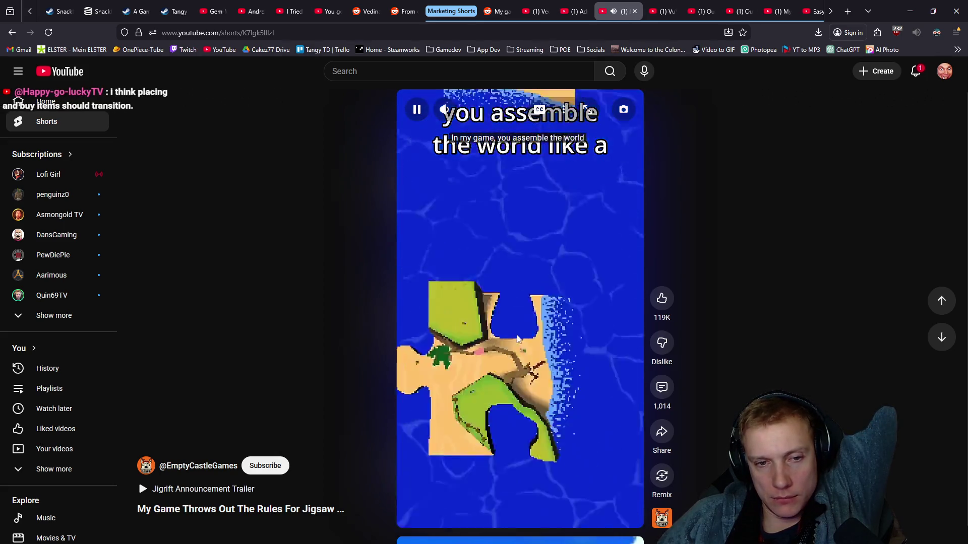
# Step: Pause on the jumbled-pieces reveal, check the Empty Castle channel Shorts, and return to the Short
pyautogui.click(517, 338)
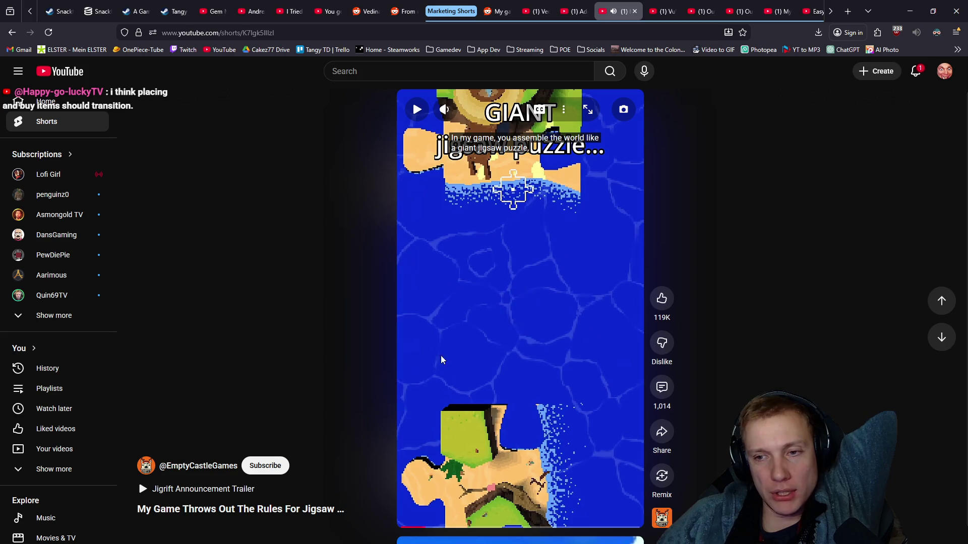
pyautogui.click(524, 306)
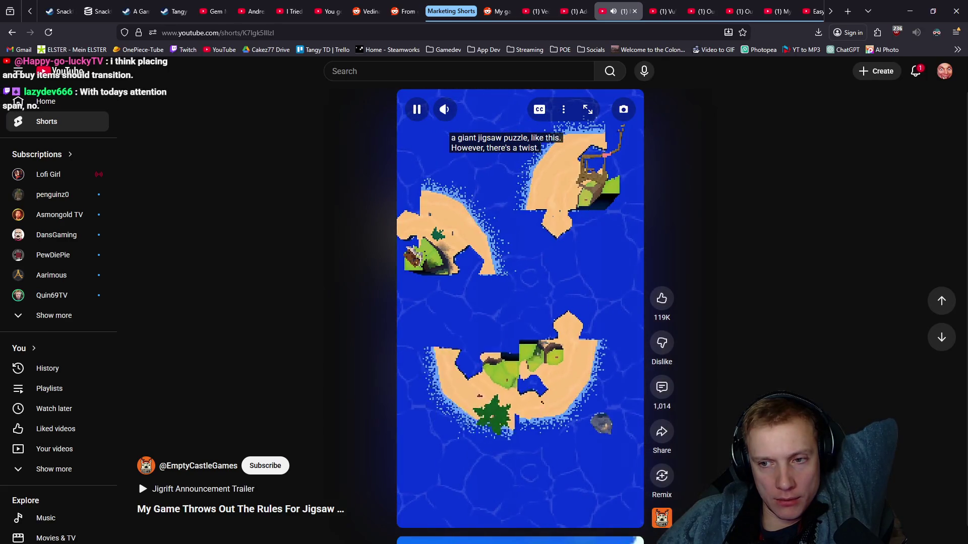
pyautogui.click(534, 294)
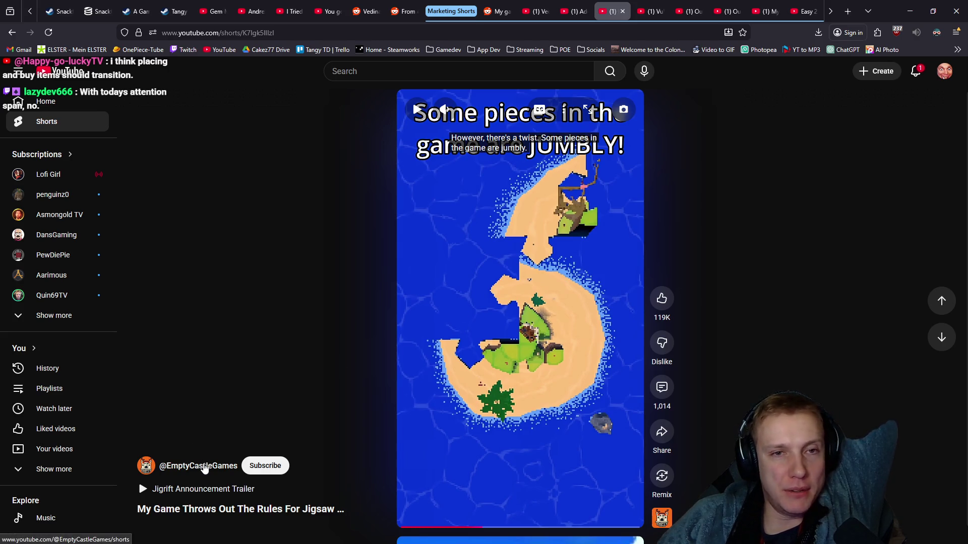
pyautogui.hotkey('ctrl', 'Tab')
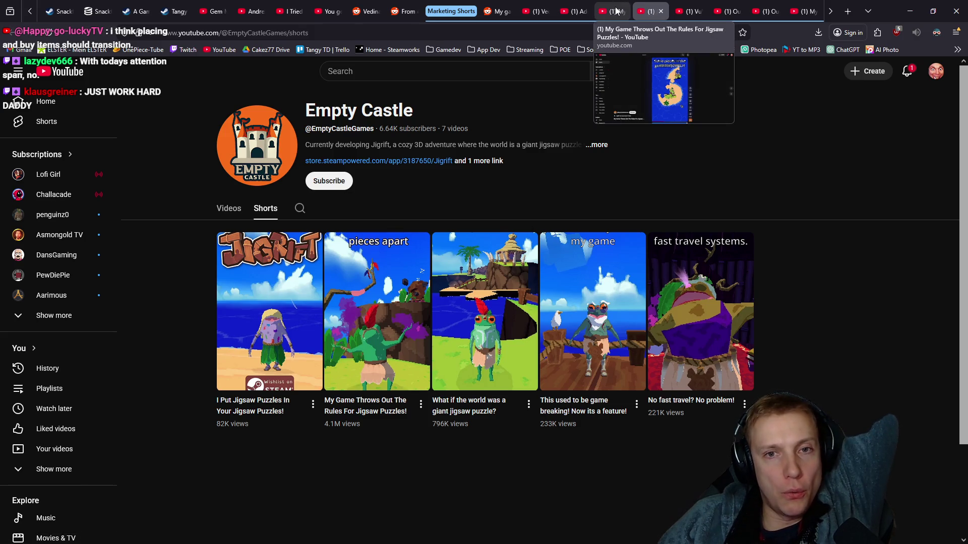
pyautogui.click(616, 11)
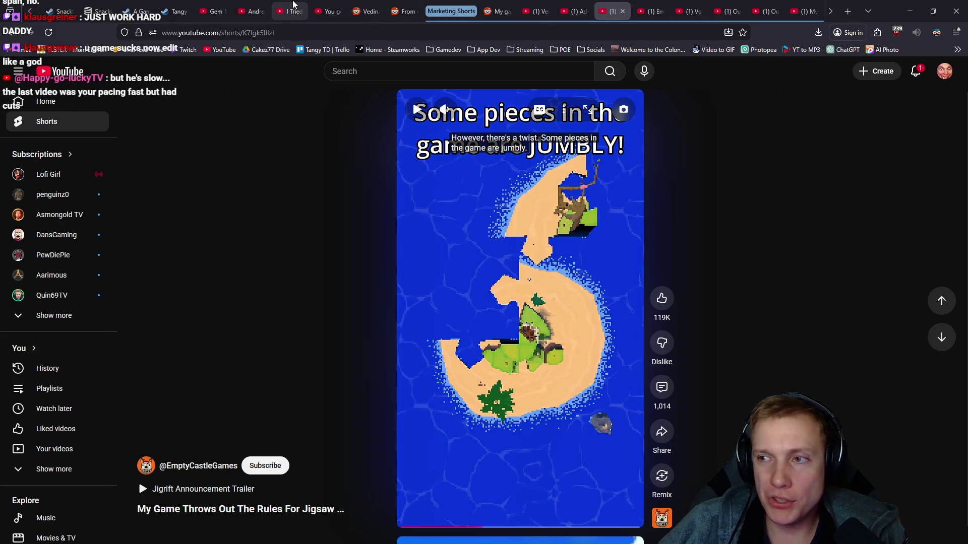
# Step: Switch to DaVinci Resolve and scrub the Shorts timeline preview
pyautogui.hotkey('alt', 'Tab')
pyautogui.moveTo(423, 260)
pyautogui.mouseDown()
pyautogui.moveTo(498, 260)
pyautogui.moveTo(547, 237)
pyautogui.mouseUp()
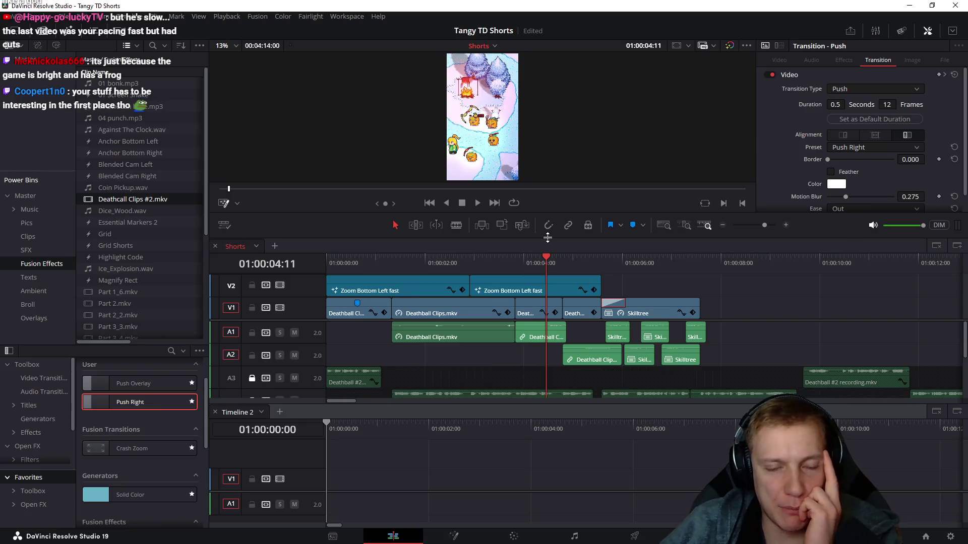
# Step: Scrub the preview back to 01:00:03:12 in the Deathball gameplay, then return to YouTube
pyautogui.moveTo(493, 260); pyautogui.dragTo(499, 262)
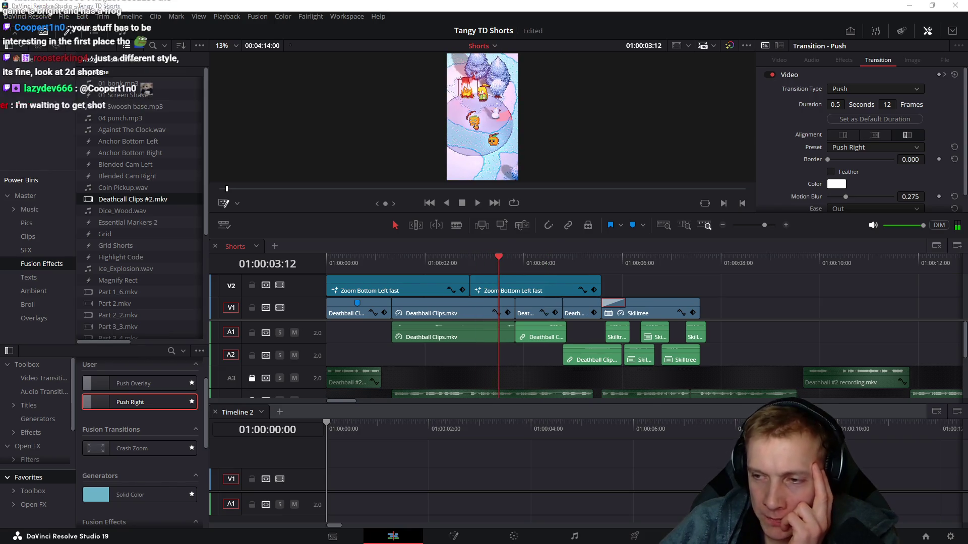
pyautogui.hotkey('alt', 'Tab')
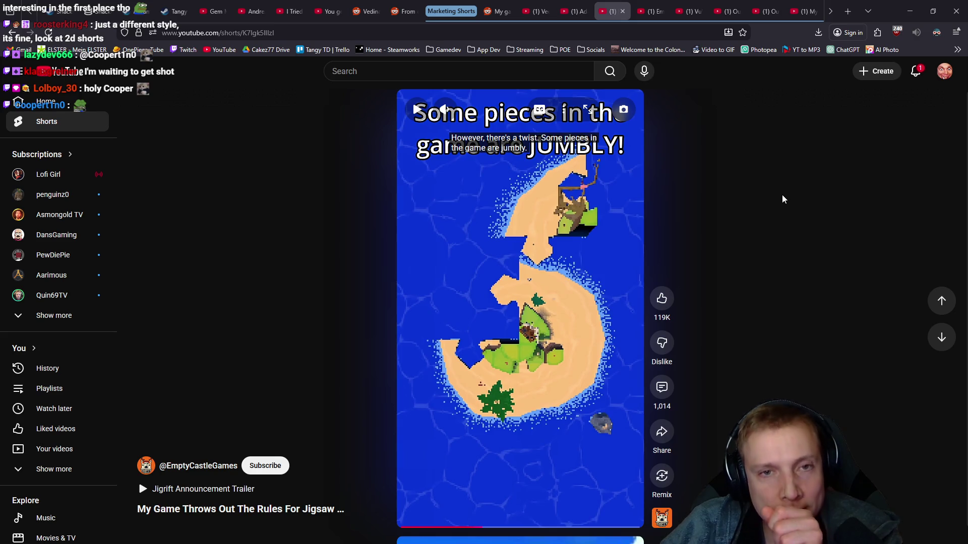
# Step: Flip through the open reference Shorts and land on the Easy 2D Trail Implementation Short
pyautogui.click(649, 11)
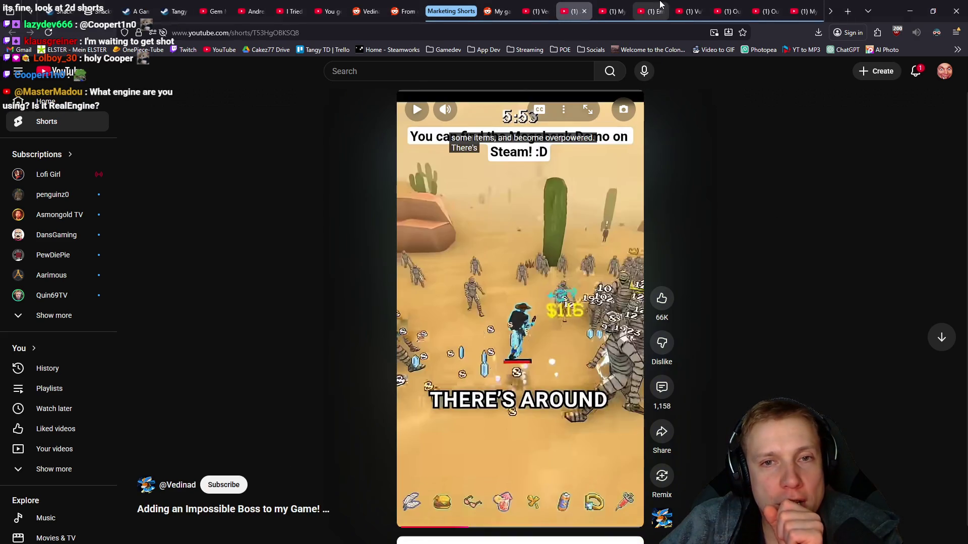
pyautogui.click(696, 11)
pyautogui.click(726, 10)
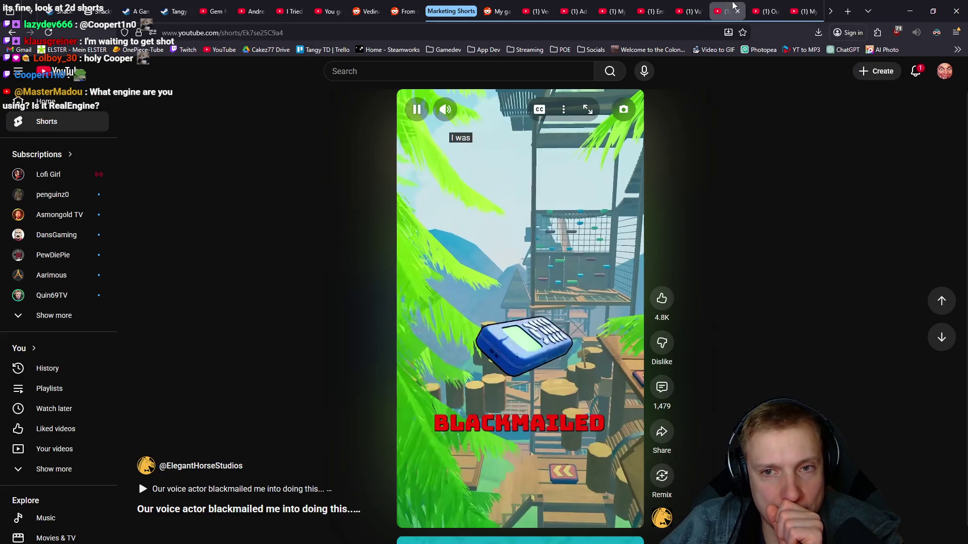
pyautogui.click(773, 11)
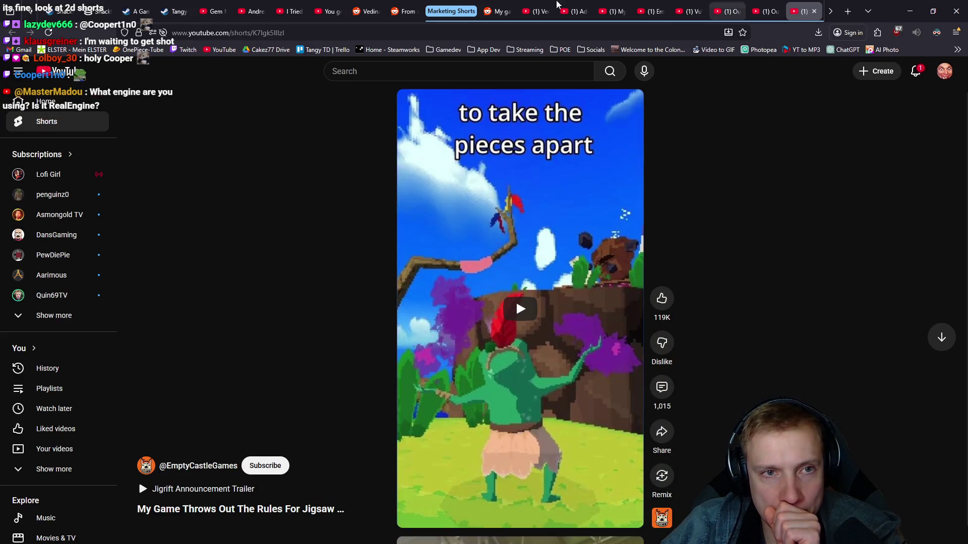
pyautogui.click(332, 11)
pyautogui.click(293, 11)
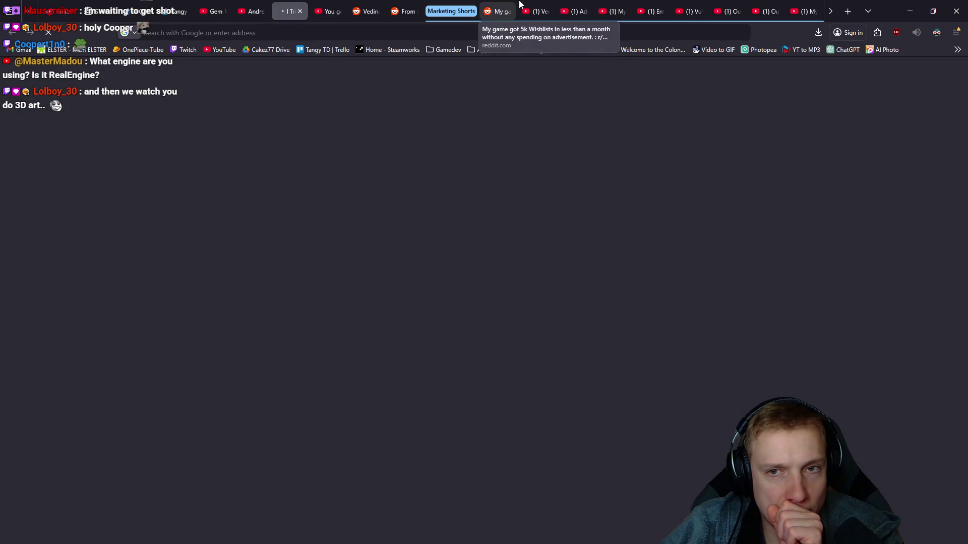
pyautogui.scroll(-2, 688, 11)
pyautogui.click(688, 12)
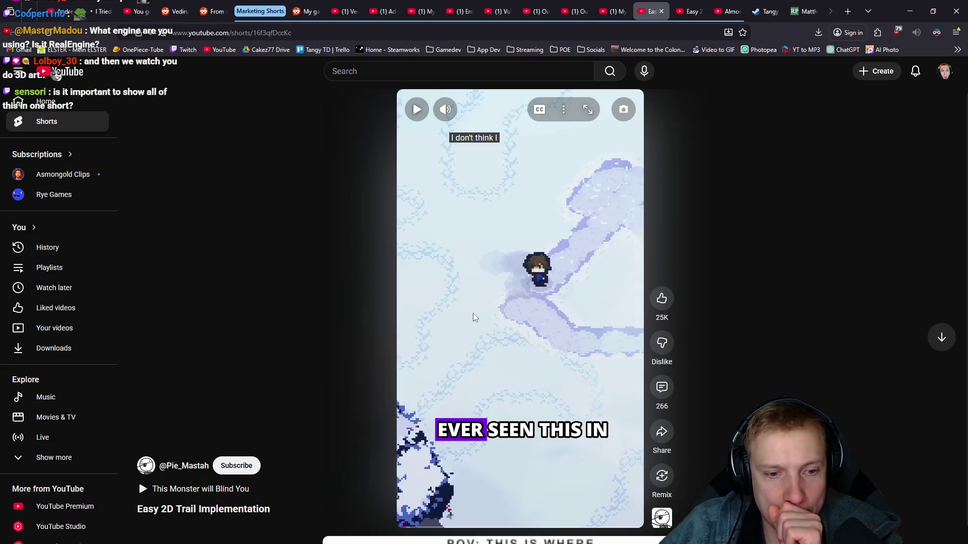
# Step: Watch the trail Short, pause on the seamless trail effect, then bring up Tangy TD's missions map
pyautogui.click(537, 240)
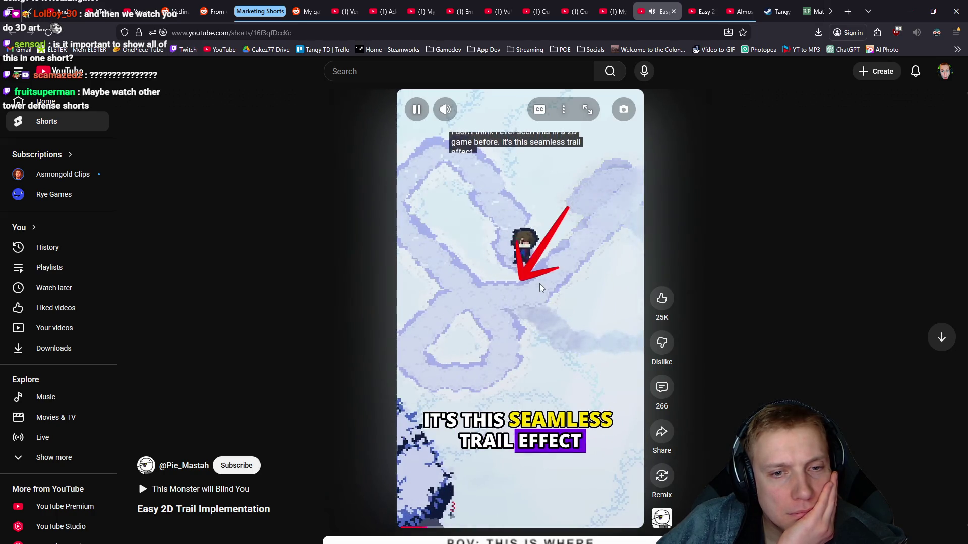
pyautogui.click(511, 104)
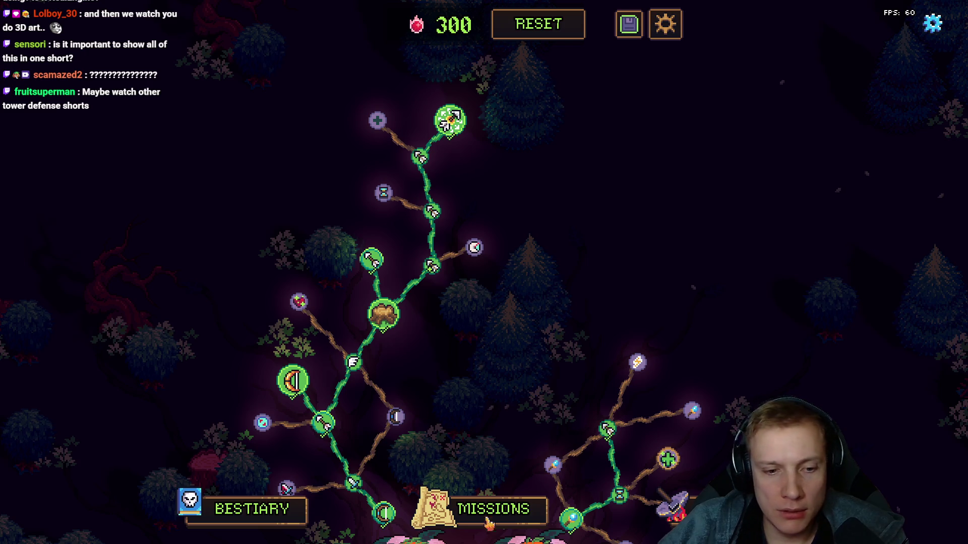
pyautogui.click(490, 522)
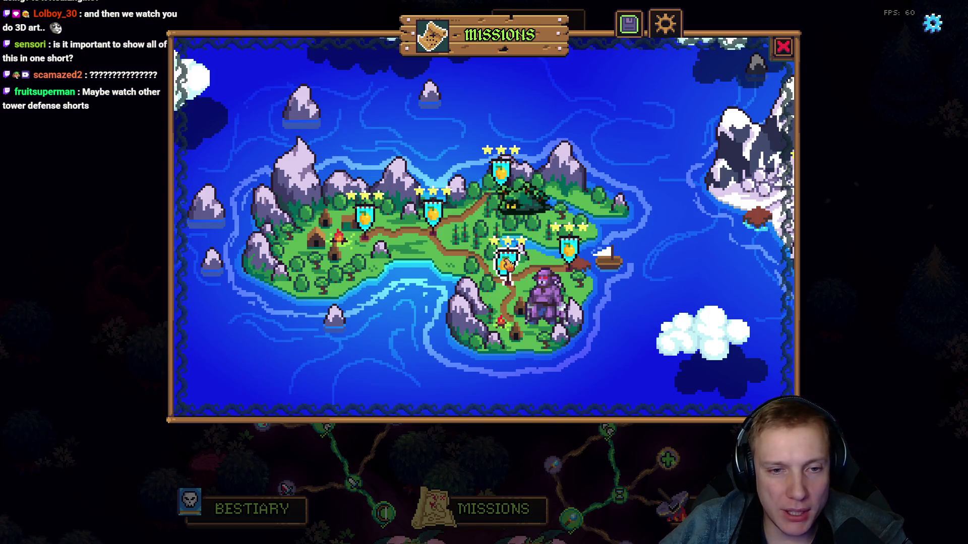
# Step: Close the Goblin Camp card, view the Campsite Road mission card, then return to YouTube
pyautogui.click(507, 261)
pyautogui.click(254, 367)
pyautogui.click(263, 348)
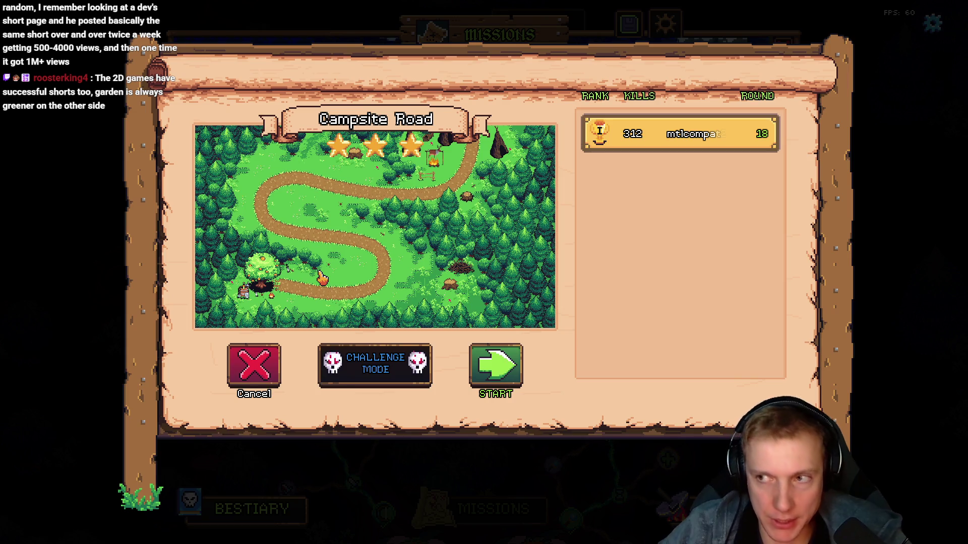
pyautogui.hotkey('alt', 'Tab')
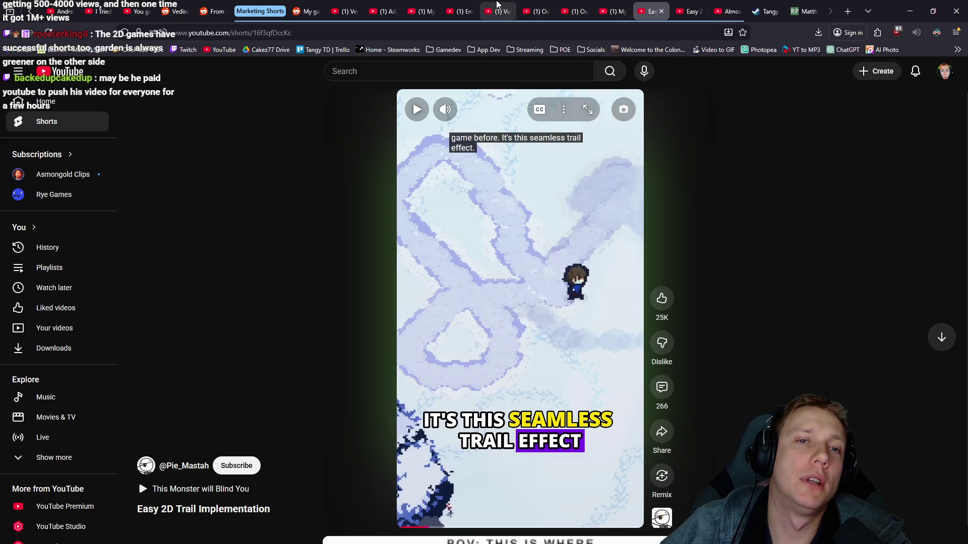
# Step: Sort VuVuu Inc.'s Shorts by Popular, then move to the Empty Castle channel's Shorts page
pyautogui.click(498, 10)
pyautogui.scroll(-5, 626, 255)
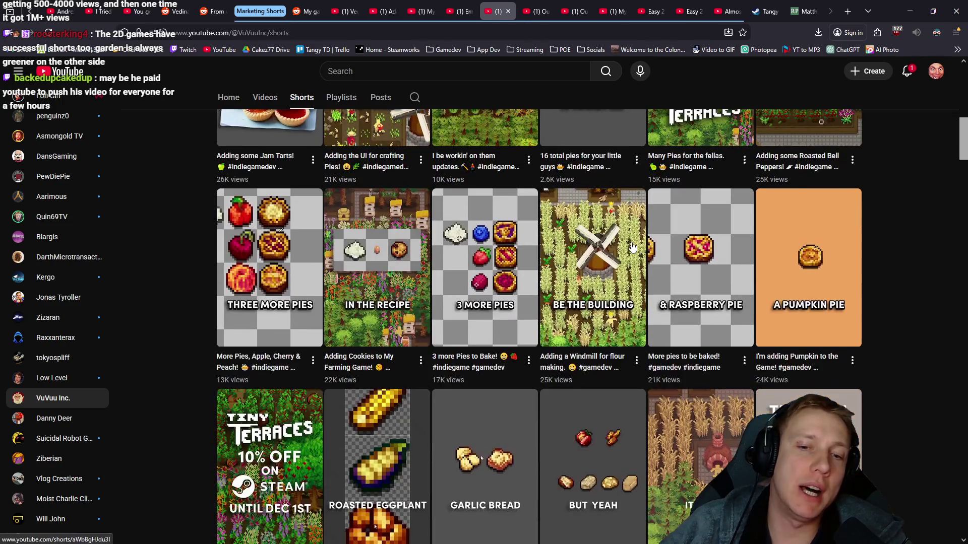
pyautogui.scroll(6, 711, 261)
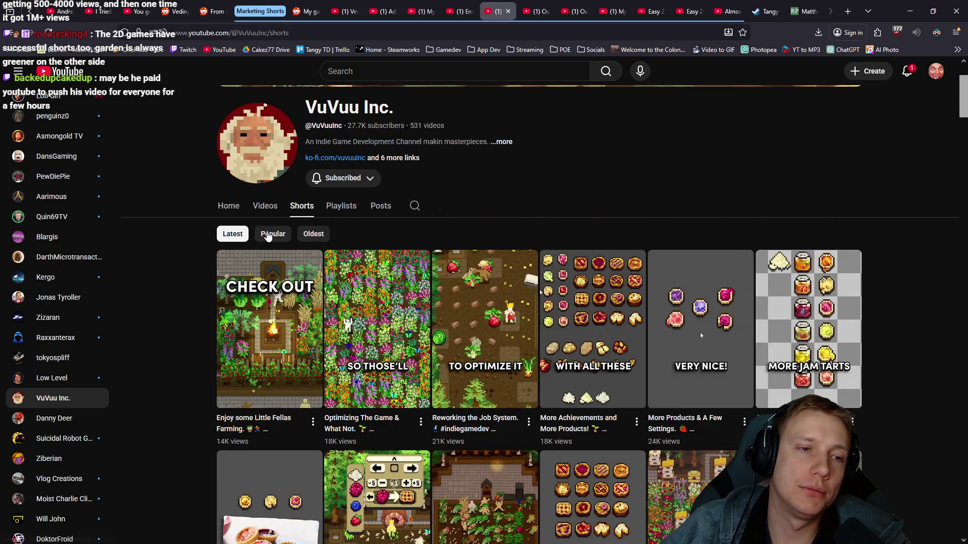
pyautogui.click(267, 235)
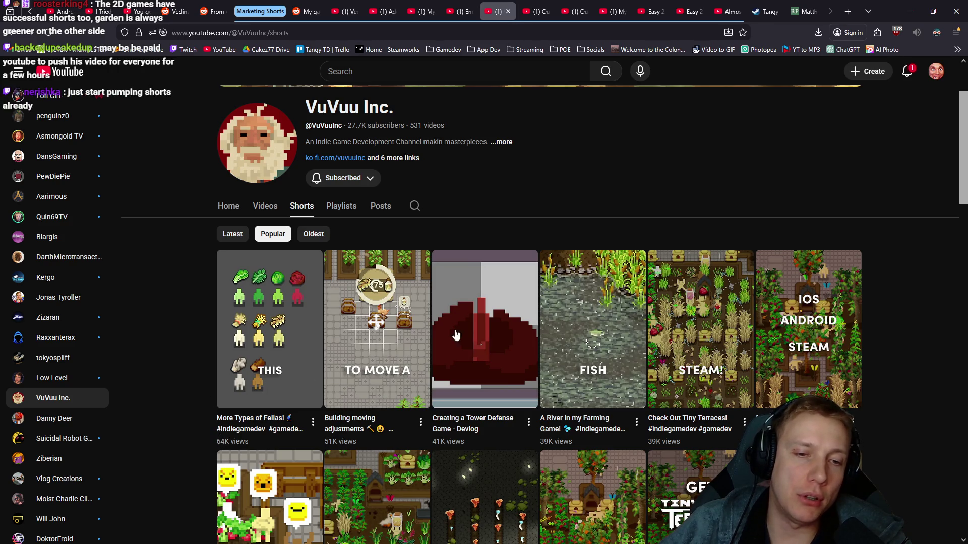
pyautogui.click(650, 11)
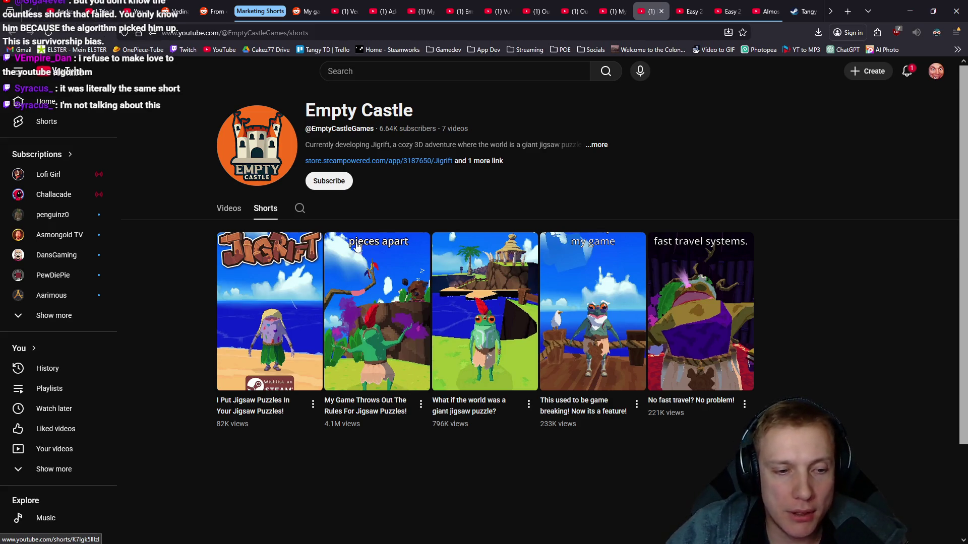
# Step: Rewatch and pause the My Game Throws Out The Rules Short, go back to the grid, then to DaVinci Resolve
pyautogui.click(381, 303)
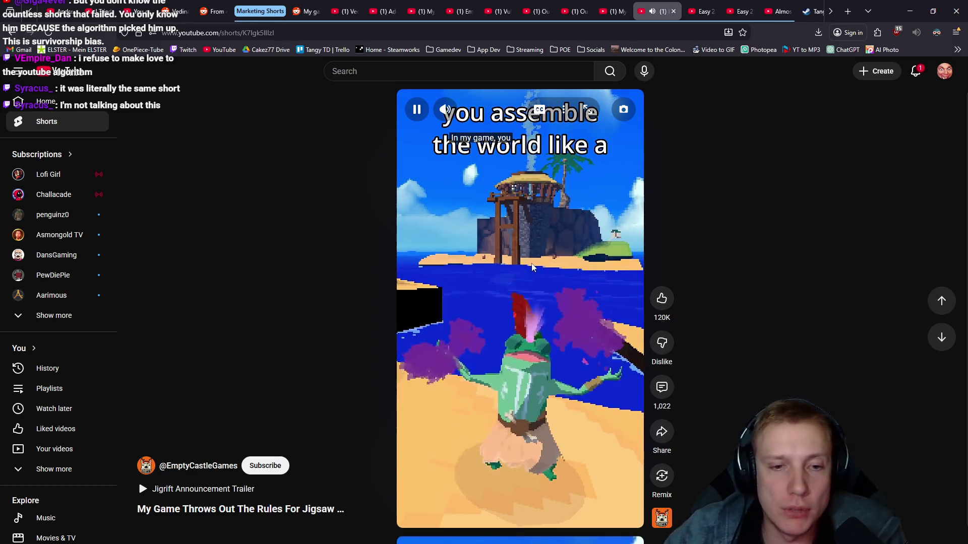
pyautogui.click(442, 238)
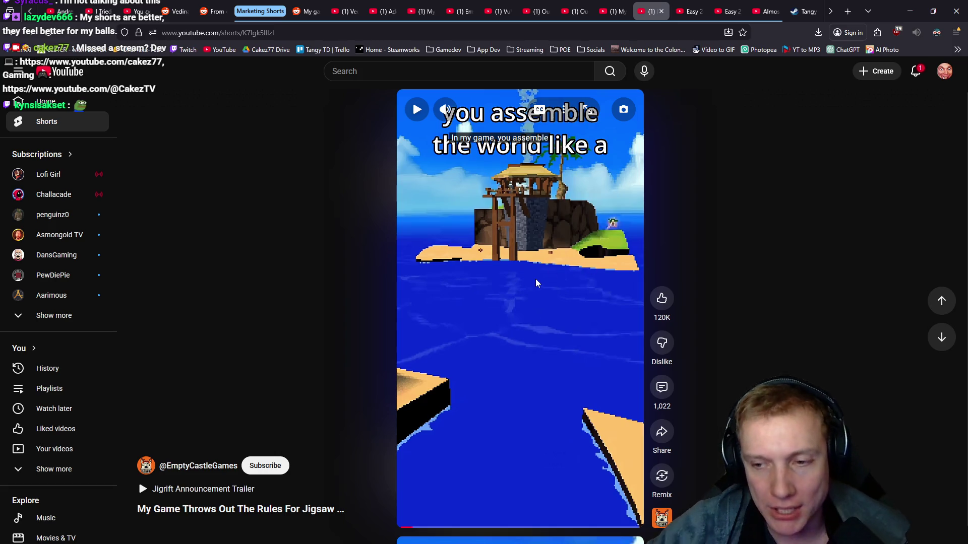
pyautogui.hotkey('alt', 'Left')
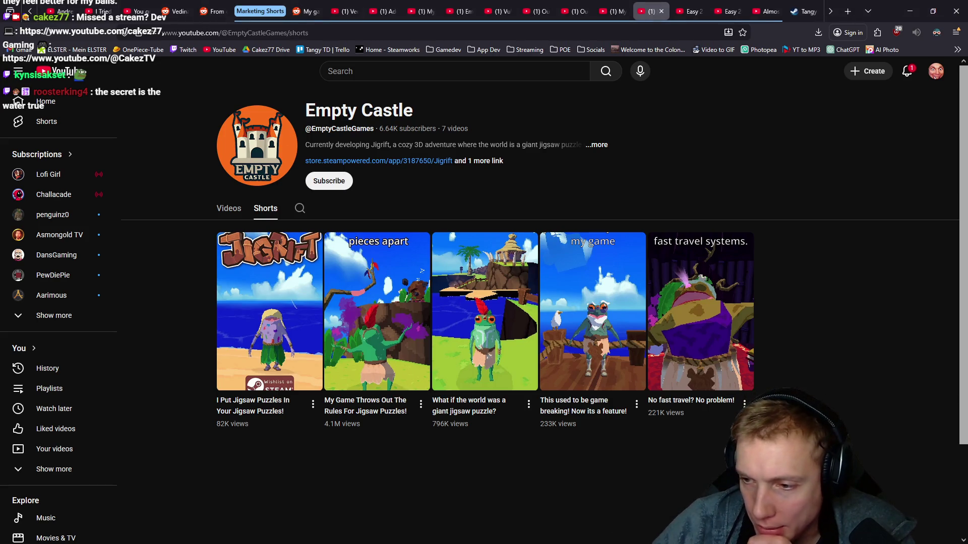
pyautogui.hotkey('alt', 'Tab')
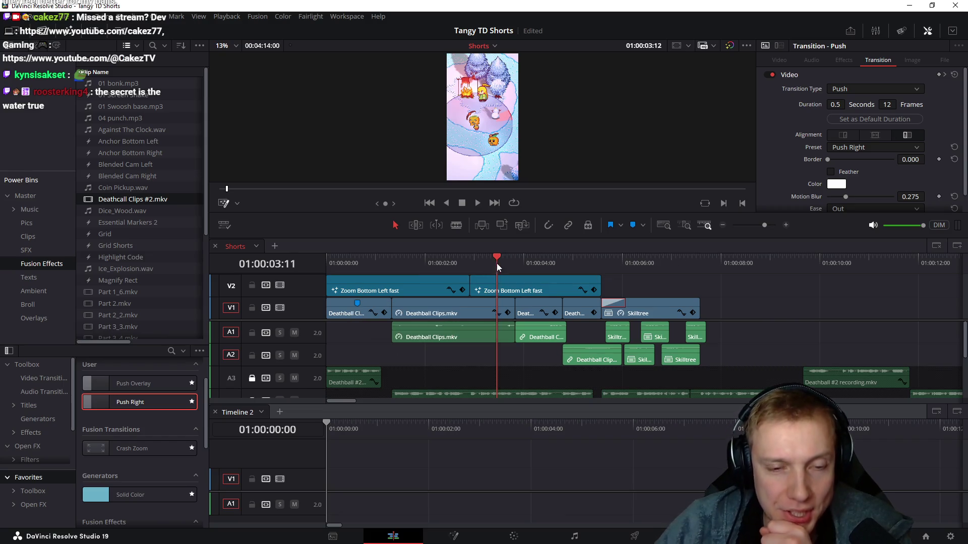
# Step: Move the Shorts preview to 01:00:03:19 and step forward one frame
pyautogui.moveTo(497, 264); pyautogui.dragTo(513, 263)
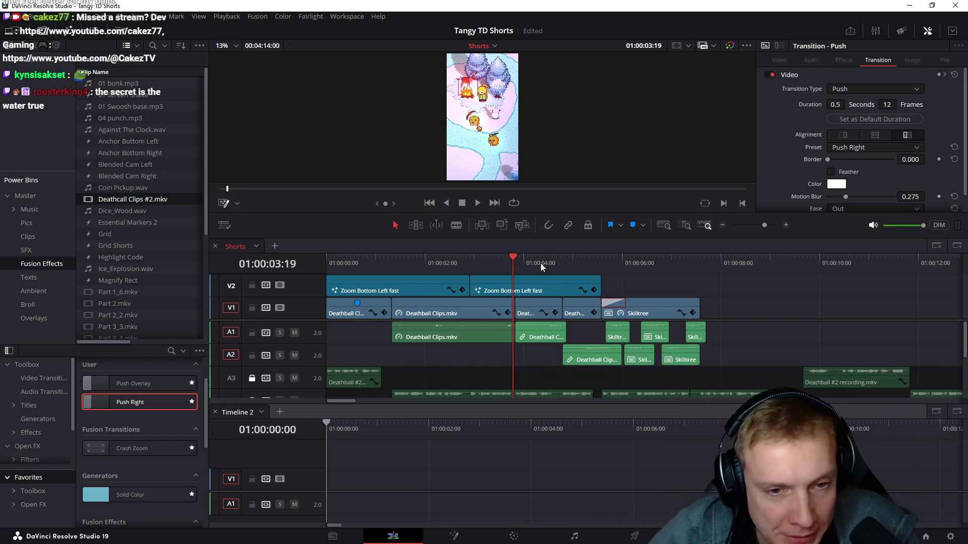
pyautogui.scroll(2, 543, 268)
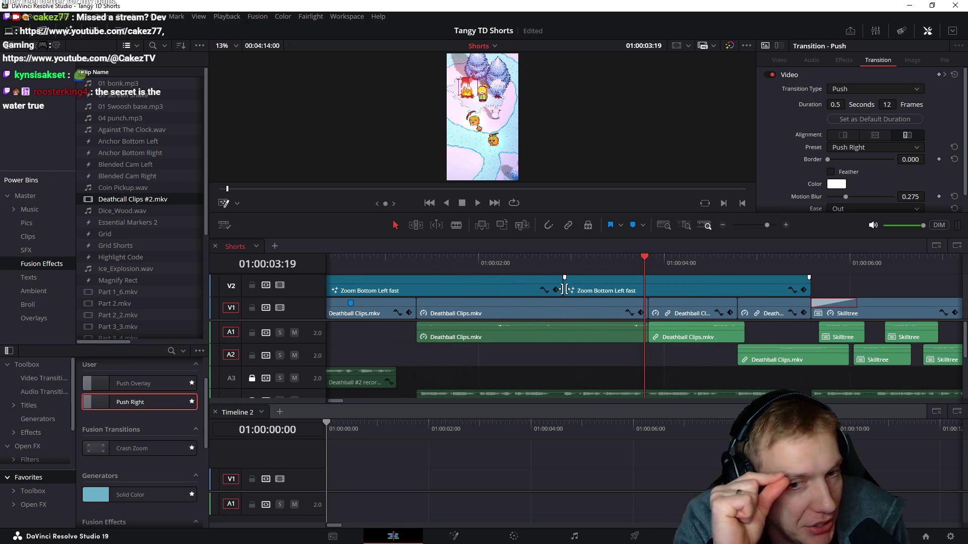
pyautogui.hscroll(3, 652, 285)
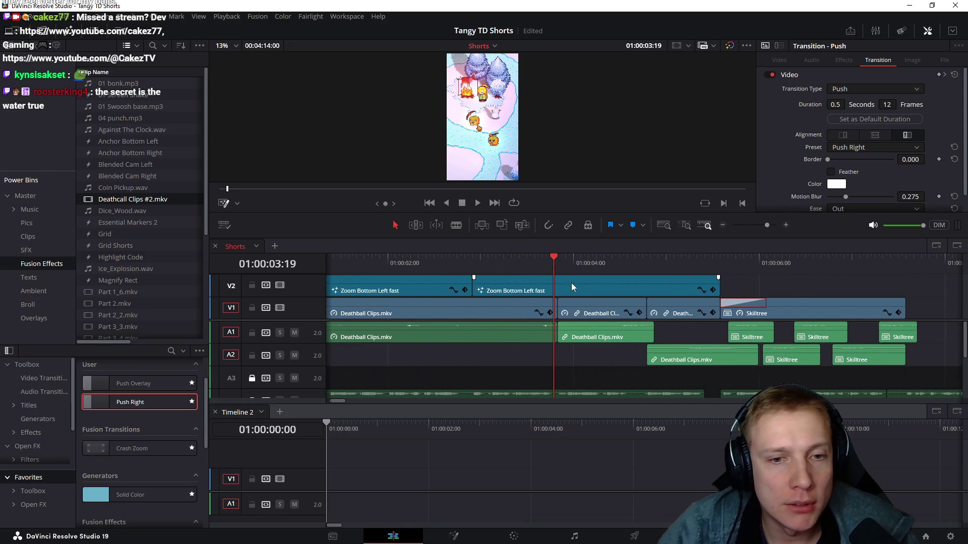
pyautogui.press('Right')
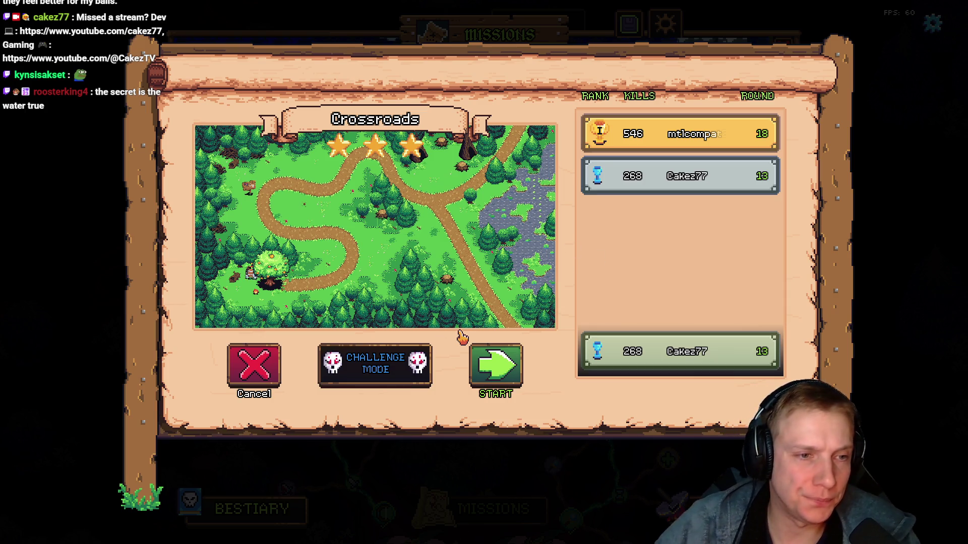
# Step: Start the Crossroads level and walk the hero down and back up the forest path
pyautogui.click(496, 365)
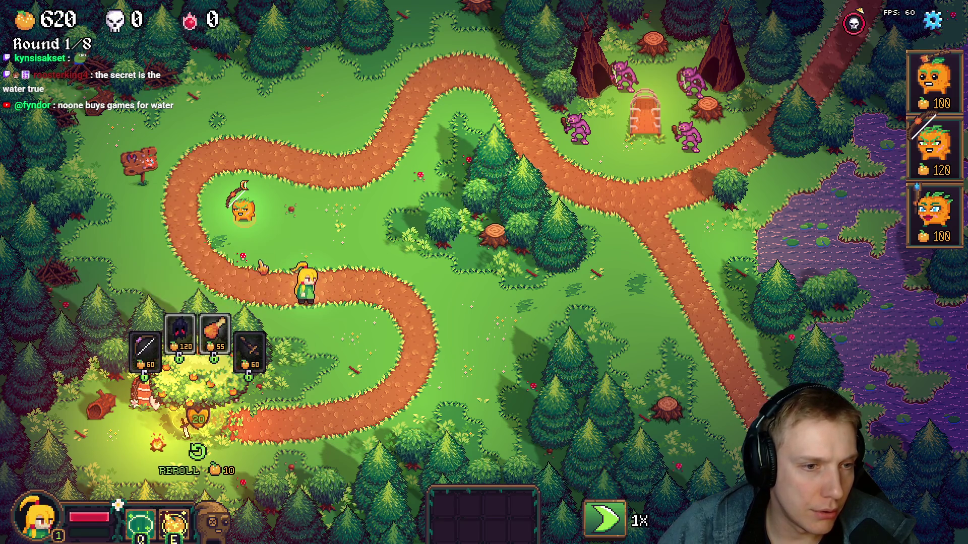
pyautogui.press('s')
pyautogui.press('s')
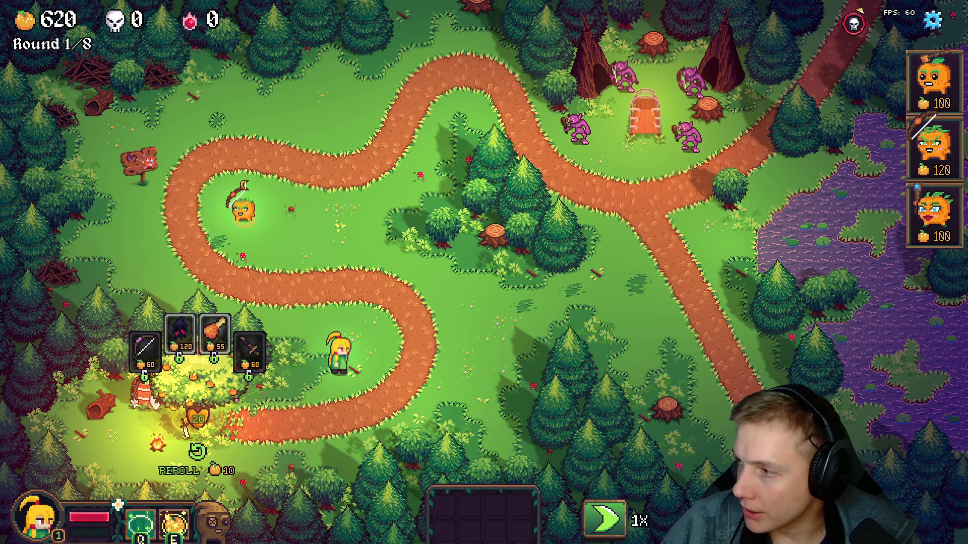
pyautogui.press('d')
pyautogui.press('w')
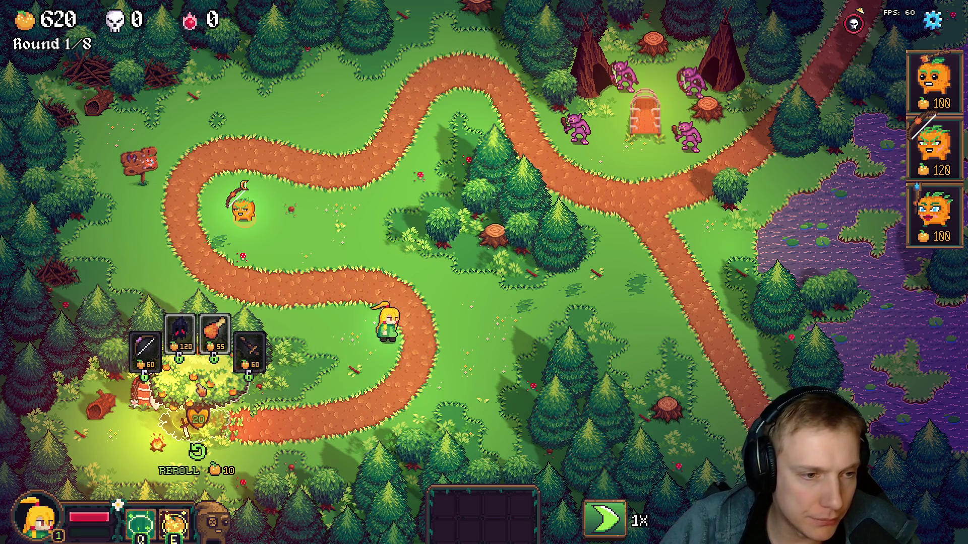
# Step: Walk and click-move the hero up beside the pumpkin at the path's upper-left bend
pyautogui.press('a')
pyautogui.press('s')
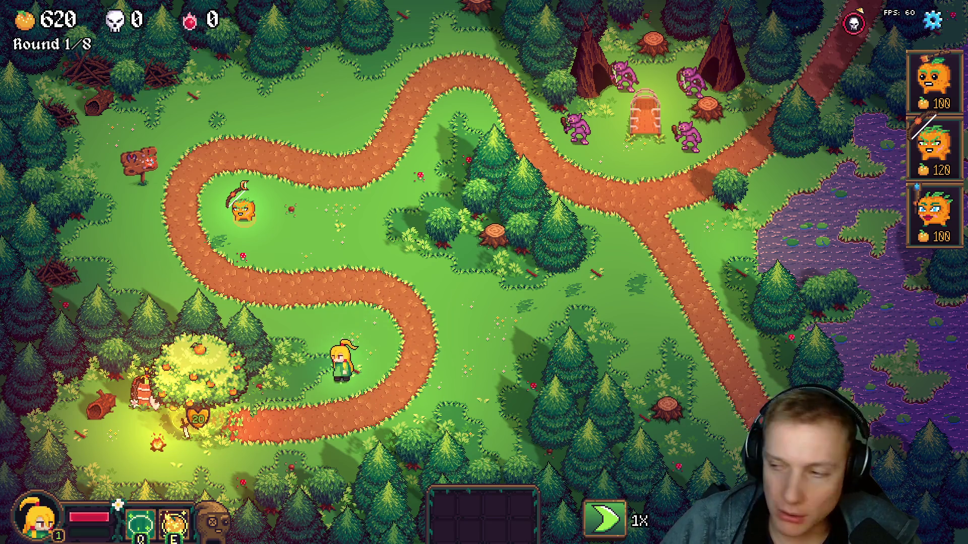
pyautogui.press('w')
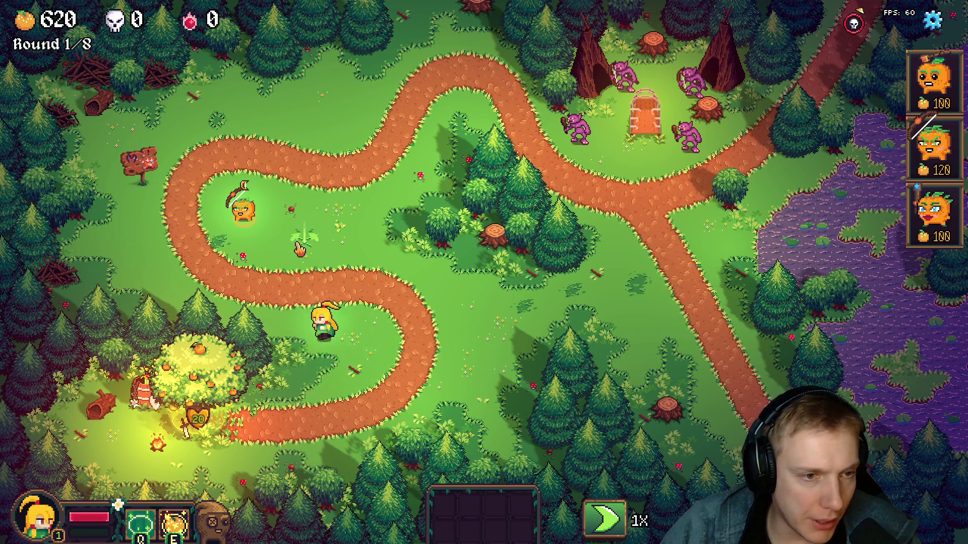
pyautogui.click(342, 381)
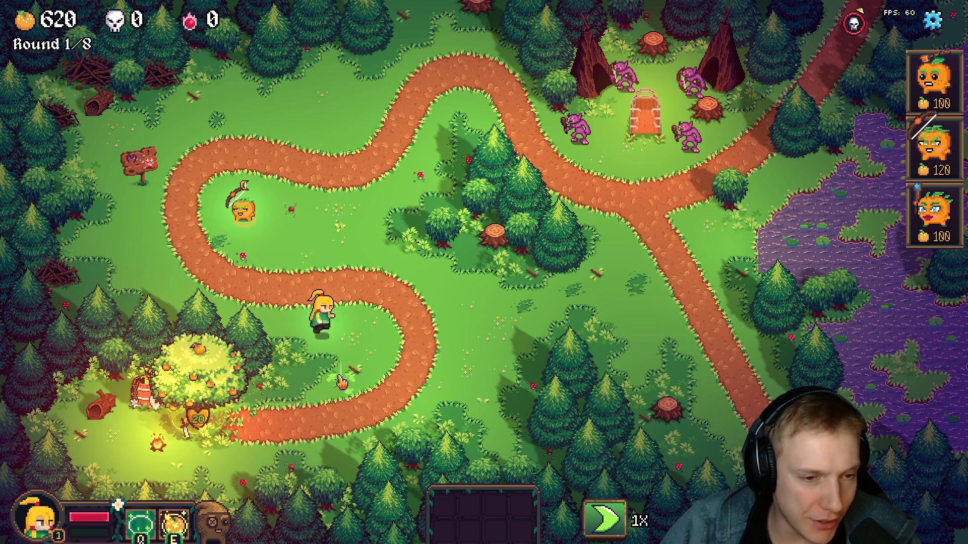
pyautogui.click(269, 234)
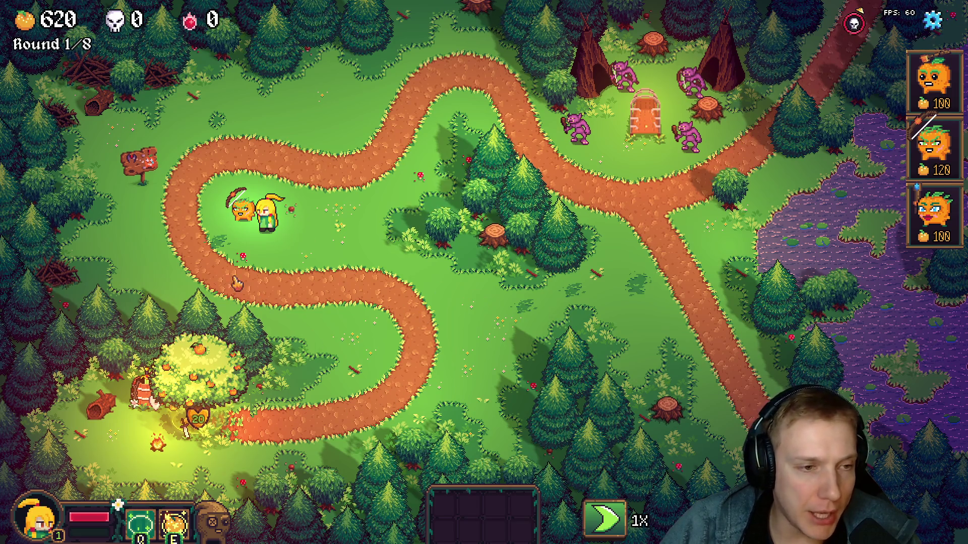
# Step: Twice pick up a pumpkin tower with hotkey 1 and cancel its placement
pyautogui.press('1')
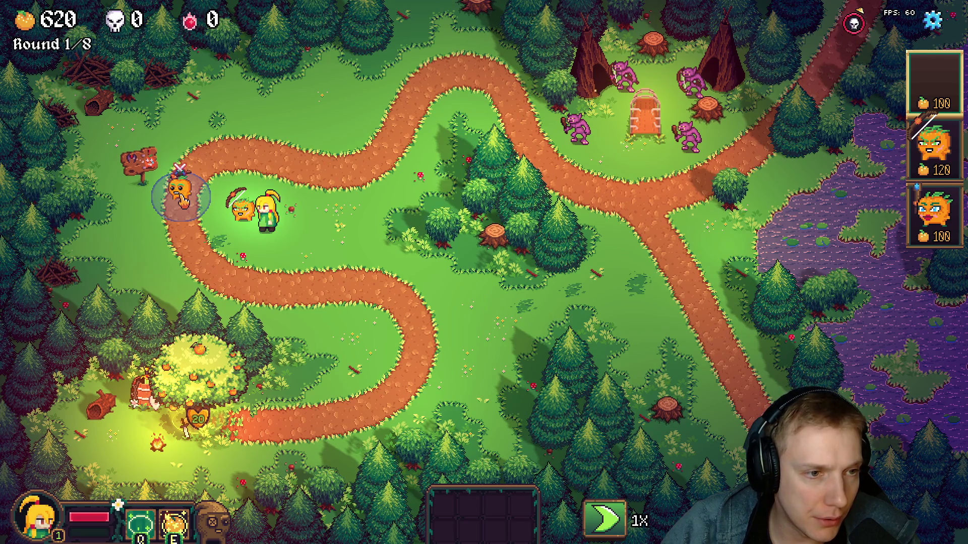
pyautogui.rightClick(195, 226)
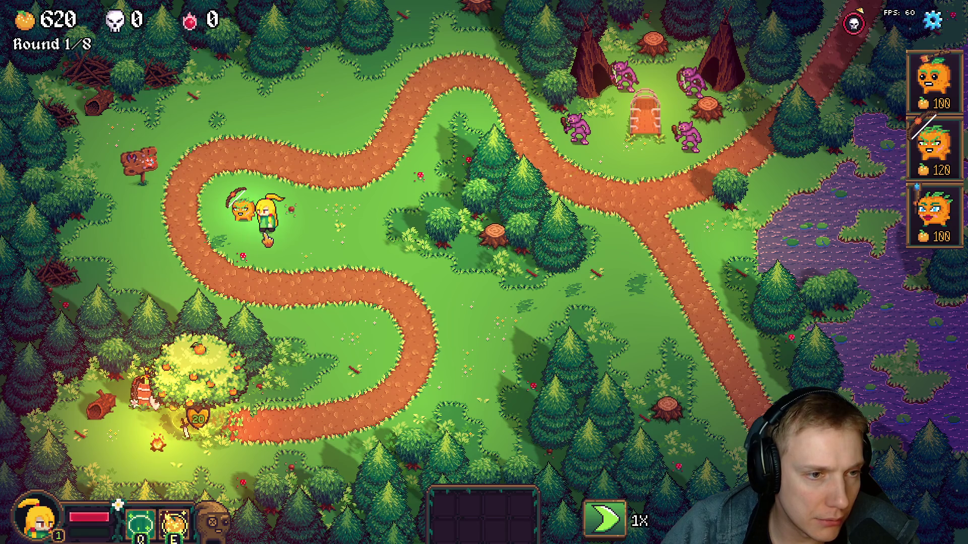
pyautogui.press('1')
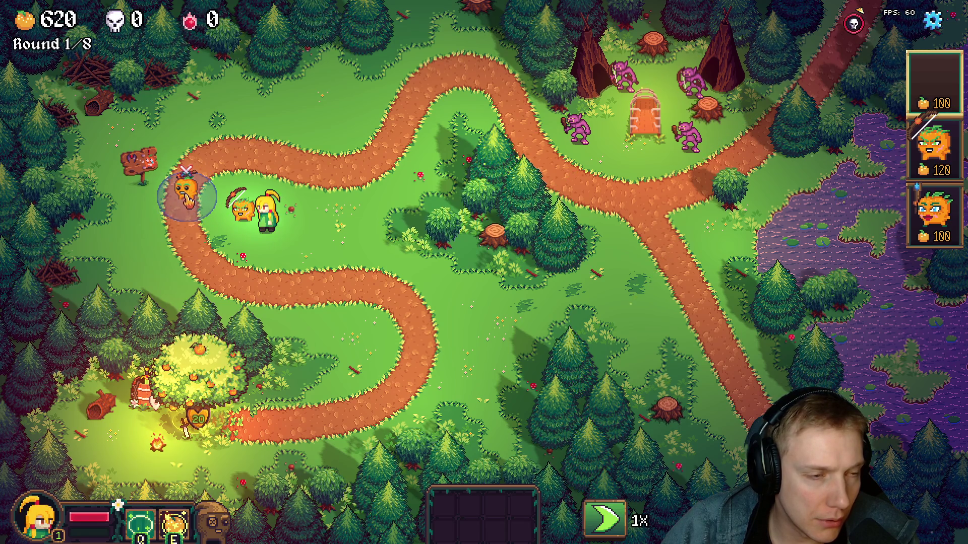
pyautogui.rightClick(189, 198)
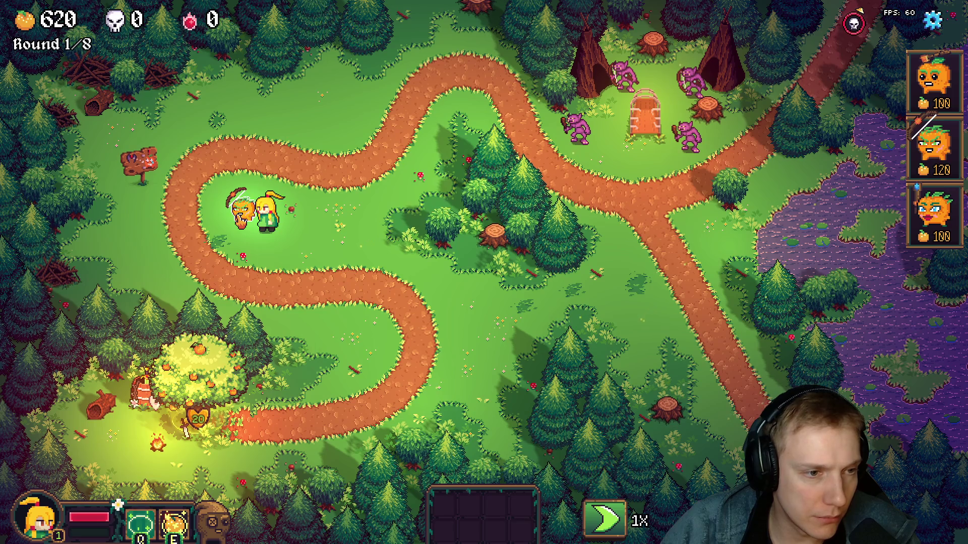
# Step: Place a first pumpkin tower beside the path, then sell it to reposition
pyautogui.click(194, 243)
pyautogui.press('2')
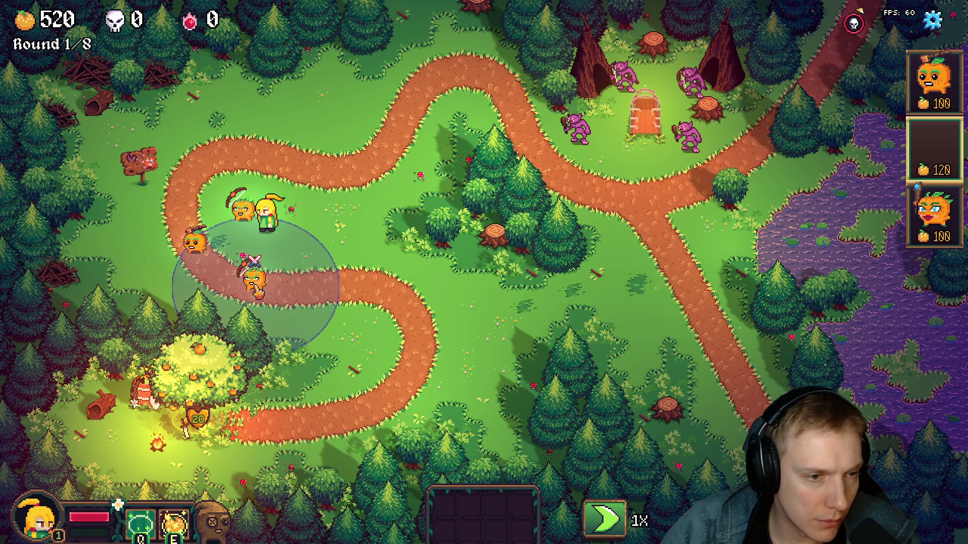
pyautogui.rightClick(254, 282)
pyautogui.click(195, 241)
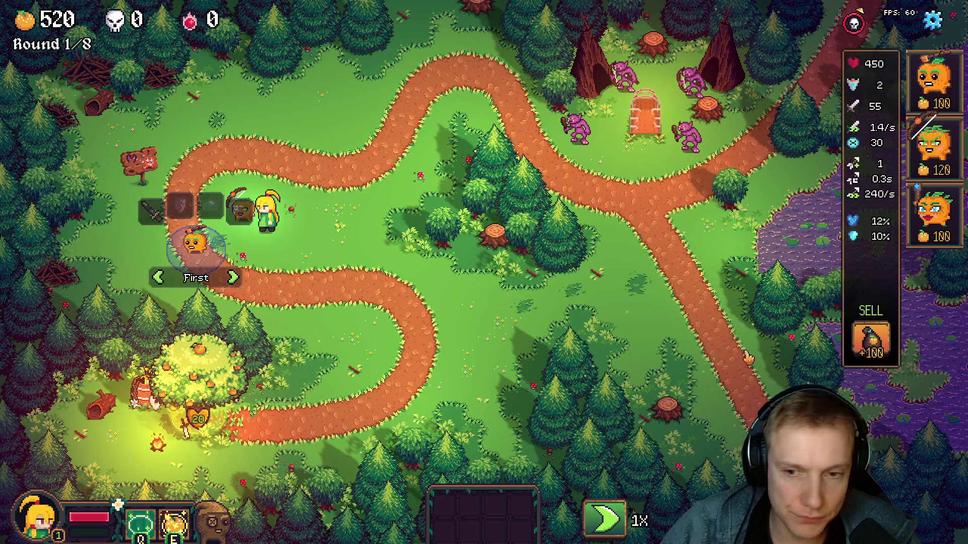
pyautogui.click(870, 340)
# Step: Place two pumpkin towers and an archer pumpkin around the upper-left path bend
pyautogui.press('1')
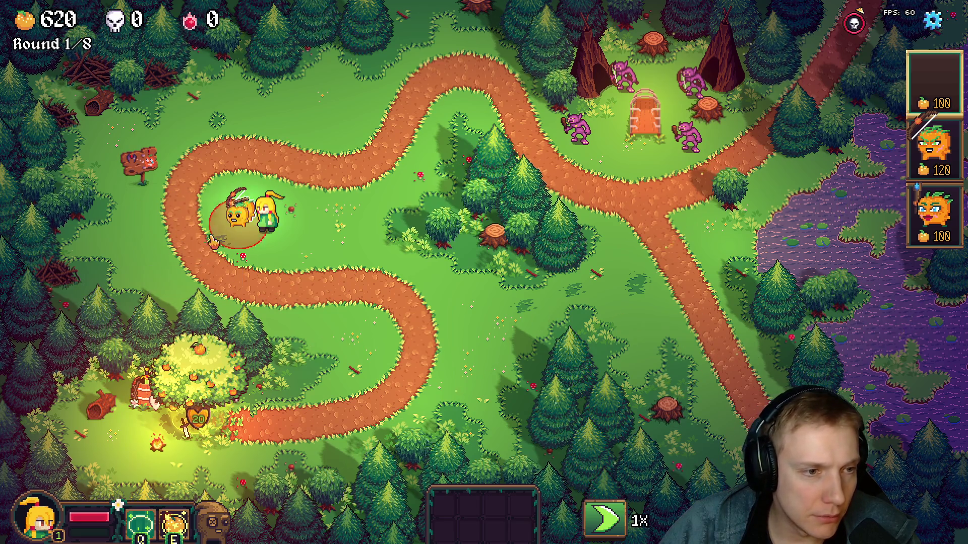
pyautogui.click(186, 244)
pyautogui.press('1')
pyautogui.click(258, 289)
pyautogui.press('2')
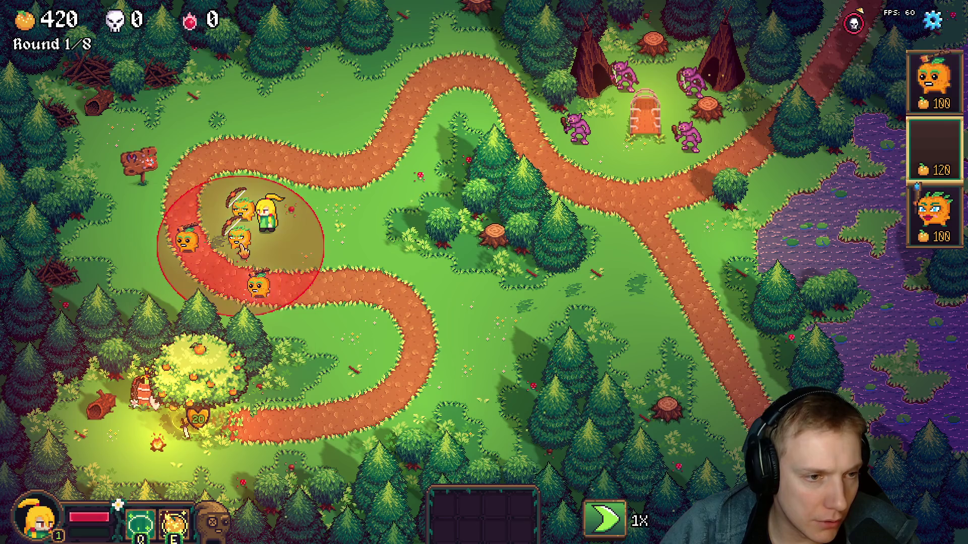
pyautogui.click(246, 255)
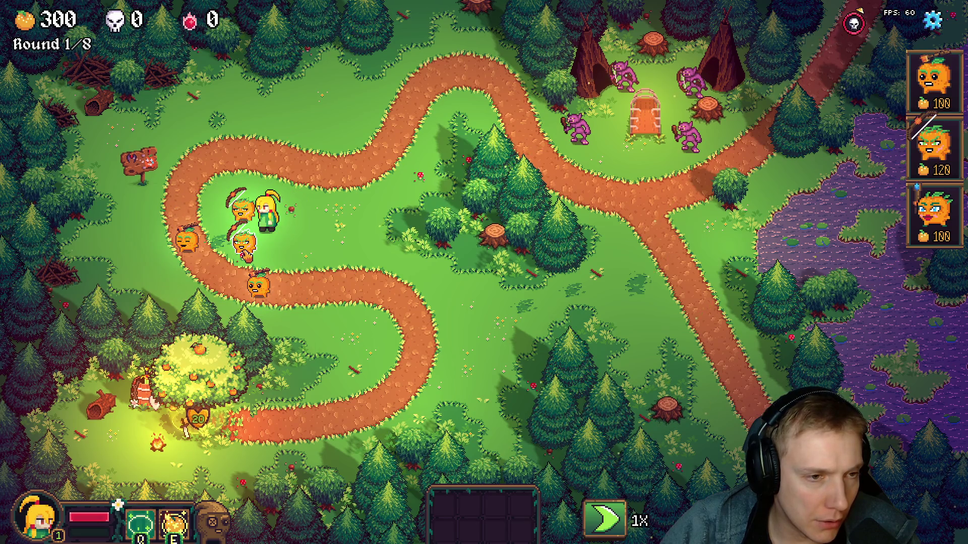
# Step: Sell all three placed pumpkin towers using the S key and Tab cycling
pyautogui.click(244, 246)
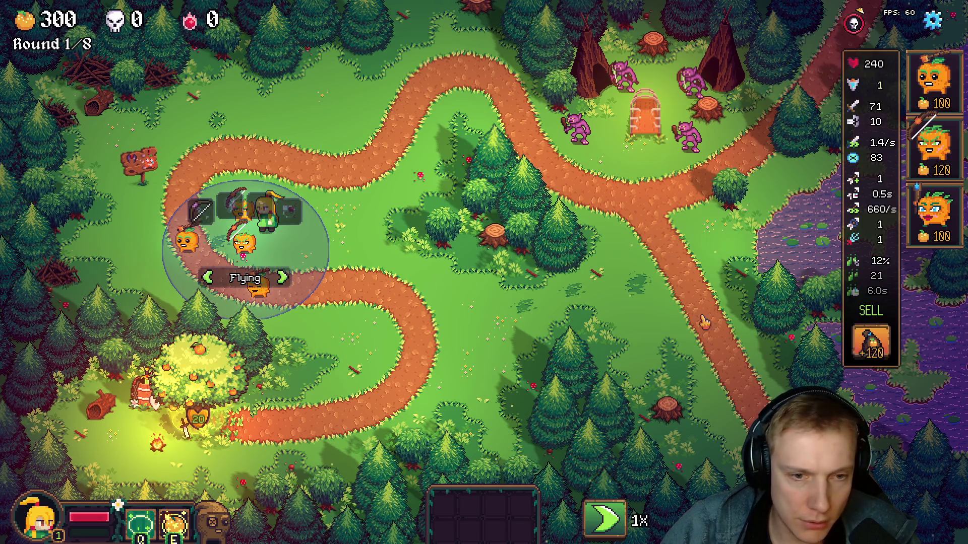
pyautogui.press('s')
pyautogui.press('Tab')
pyautogui.press('s')
pyautogui.press('Tab')
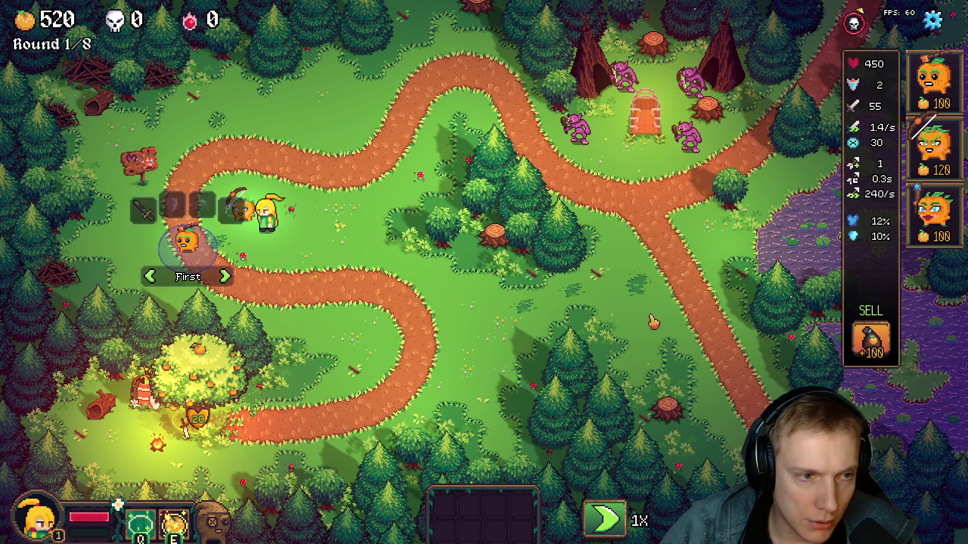
pyautogui.press('s')
# Step: Re-place the two pumpkin towers and the archer pumpkin at the path bend
pyautogui.press('1')
pyautogui.click(183, 235)
pyautogui.press('1')
pyautogui.click(250, 289)
pyautogui.press('2')
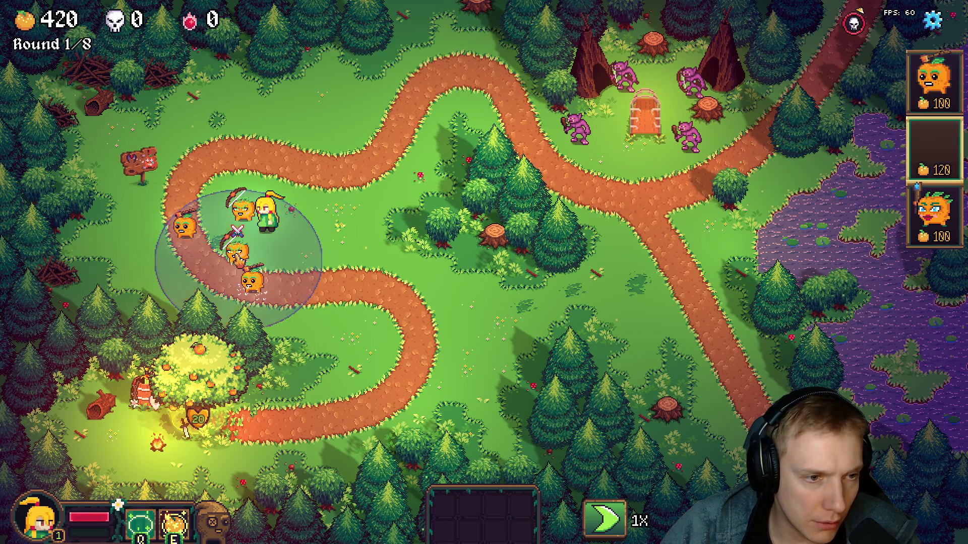
pyautogui.click(239, 260)
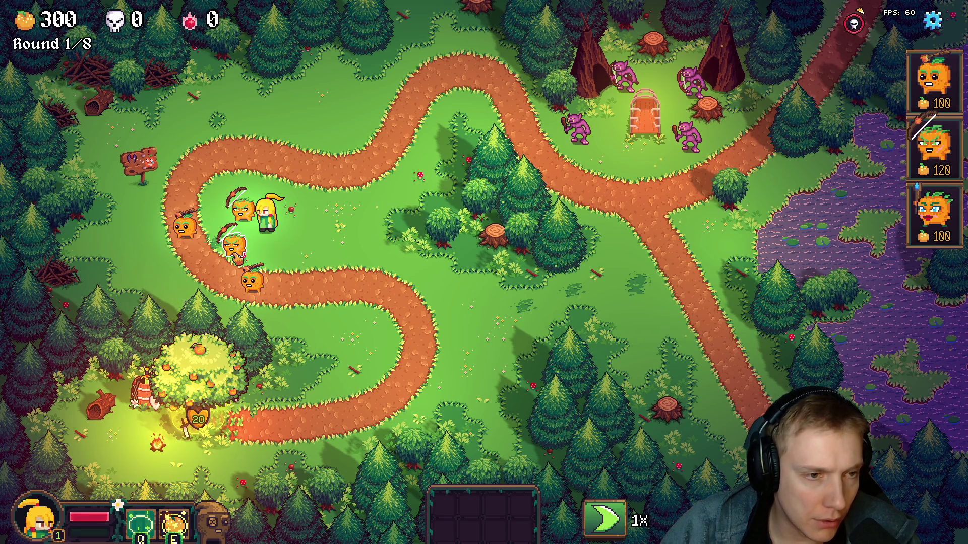
# Step: Buy the Bow, Evergreen Cape and sword from the orange tree shop for the pumpkins, leaving 40 coins
pyautogui.click(198, 371)
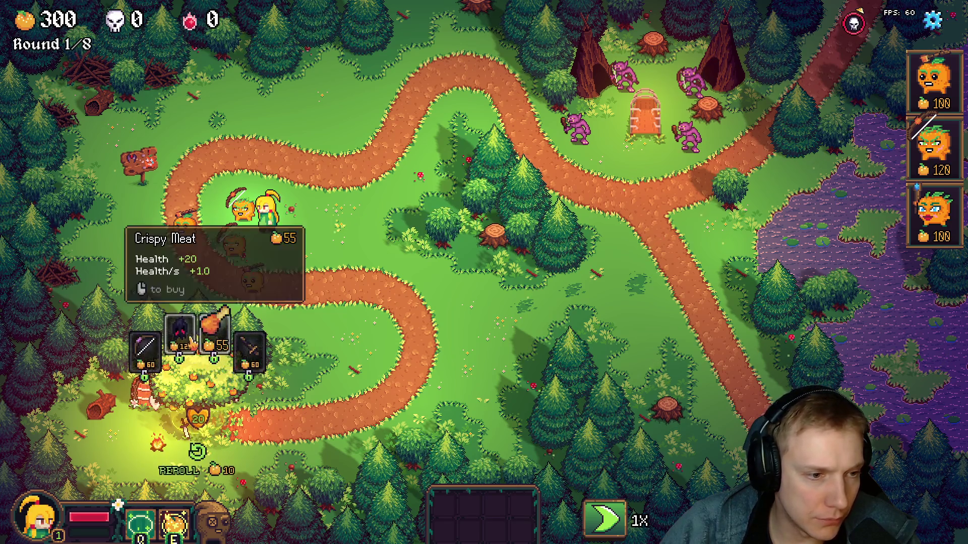
pyautogui.moveTo(144, 350); pyautogui.dragTo(230, 227)
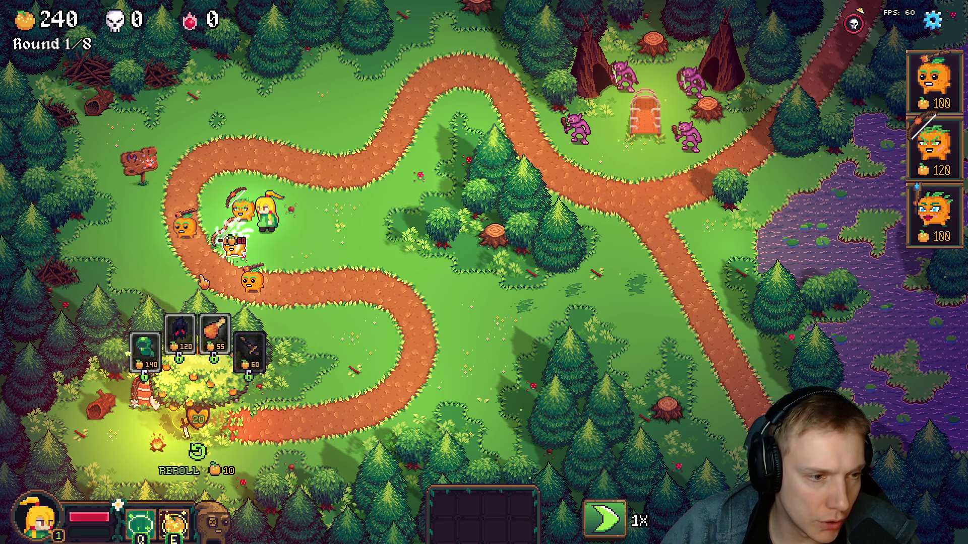
pyautogui.moveTo(156, 350); pyautogui.dragTo(199, 279)
pyautogui.moveTo(250, 212); pyautogui.dragTo(239, 227)
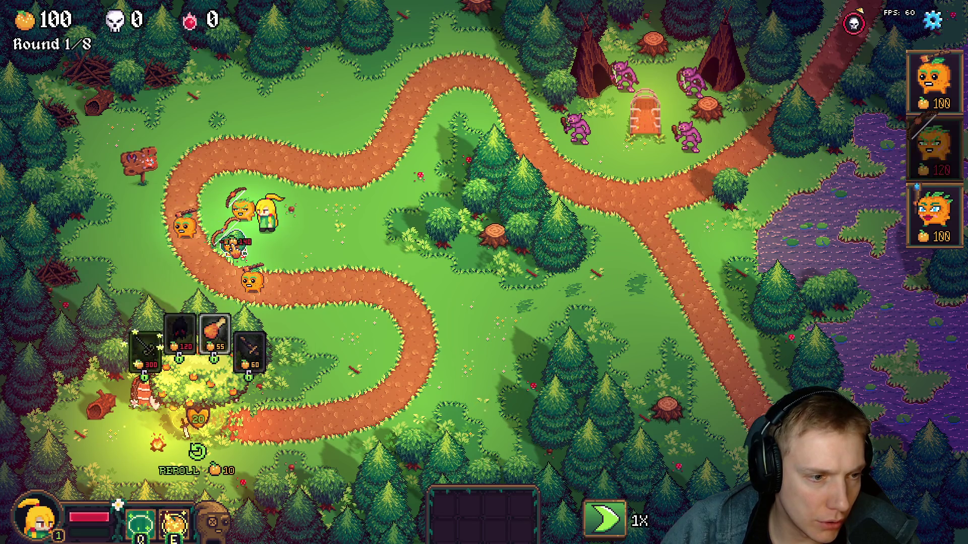
pyautogui.moveTo(250, 349); pyautogui.dragTo(184, 227)
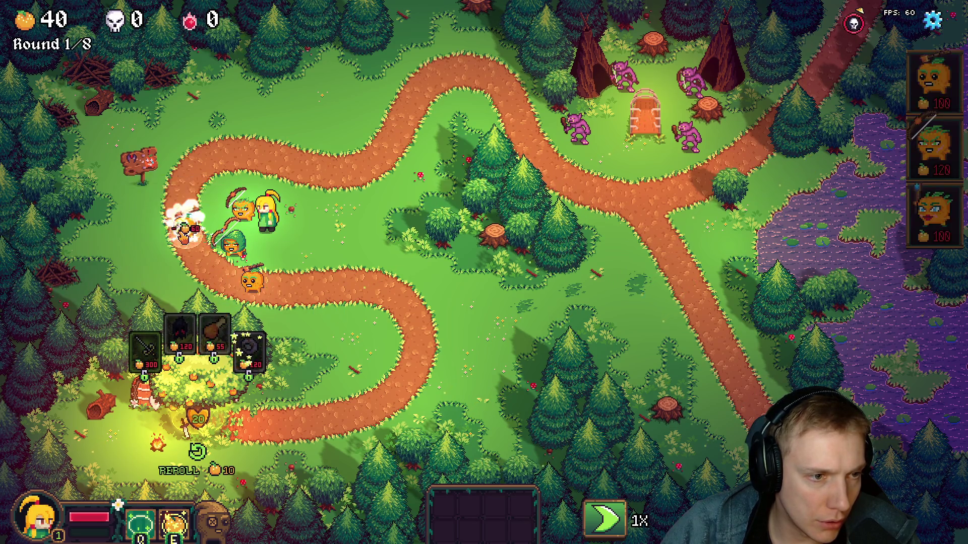
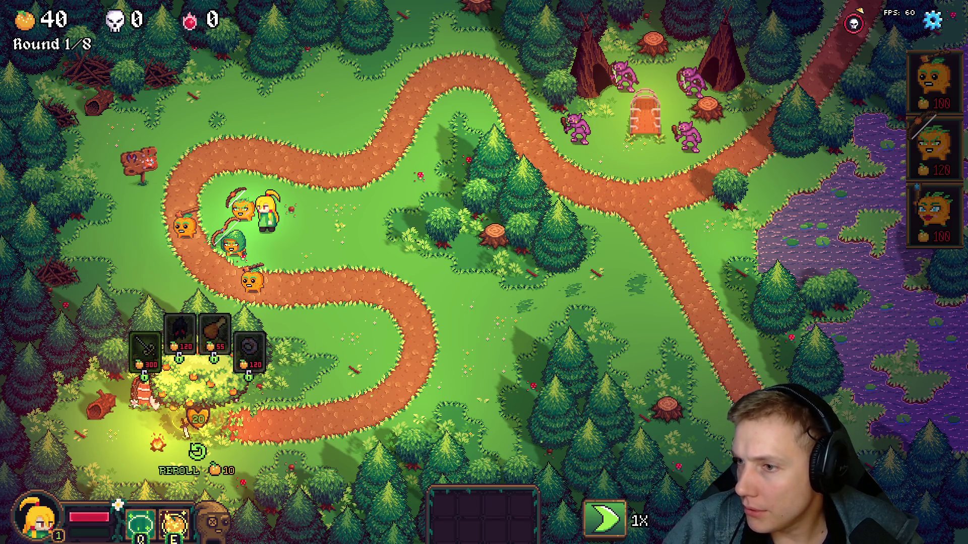
# Step: Capture the recent round-one gameplay as a new clip and start renaming it in the Shorts folder
pyautogui.hotkey('alt', 'Tab')
pyautogui.press('F2')
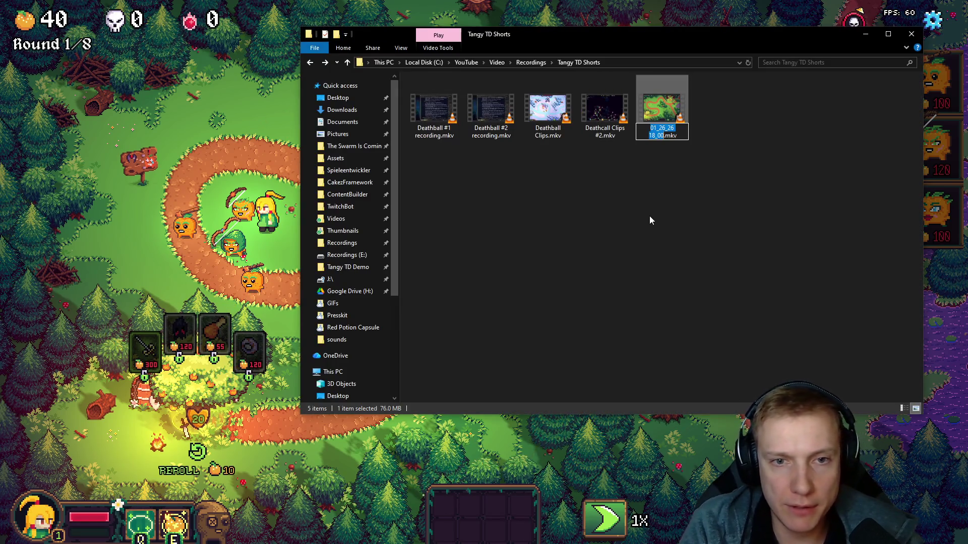
pyautogui.write('Deathball Clips #3')
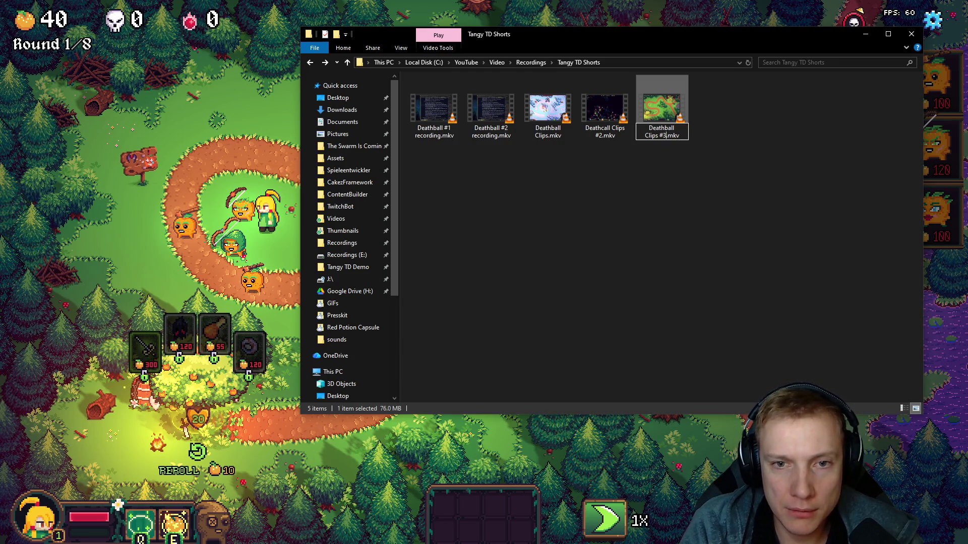
# Step: Confirm the new recording's name as 'Deathball Clips #3.mkv'
pyautogui.press('Return')
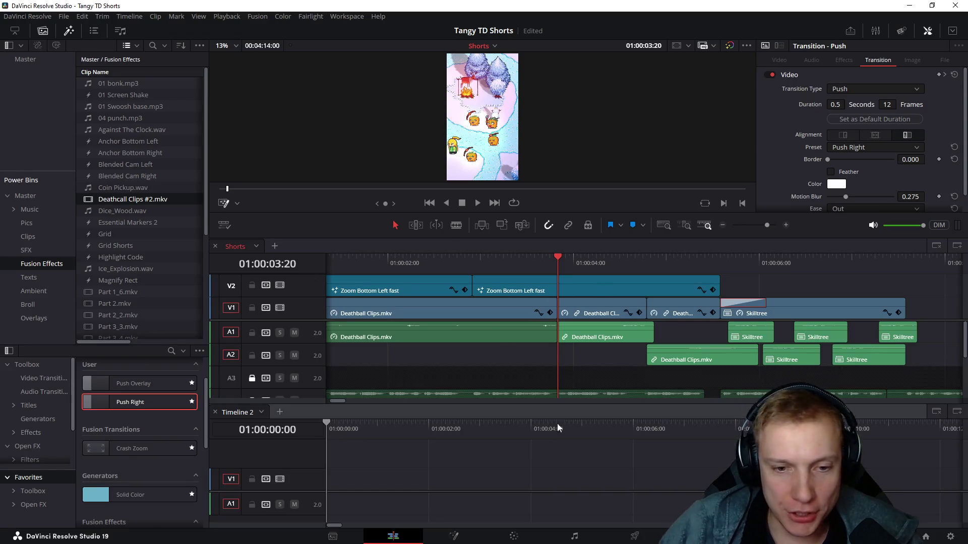
# Step: On Timeline 2, shift the existing Deathball Clips clip later so the start is free, then return to Explorer
pyautogui.click(522, 461)
pyautogui.scroll(-3, 651, 460)
pyautogui.click(506, 485)
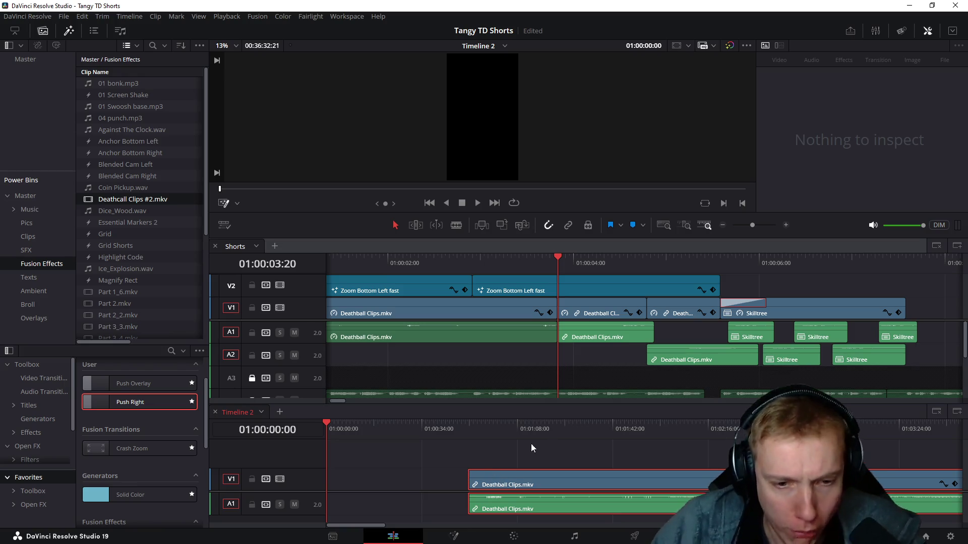
pyautogui.moveTo(498, 478); pyautogui.dragTo(699, 485)
pyautogui.moveTo(344, 429); pyautogui.dragTo(322, 428)
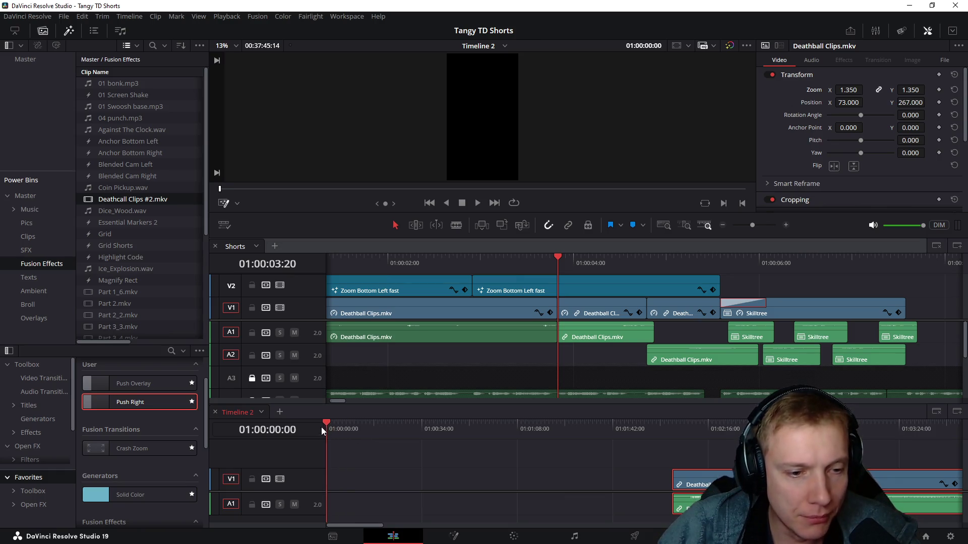
pyautogui.hotkey('alt', 'Tab')
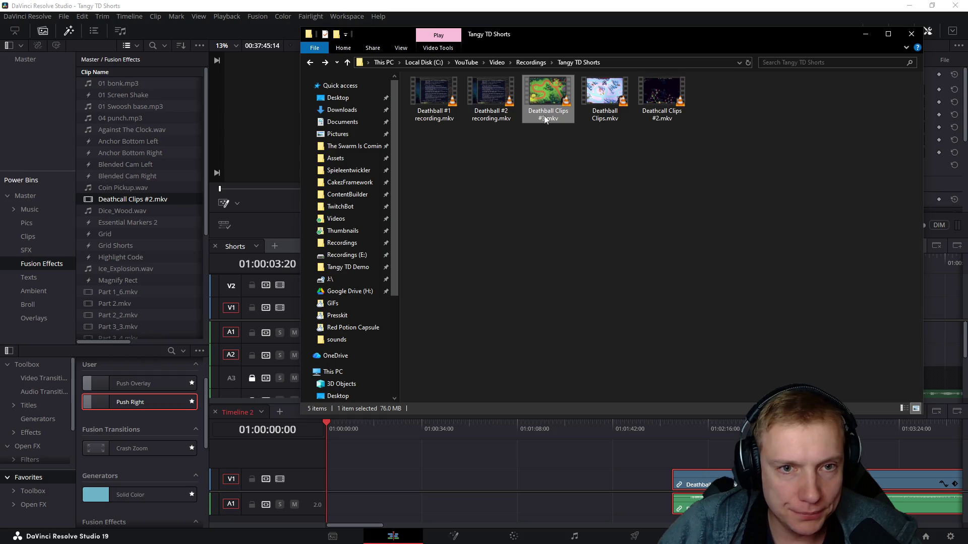
# Step: Drop Deathball Clips #3 at the start of Timeline 2, delete its extra audio clips and keep one on A1
pyautogui.moveTo(543, 104); pyautogui.dragTo(327, 488)
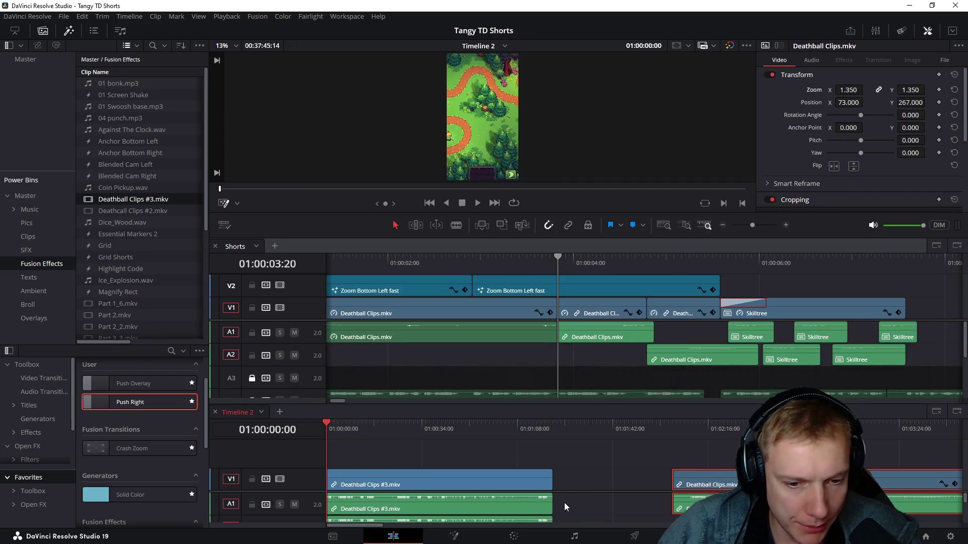
pyautogui.moveTo(559, 504)
pyautogui.mouseDown()
pyautogui.moveTo(460, 527)
pyautogui.moveTo(458, 514)
pyautogui.mouseUp()
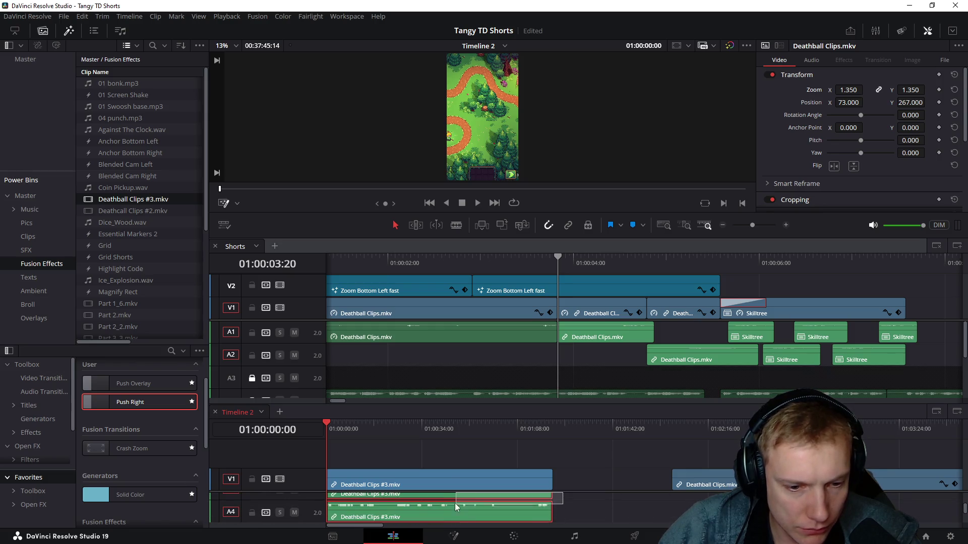
pyautogui.click(439, 493)
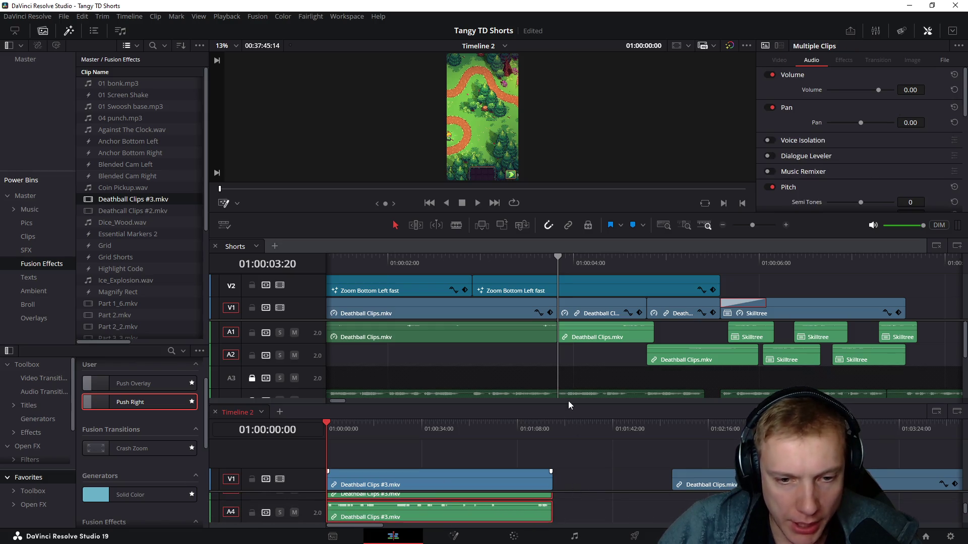
pyautogui.moveTo(569, 396); pyautogui.dragTo(568, 316)
pyautogui.scroll(-2, 540, 435)
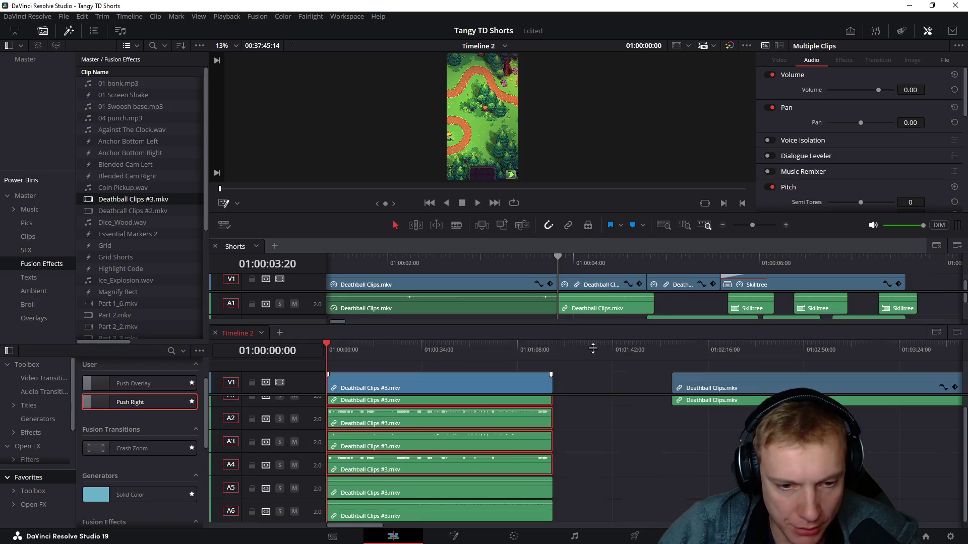
pyautogui.moveTo(582, 417); pyautogui.dragTo(521, 429)
pyautogui.press('Delete')
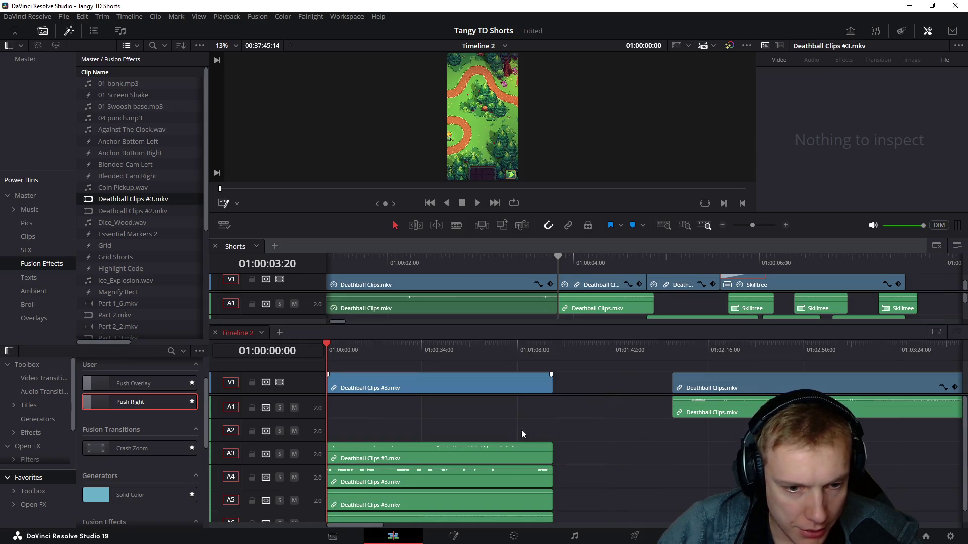
pyautogui.moveTo(580, 471); pyautogui.dragTo(454, 514)
pyautogui.press('Delete')
pyautogui.moveTo(441, 458); pyautogui.dragTo(441, 412)
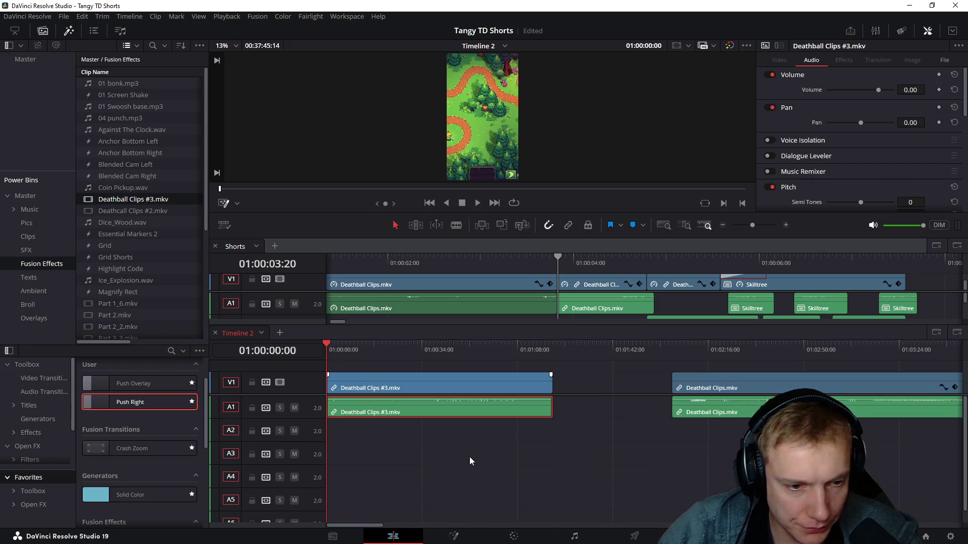
# Step: Delete the empty audio tracks from Timeline 2 and select the new video clip at about fifteen seconds
pyautogui.rightClick(329, 394)
pyautogui.click(294, 381)
pyautogui.rightClick(294, 381)
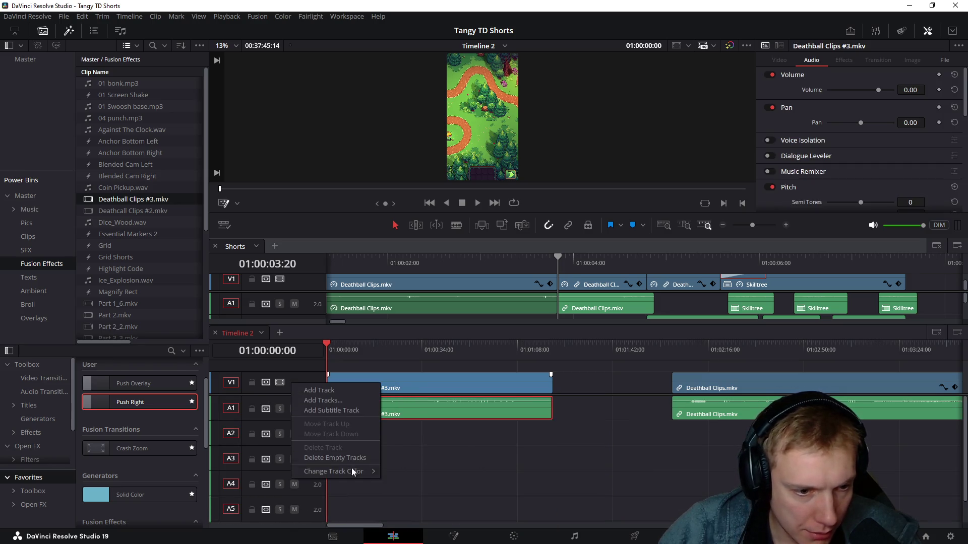
pyautogui.click(352, 458)
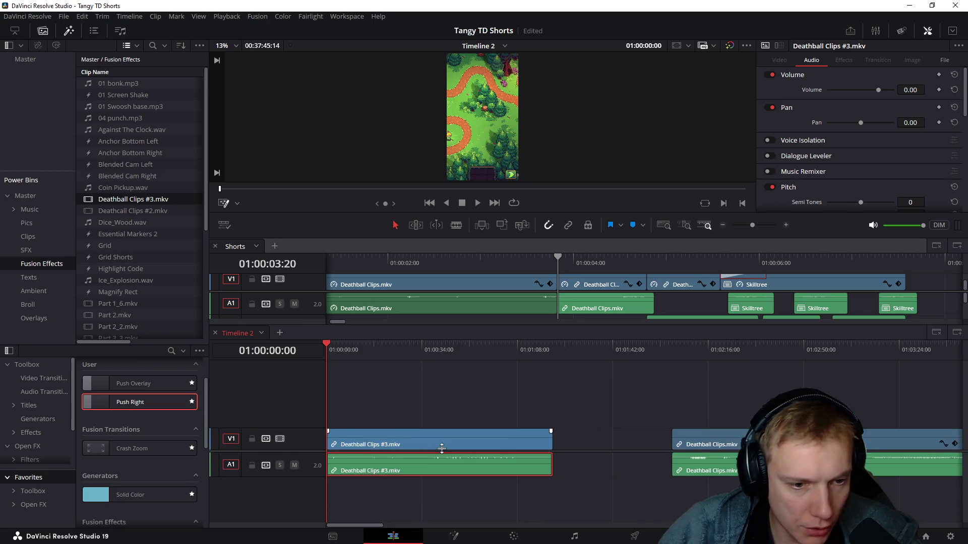
pyautogui.moveTo(354, 359); pyautogui.dragTo(372, 362)
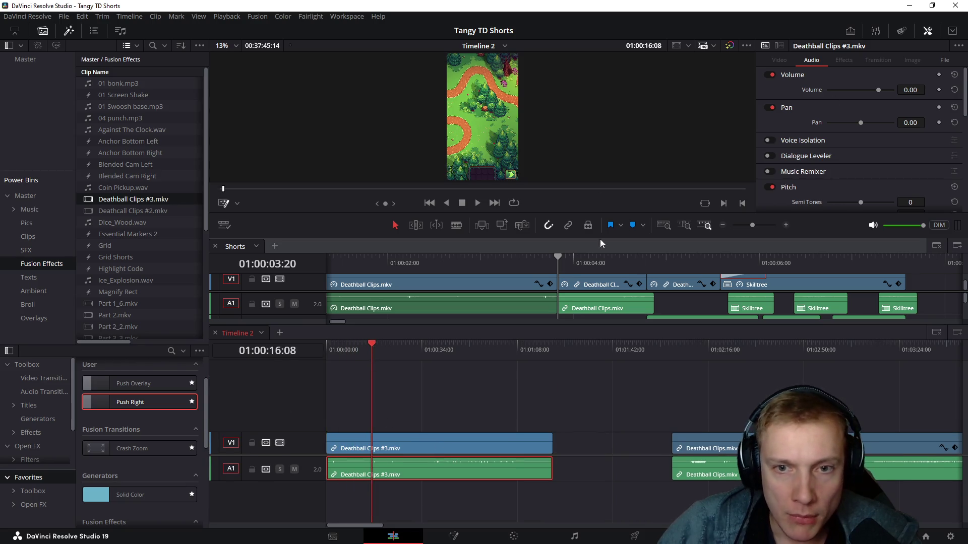
pyautogui.click(435, 439)
# Step: Set the clip's Inspector Zoom to 1.35, show Transform handles and shift its anchor point left
pyautogui.moveTo(847, 89)
pyautogui.mouseDown()
pyautogui.moveTo(832, 96)
pyautogui.moveTo(866, 101)
pyautogui.moveTo(851, 99)
pyautogui.mouseUp()
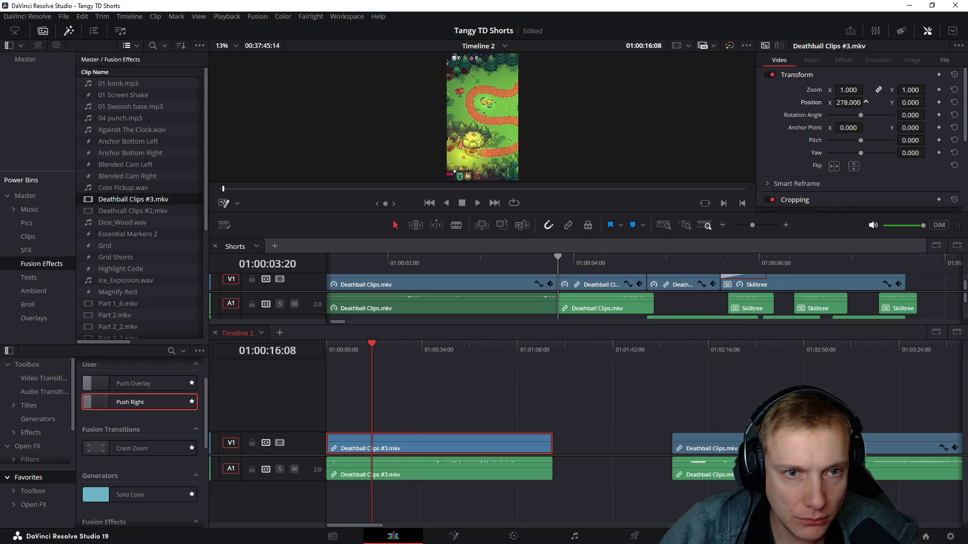
pyautogui.moveTo(847, 89); pyautogui.dragTo(862, 89)
pyautogui.click(237, 203)
pyautogui.click(252, 219)
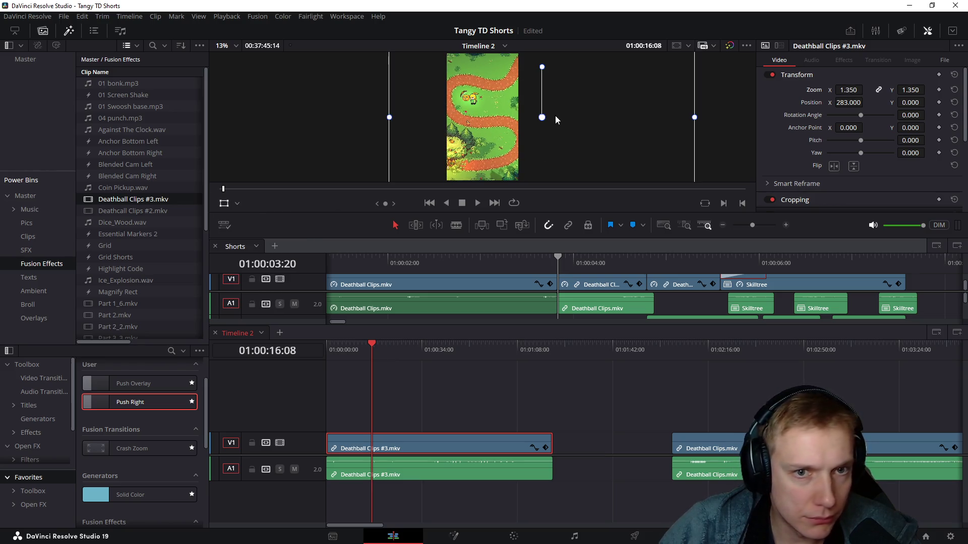
pyautogui.moveTo(541, 117)
pyautogui.mouseDown()
pyautogui.moveTo(475, 111)
pyautogui.moveTo(487, 114)
pyautogui.mouseUp()
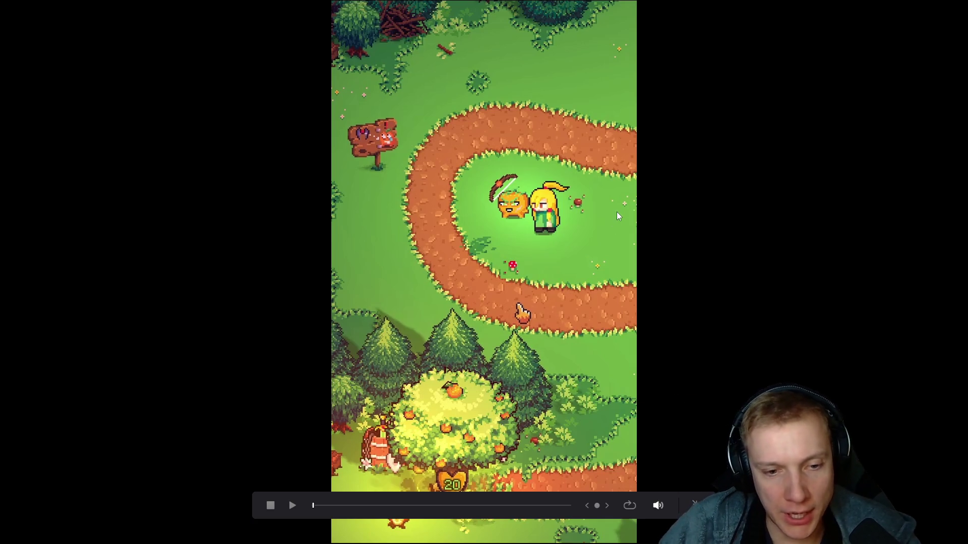
# Step: At the item-shop moment around one minute, lower the zoom to about 1.21, checking in full-screen preview
pyautogui.press('Escape')
pyautogui.moveTo(375, 352)
pyautogui.mouseDown()
pyautogui.moveTo(523, 371)
pyautogui.moveTo(502, 369)
pyautogui.mouseUp()
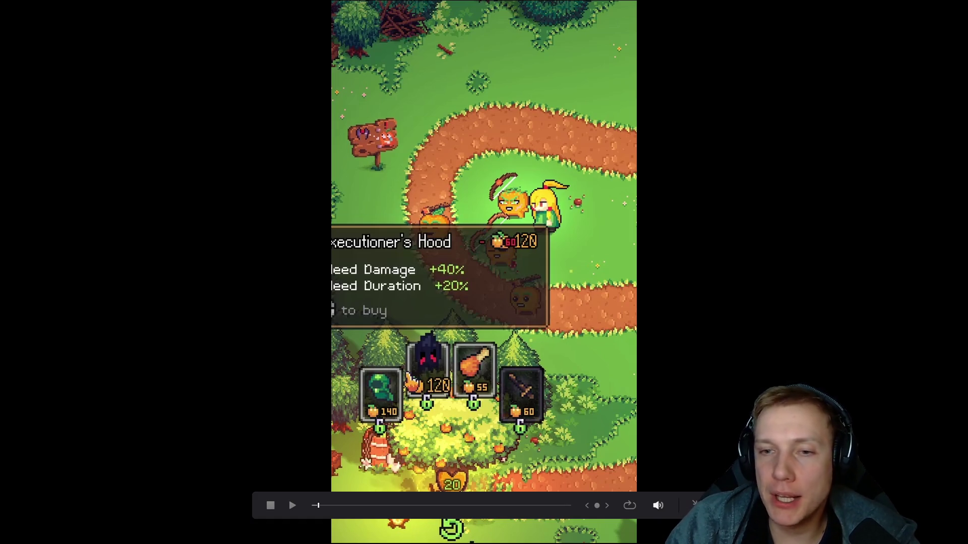
pyautogui.press('Escape')
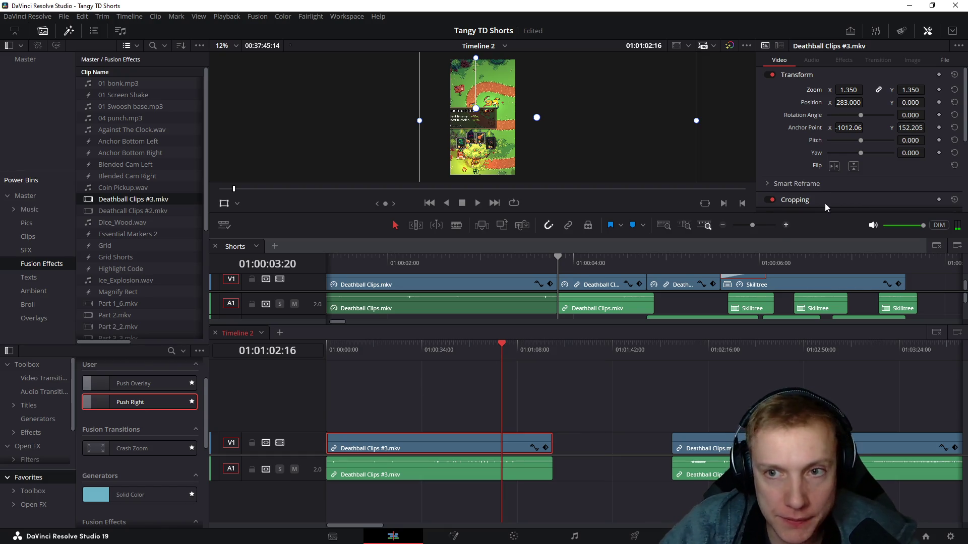
pyautogui.moveTo(849, 89)
pyautogui.mouseDown()
pyautogui.moveTo(831, 89)
pyautogui.moveTo(865, 89)
pyautogui.moveTo(865, 101)
pyautogui.mouseUp()
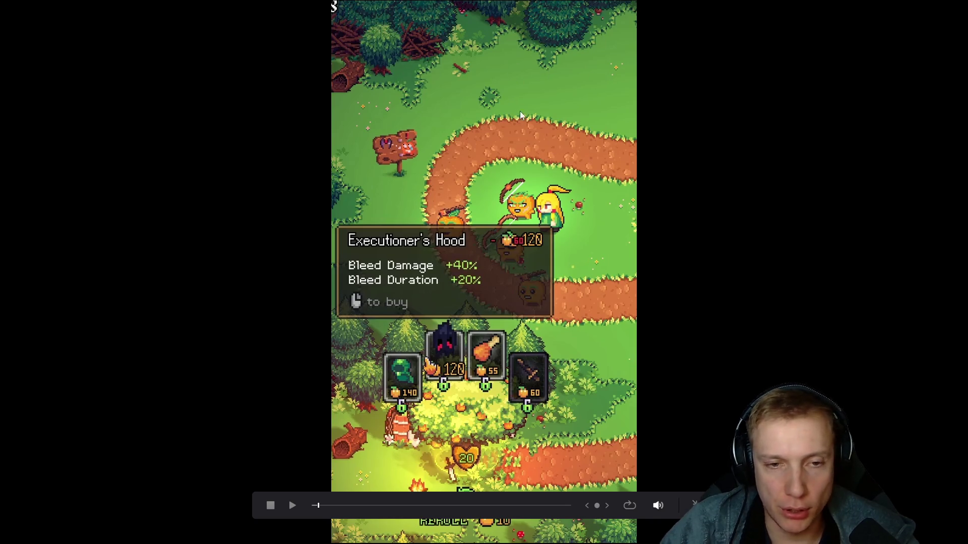
pyautogui.press('Escape')
pyautogui.moveTo(365, 351)
pyautogui.mouseDown()
pyautogui.moveTo(424, 352)
pyautogui.moveTo(372, 352)
pyautogui.mouseUp()
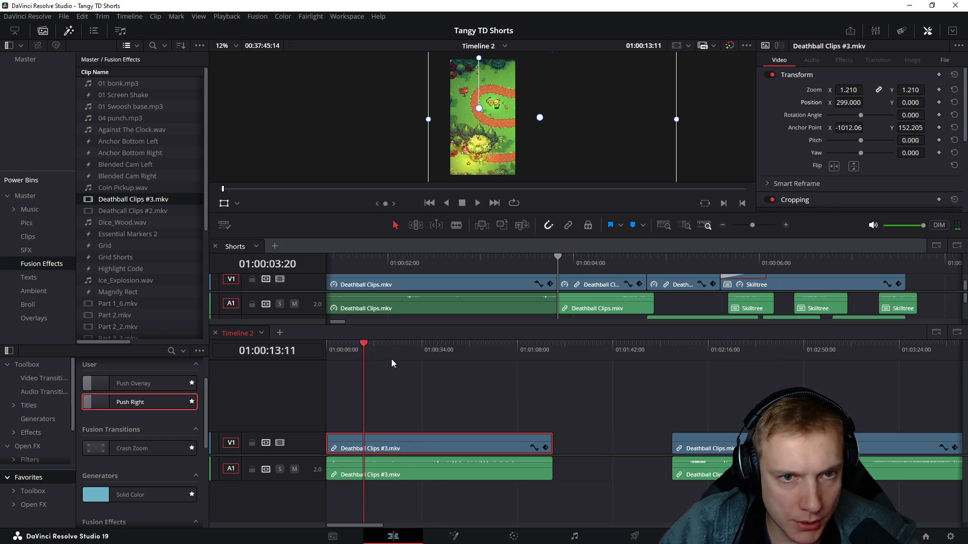
pyautogui.scroll(2, 396, 387)
pyautogui.scroll(2, 521, 378)
# Step: Scrub and play the opening seconds of Deathball Clips #3, then split the clip about one second in
pyautogui.click(520, 381)
pyautogui.moveTo(535, 347); pyautogui.dragTo(431, 344)
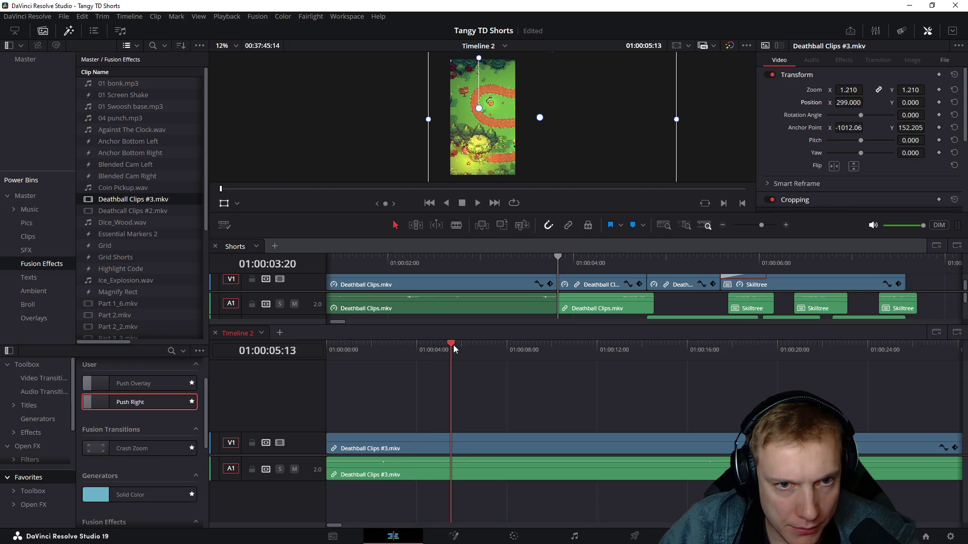
pyautogui.moveTo(465, 344)
pyautogui.mouseDown()
pyautogui.moveTo(492, 345)
pyautogui.moveTo(445, 349)
pyautogui.moveTo(501, 345)
pyautogui.mouseUp()
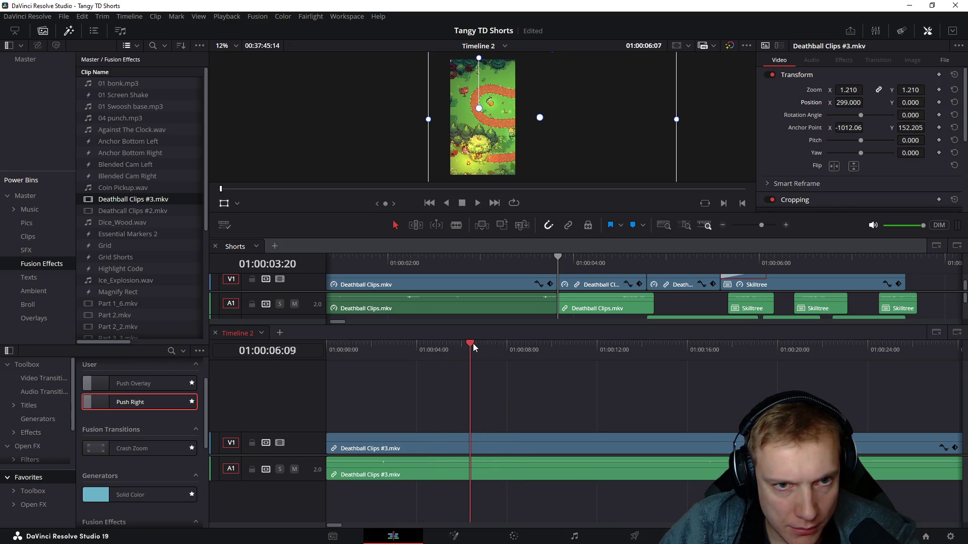
pyautogui.moveTo(503, 345); pyautogui.dragTo(429, 346)
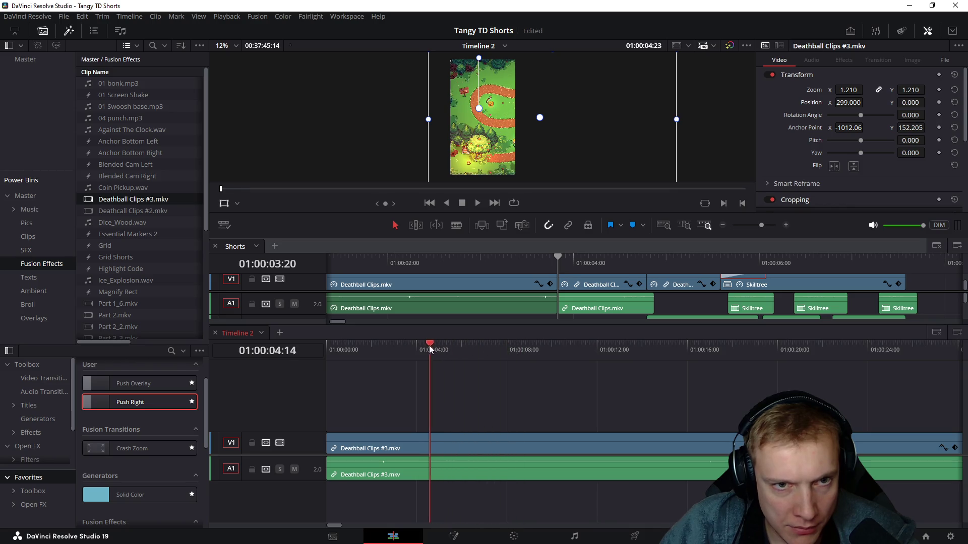
pyautogui.moveTo(484, 333); pyautogui.dragTo(474, 334)
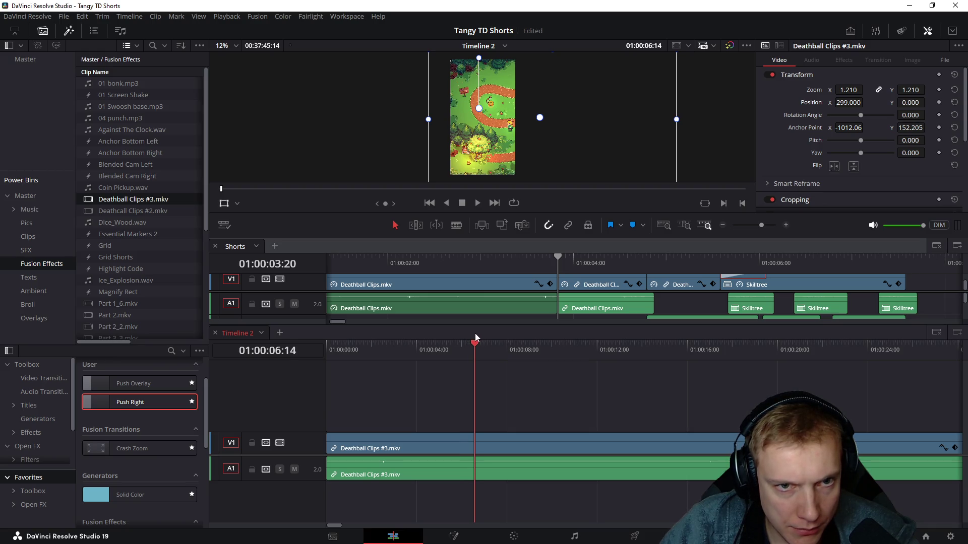
pyautogui.press('Home')
pyautogui.press('space')
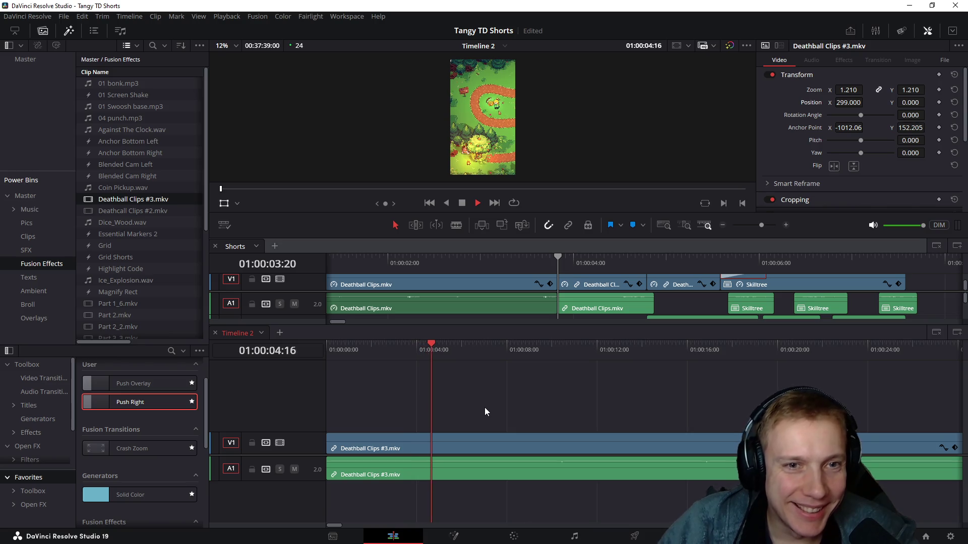
pyautogui.press('space')
pyautogui.moveTo(413, 363)
pyautogui.mouseDown()
pyautogui.moveTo(399, 354)
pyautogui.moveTo(382, 363)
pyautogui.moveTo(393, 361)
pyautogui.mouseUp()
pyautogui.press('Home')
pyautogui.press('space')
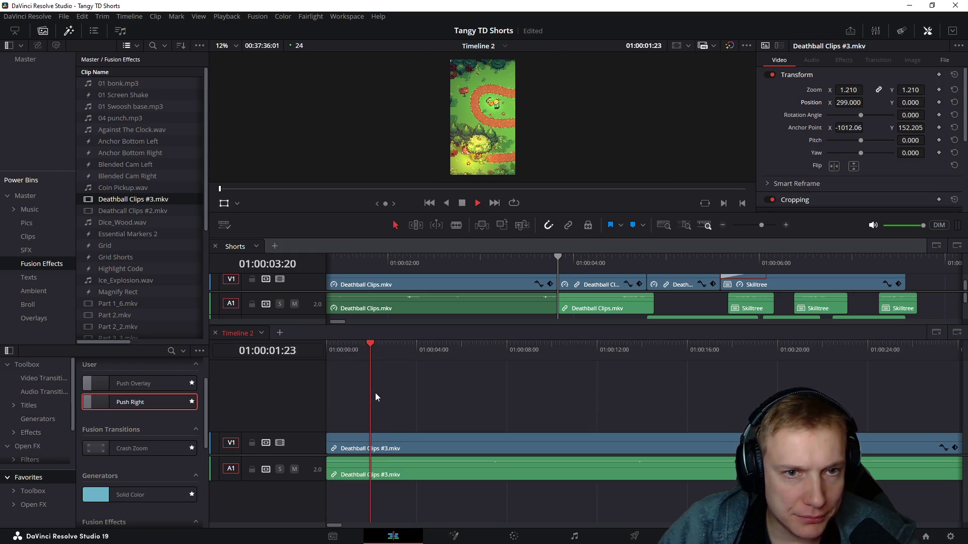
pyautogui.press('space')
pyautogui.moveTo(342, 355)
pyautogui.mouseDown()
pyautogui.moveTo(530, 385)
pyautogui.moveTo(877, 393)
pyautogui.mouseUp()
pyautogui.hotkey('ctrl', 'b')
pyautogui.hscroll(3, 691, 400)
# Step: Scrub forward through the footage to around 40 seconds for review
pyautogui.moveTo(611, 358); pyautogui.dragTo(849, 374)
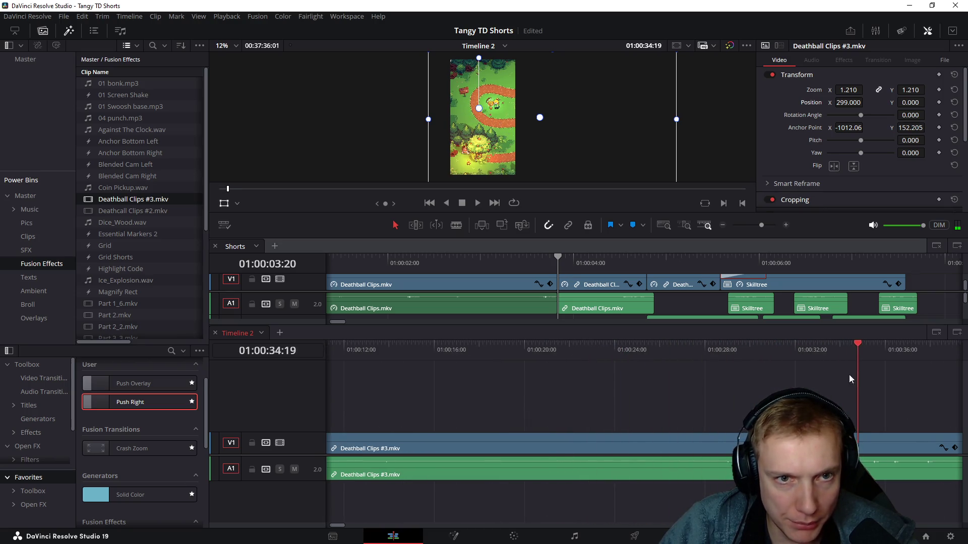
pyautogui.hscroll(5, 594, 388)
pyautogui.click(629, 353)
pyautogui.moveTo(637, 358); pyautogui.dragTo(732, 368)
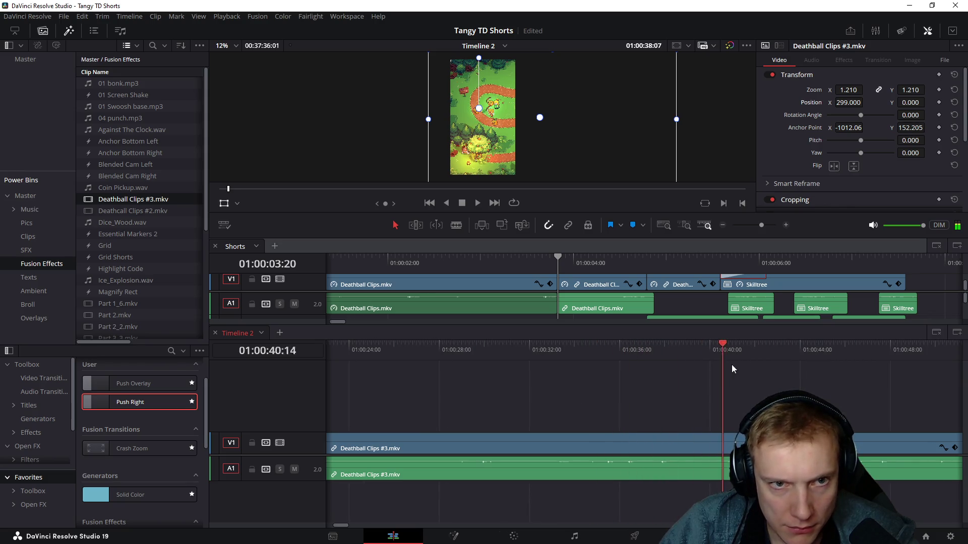
pyautogui.hscroll(5, 645, 393)
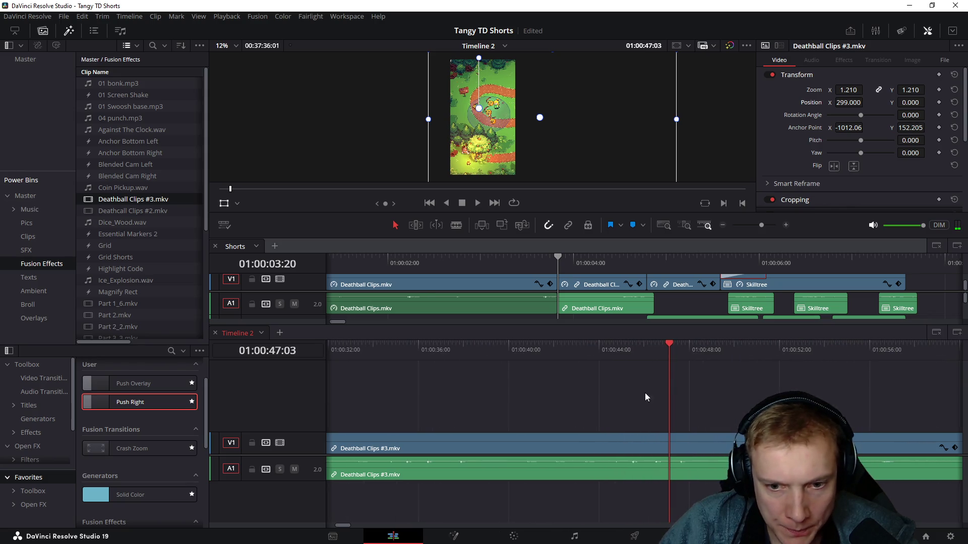
pyautogui.moveTo(672, 360)
pyautogui.mouseDown()
pyautogui.moveTo(838, 379)
pyautogui.moveTo(743, 384)
pyautogui.moveTo(758, 387)
pyautogui.mouseUp()
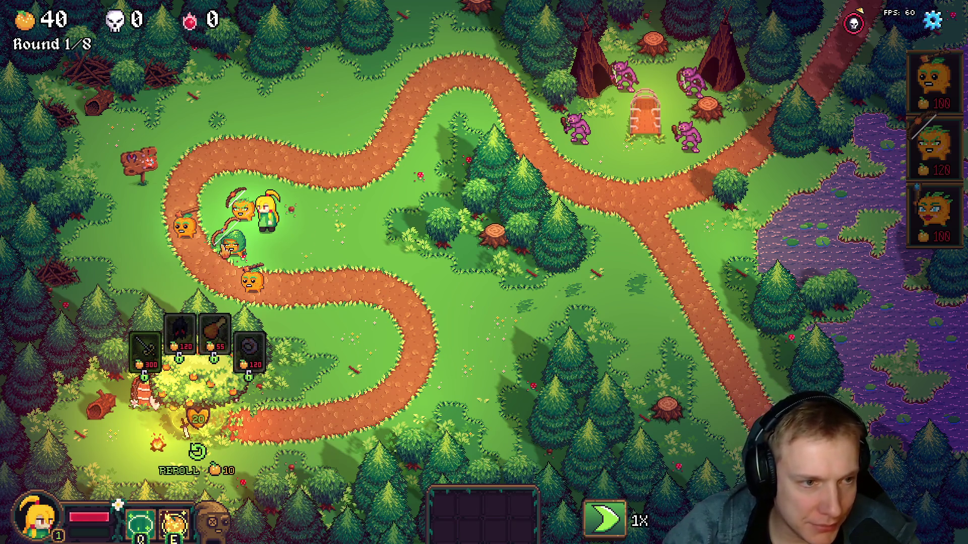
# Step: Inspect the hooded tower, check the level editor overlay, and sell the starting pumpkin towers for oranges
pyautogui.click(227, 245)
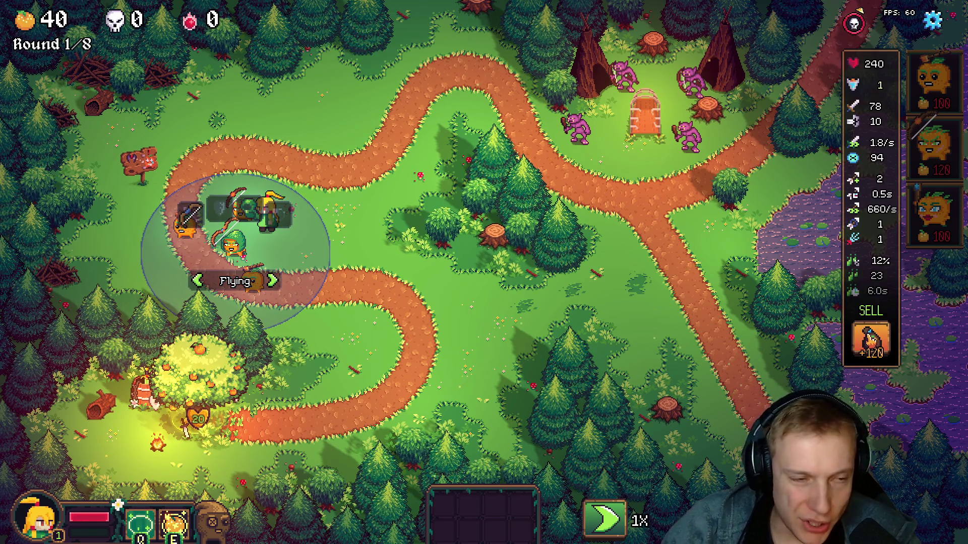
pyautogui.click(335, 336)
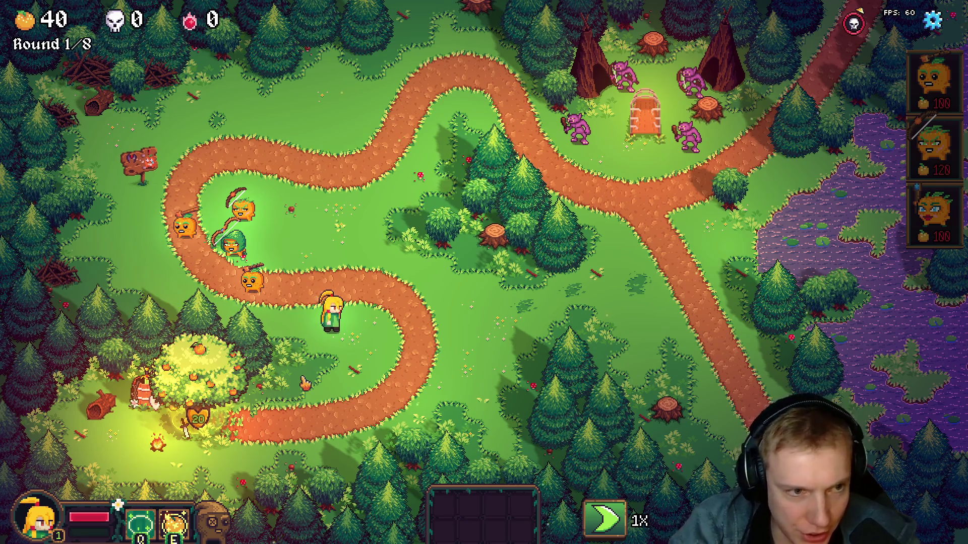
pyautogui.press('F1')
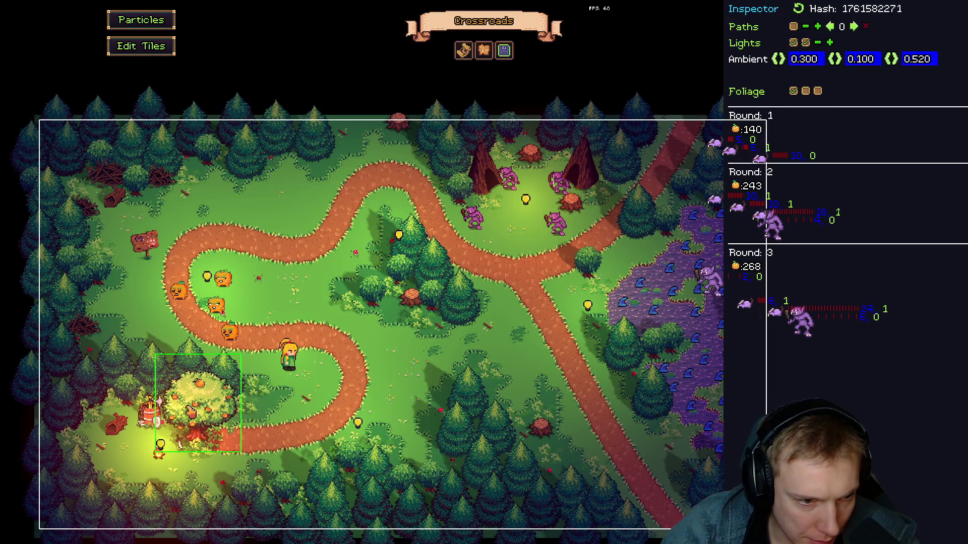
pyautogui.press('F1')
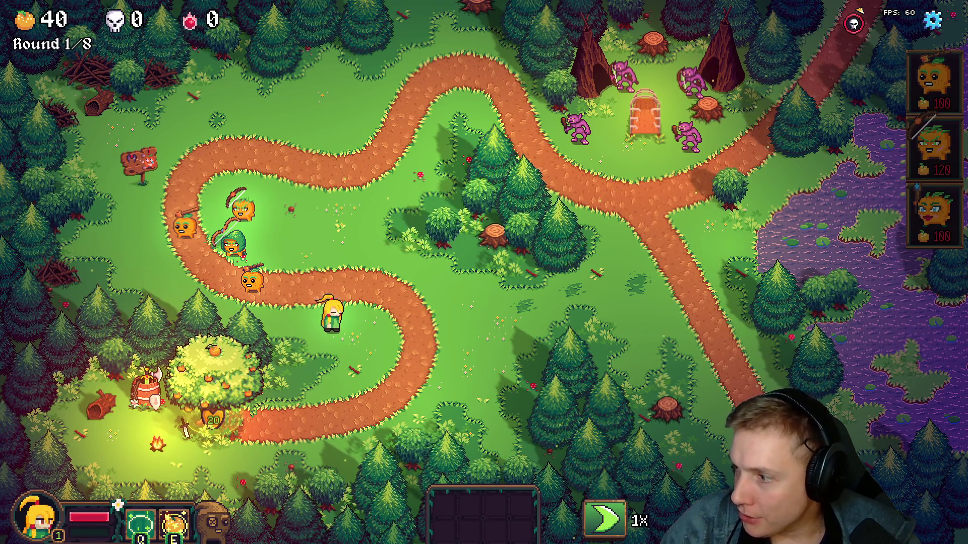
pyautogui.click(255, 284)
pyautogui.click(229, 257)
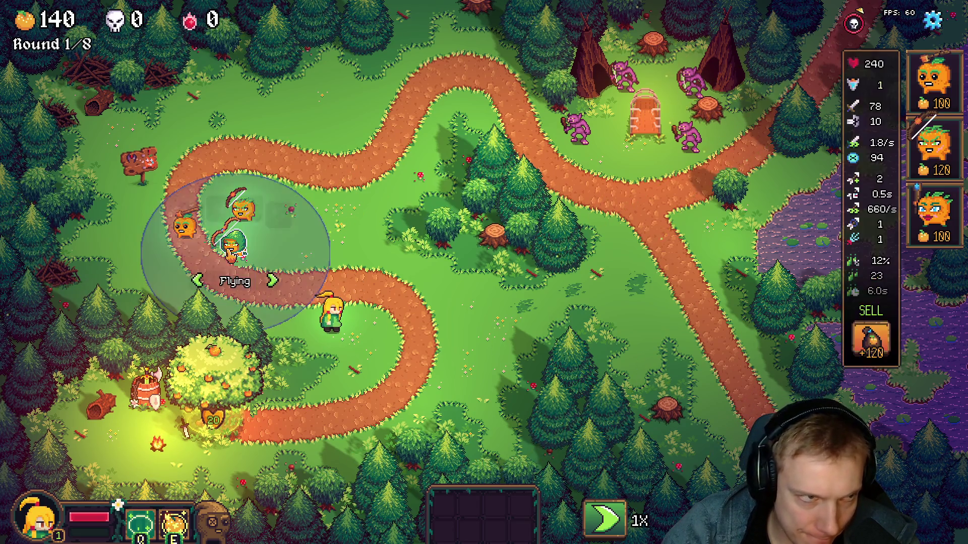
pyautogui.click(870, 344)
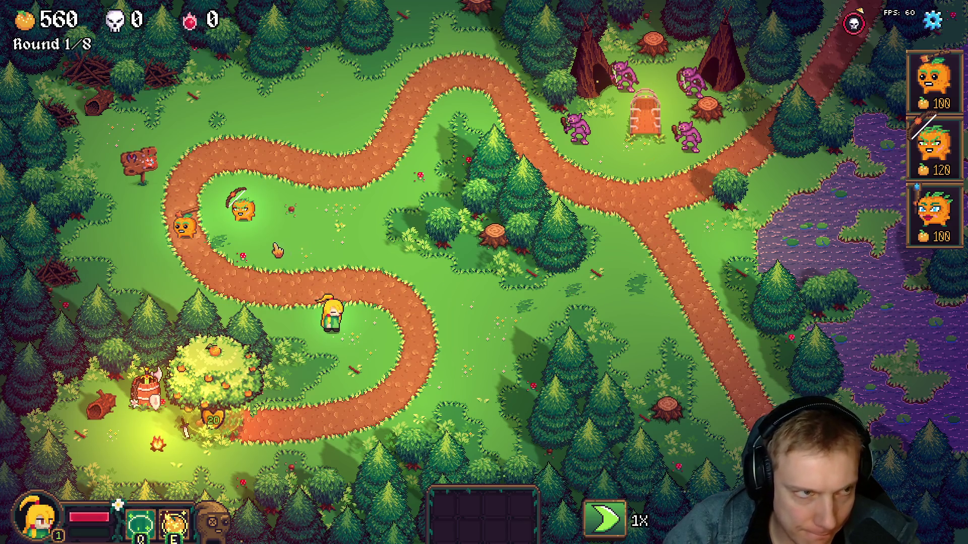
pyautogui.click(186, 225)
pyautogui.click(870, 344)
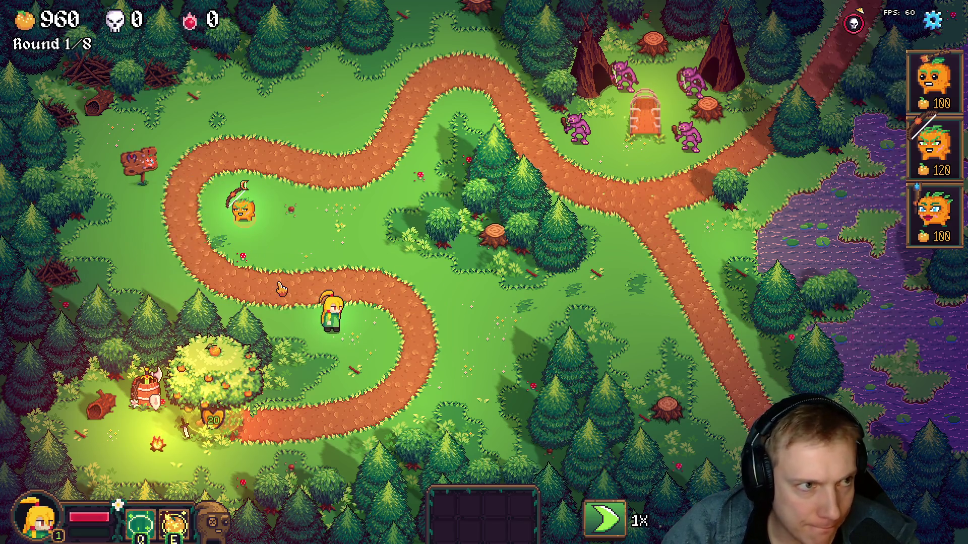
# Step: Walk the hero to the orange tree and place two 100-cost towers and a 120-cost archer by the upper-left bend
pyautogui.rightClick(302, 347)
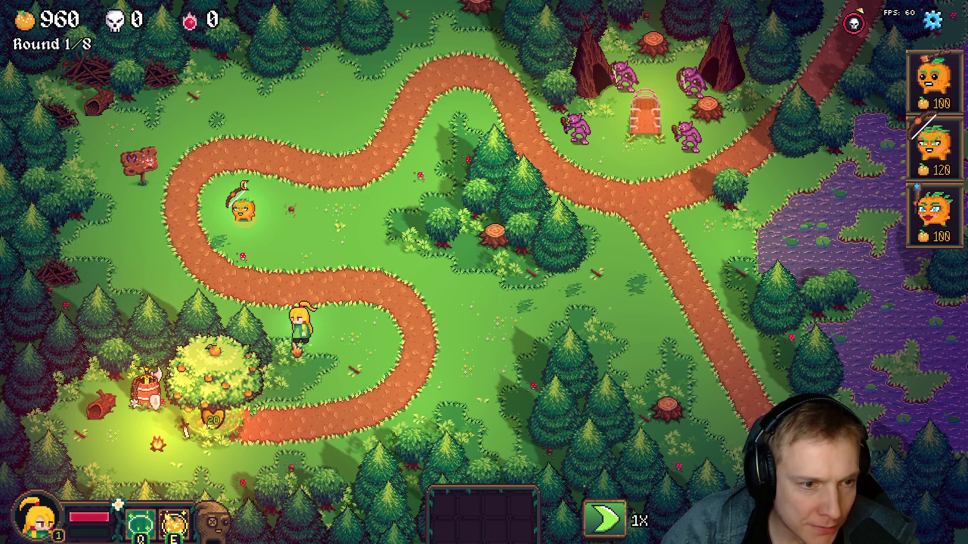
pyautogui.rightClick(281, 365)
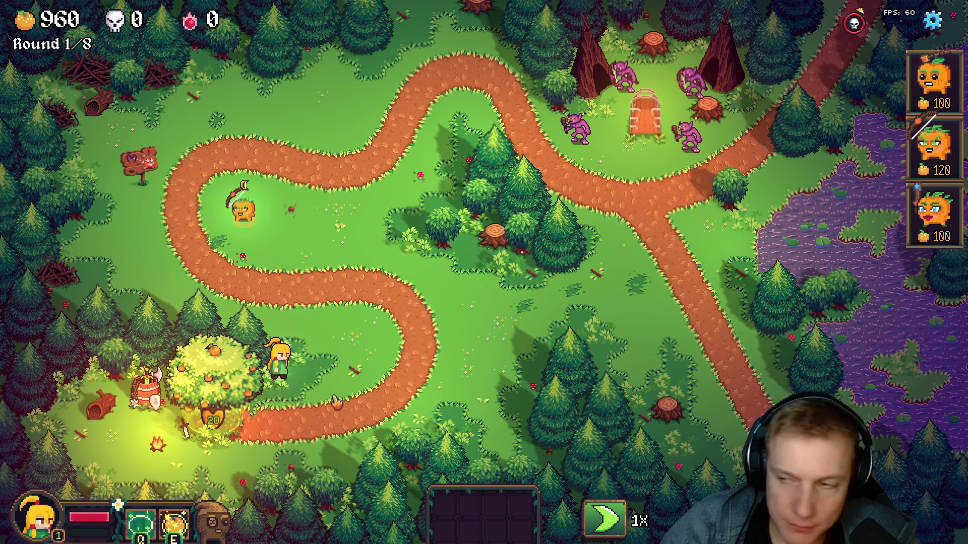
pyautogui.rightClick(270, 245)
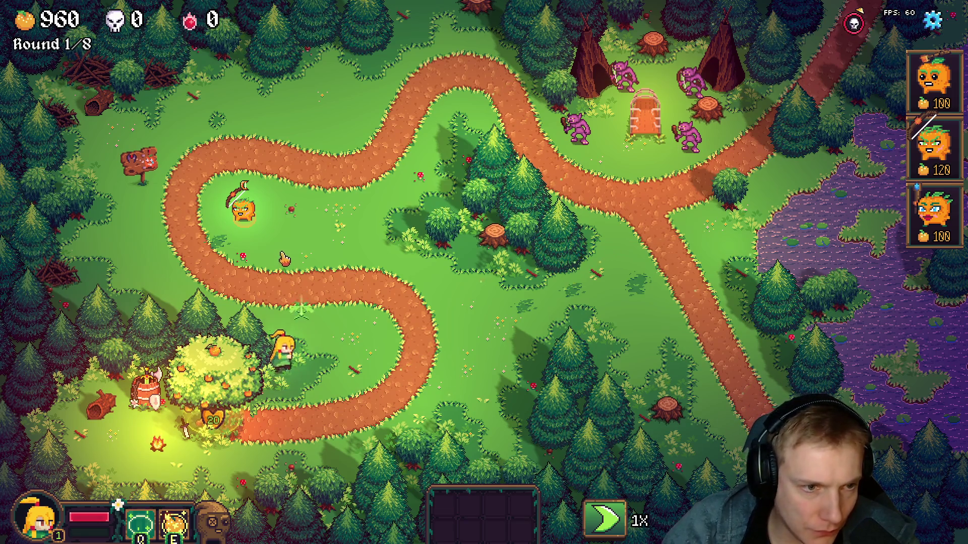
pyautogui.press('1')
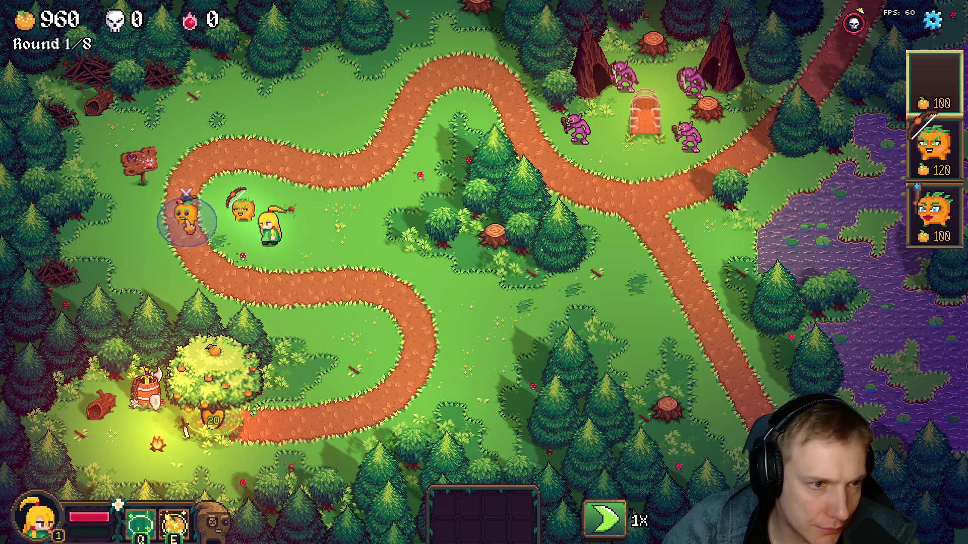
pyautogui.click(181, 212)
pyautogui.press('1')
pyautogui.click(237, 284)
pyautogui.press('2')
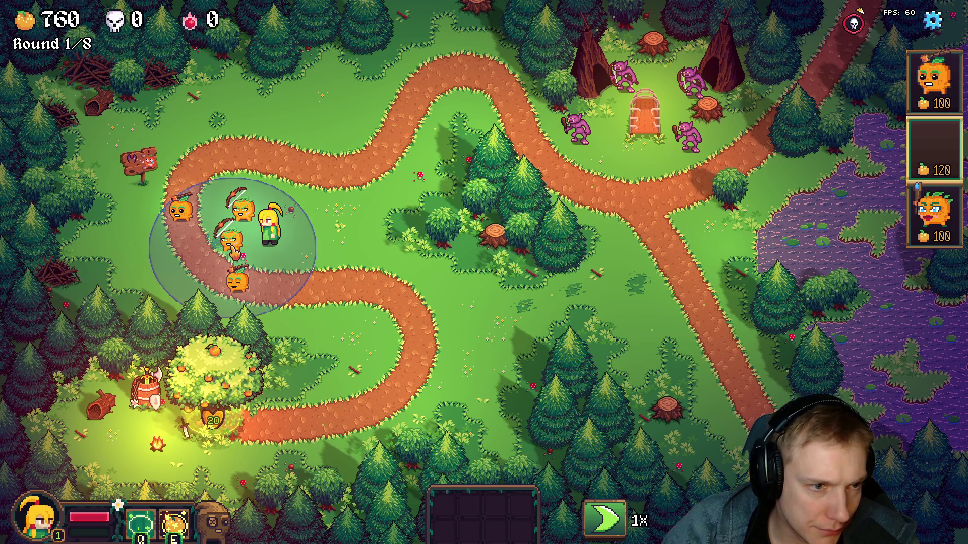
pyautogui.click(231, 243)
# Step: From the tree's item shop, equip the 300-cost item, the Long Bow and the stored Bow onto the new towers
pyautogui.click(216, 370)
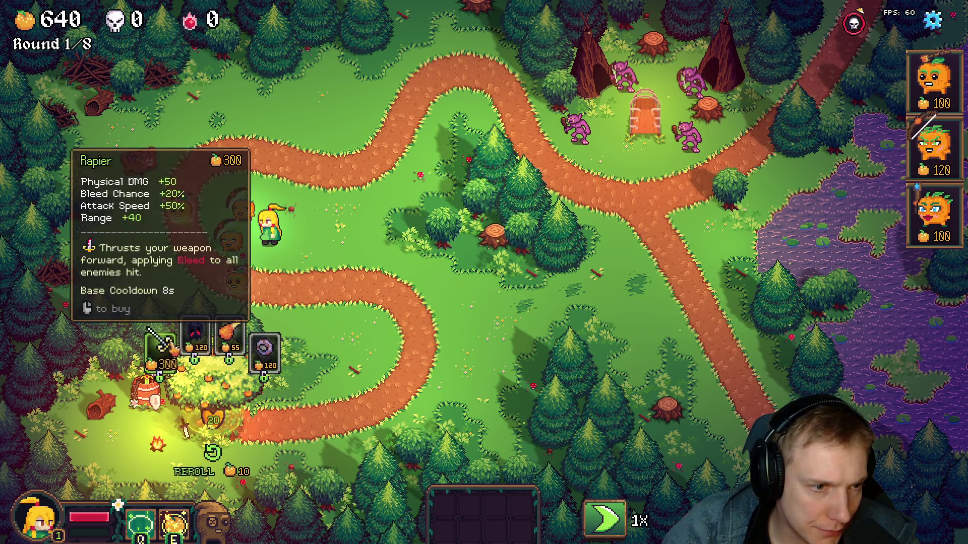
pyautogui.moveTo(179, 222); pyautogui.dragTo(182, 213)
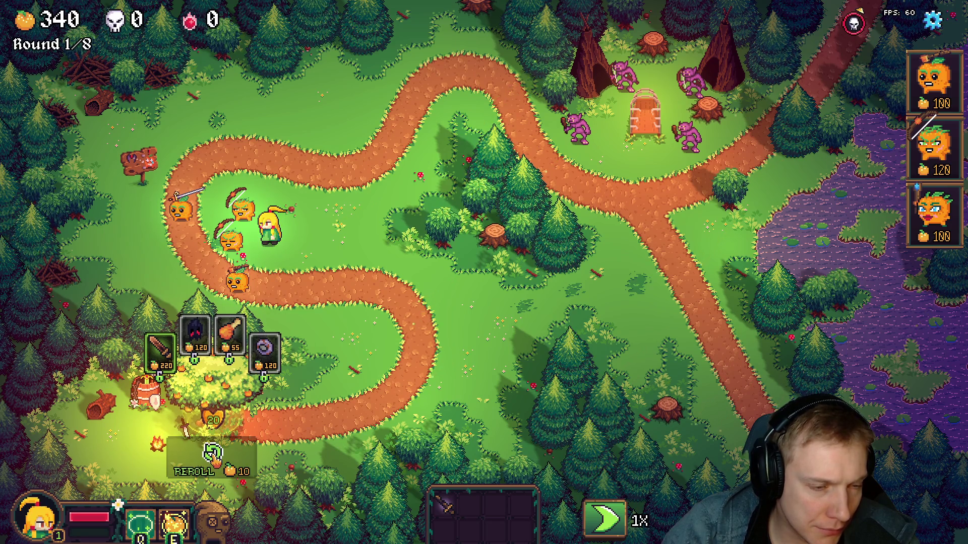
pyautogui.click(213, 453)
pyautogui.moveTo(195, 336); pyautogui.dragTo(240, 210)
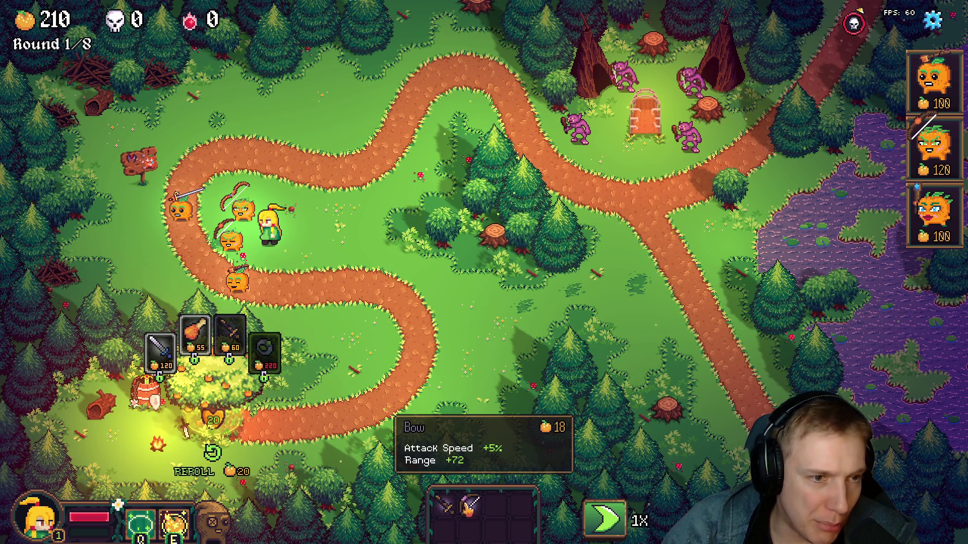
pyautogui.click(291, 294)
pyautogui.moveTo(292, 293); pyautogui.dragTo(230, 239)
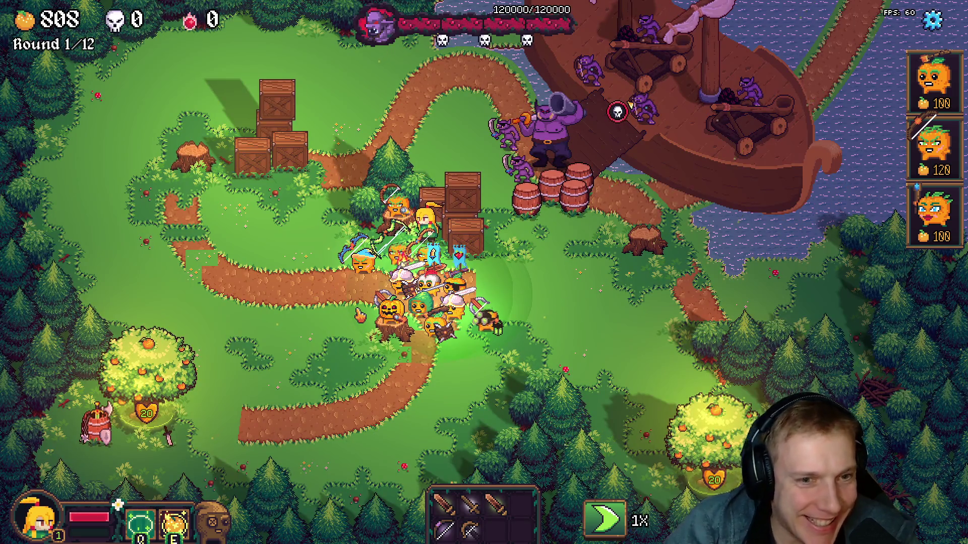
# Step: Leave the level for the skill tree and start the Crossroads mission from the missions map
pyautogui.press('Escape')
pyautogui.click(479, 430)
pyautogui.click(546, 346)
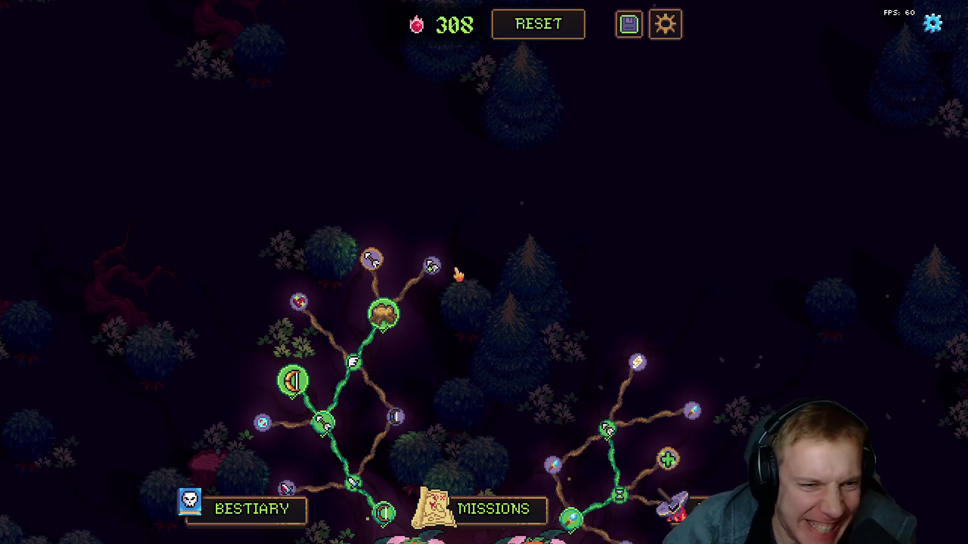
pyautogui.click(493, 509)
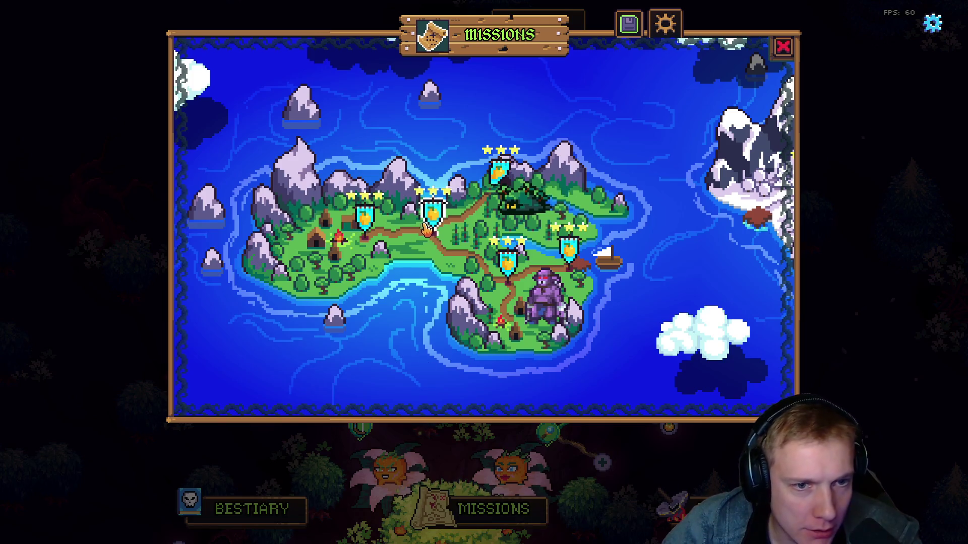
pyautogui.click(568, 227)
pyautogui.click(496, 372)
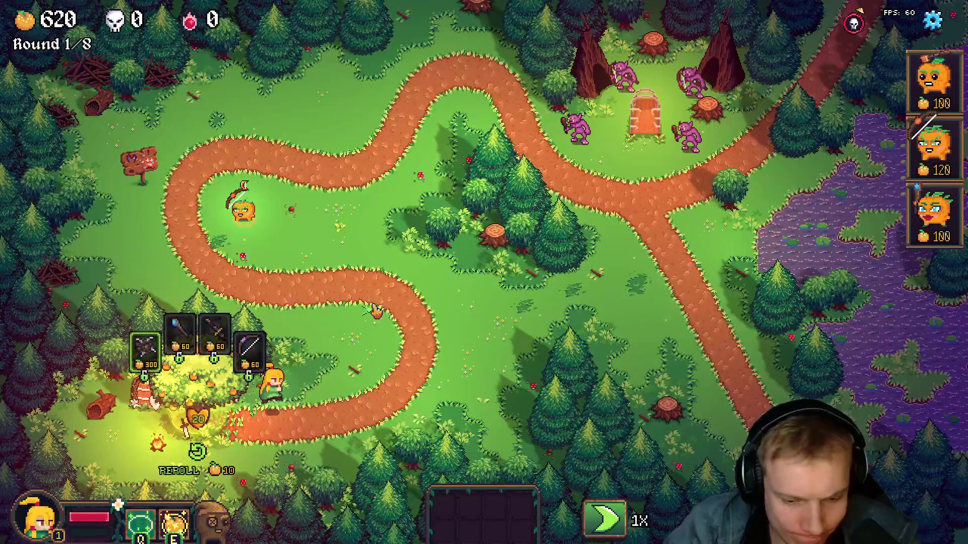
# Step: In the level editor overlay, nudge the large tree slightly right
pyautogui.press('F1')
pyautogui.moveTo(182, 408); pyautogui.dragTo(197, 412)
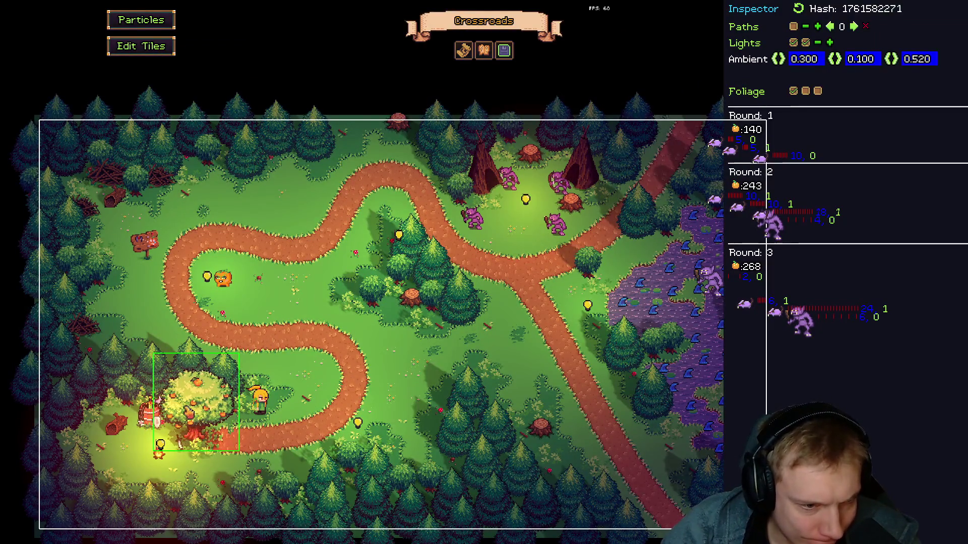
pyautogui.press('F1')
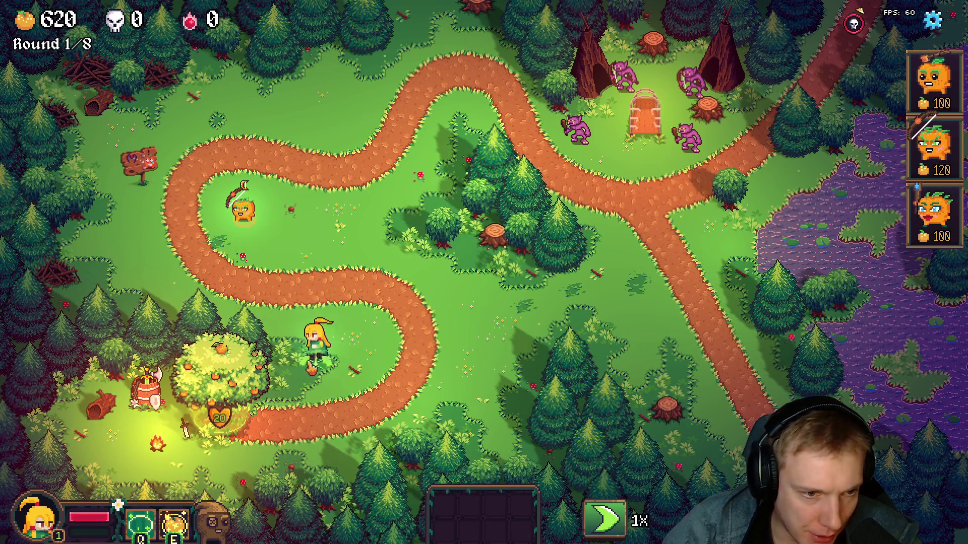
# Step: Reroll the tree shop's item offers repeatedly, restart the level, and reroll again
pyautogui.click(264, 250)
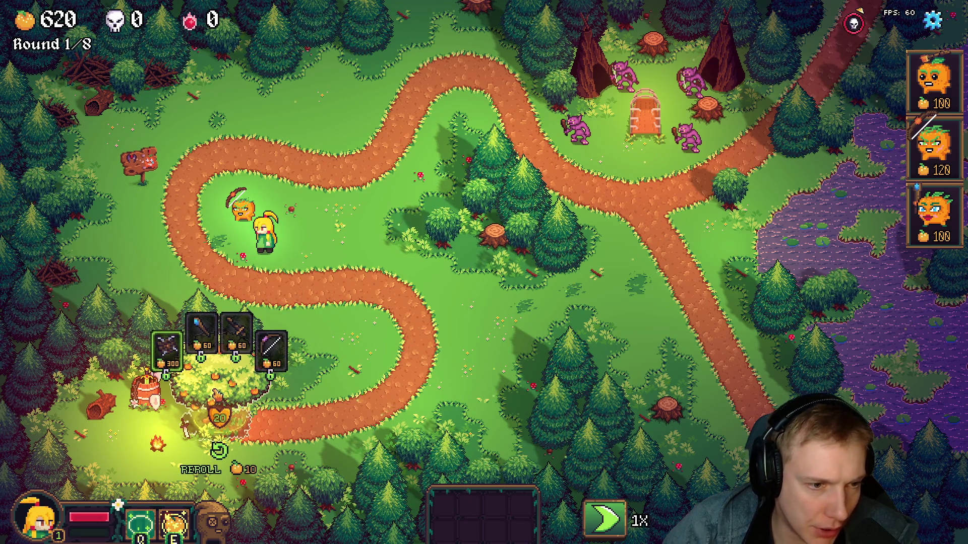
pyautogui.click(247, 368)
pyautogui.click(224, 392)
pyautogui.click(218, 454)
pyautogui.click(218, 453)
pyautogui.click(218, 453)
pyautogui.click(219, 454)
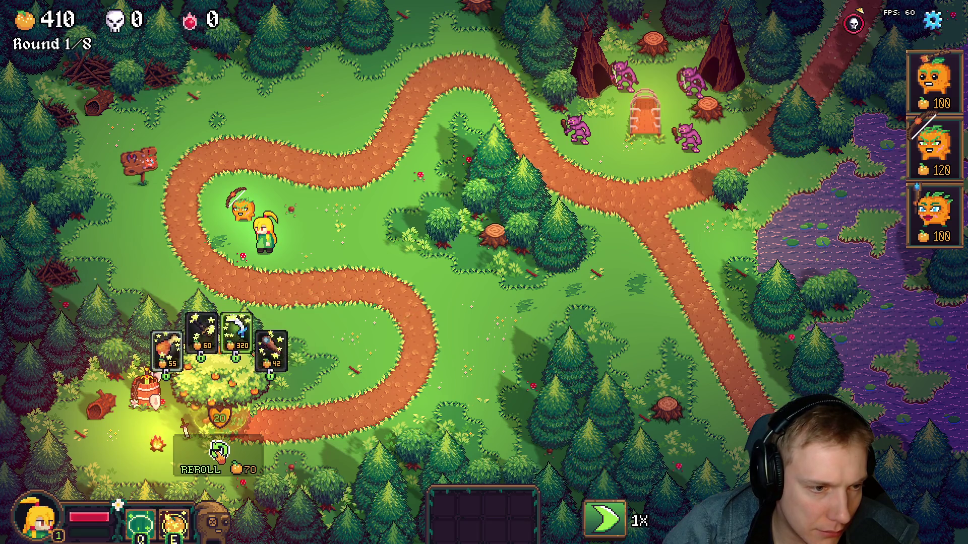
pyautogui.click(218, 454)
pyautogui.press('Escape')
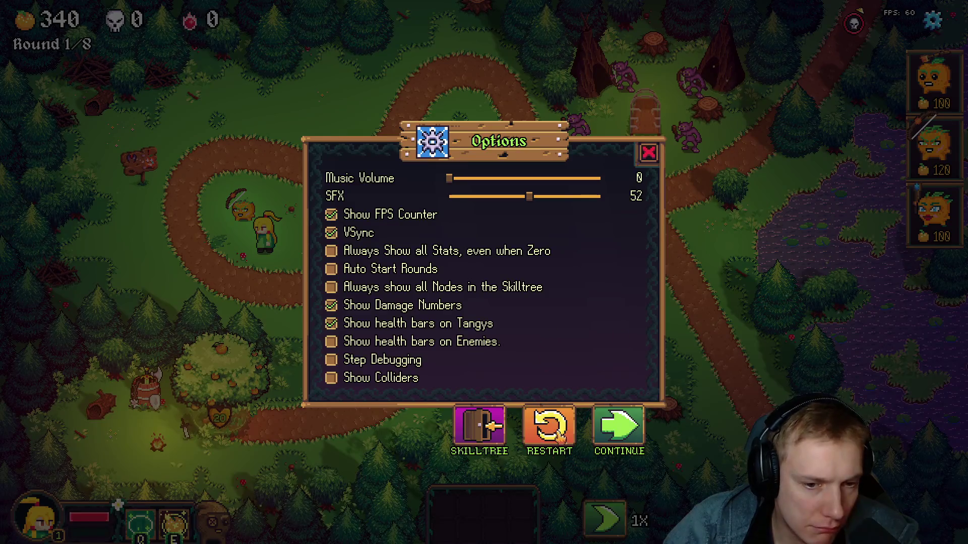
pyautogui.click(555, 423)
pyautogui.click(546, 347)
pyautogui.click(219, 451)
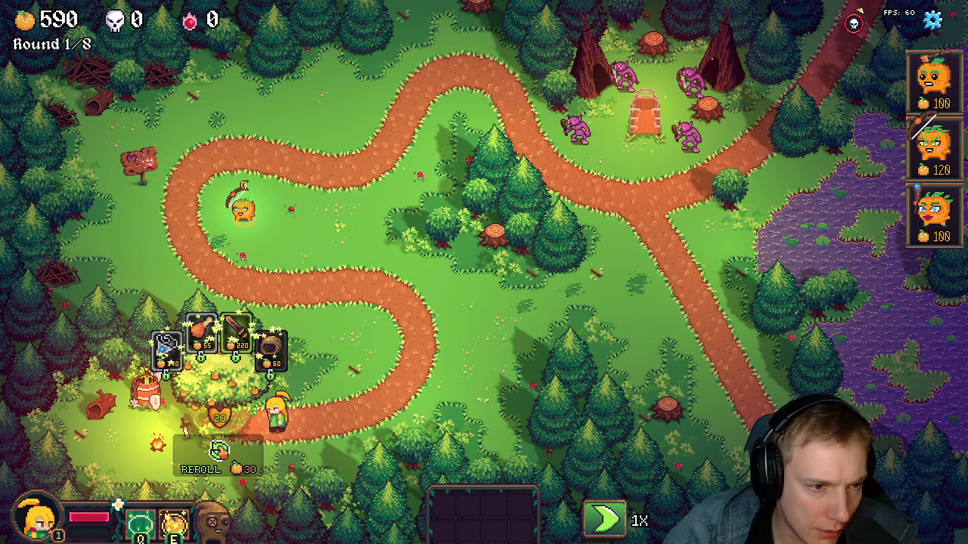
pyautogui.click(219, 452)
pyautogui.click(218, 451)
pyautogui.click(218, 451)
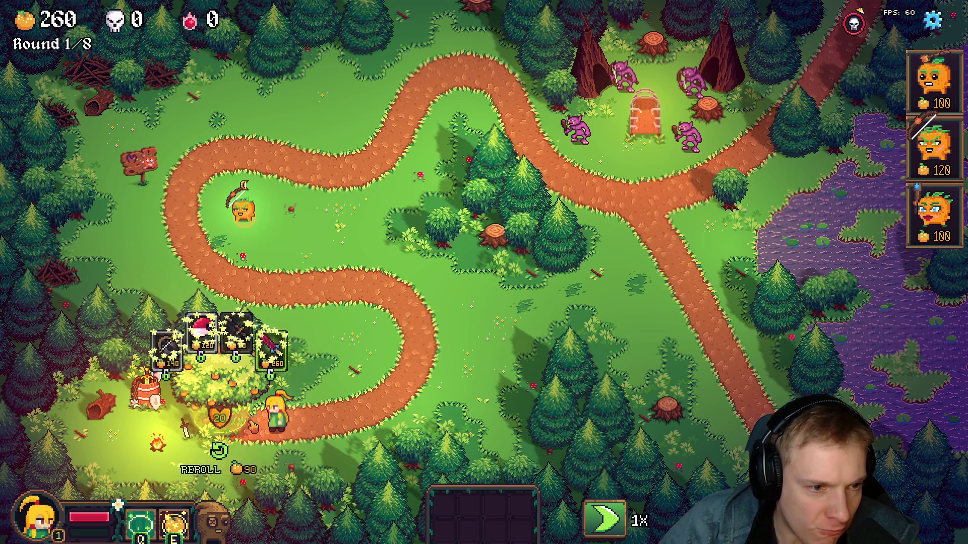
# Step: Restart the Crossroads level once more and walk the hero up toward the upper-left path bend
pyautogui.press('super+x')
pyautogui.press('Escape')
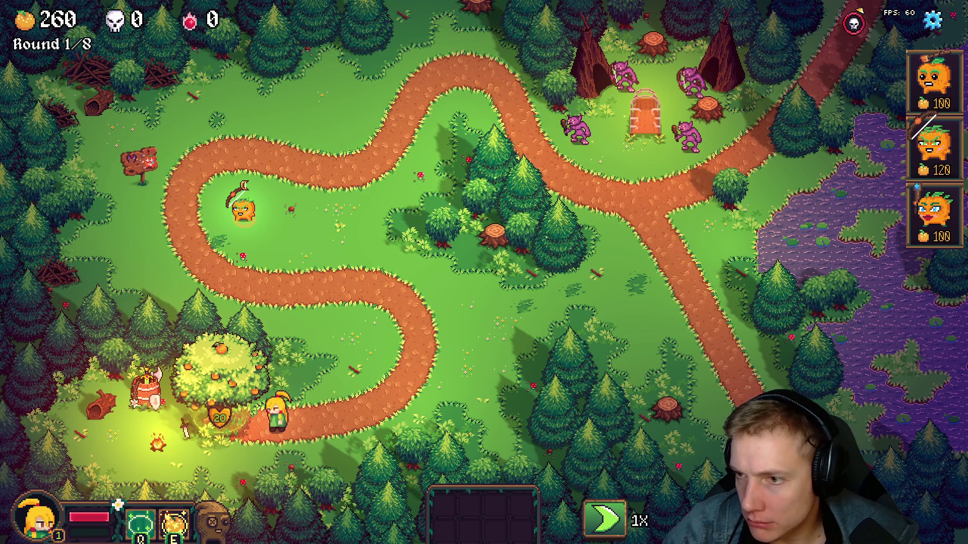
pyautogui.press('Escape')
pyautogui.click(546, 435)
pyautogui.click(530, 352)
pyautogui.click(246, 376)
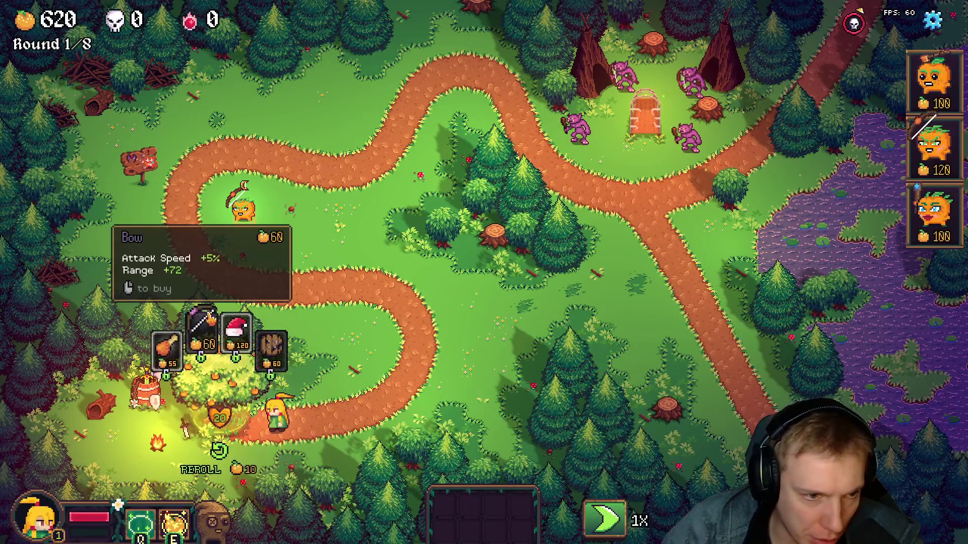
pyautogui.press('w')
pyautogui.press('d')
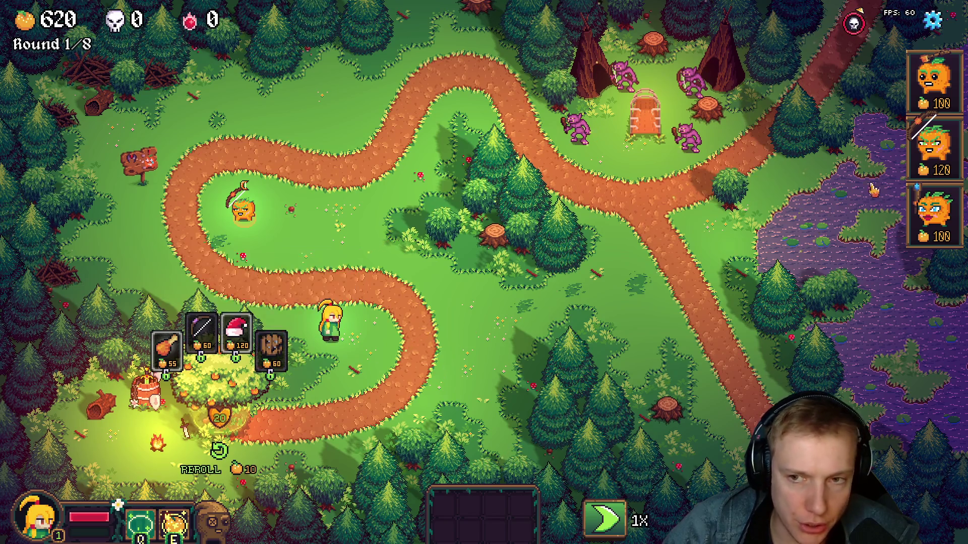
pyautogui.press('s')
pyautogui.press('a')
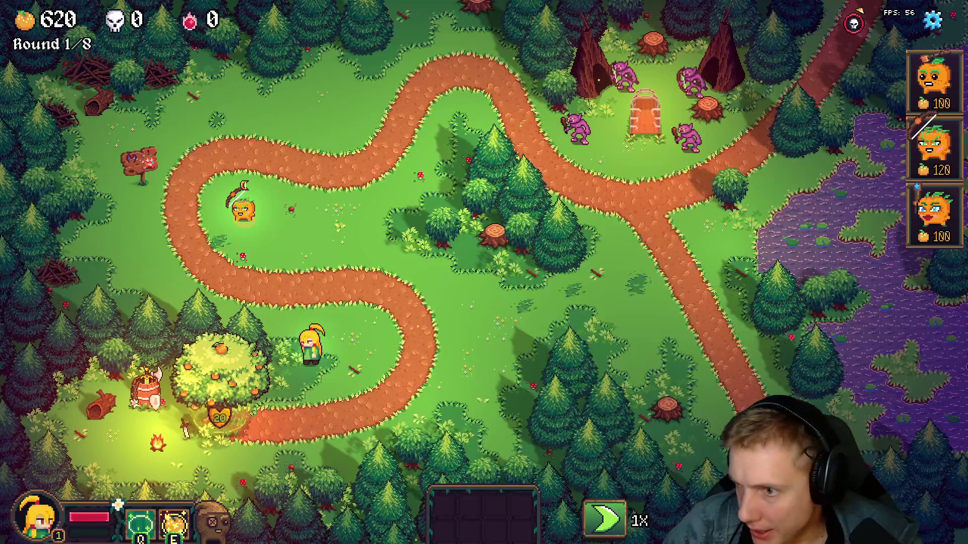
pyautogui.press('w')
# Step: Place three pumpkin towers beside the hero at the bend
pyautogui.press('1')
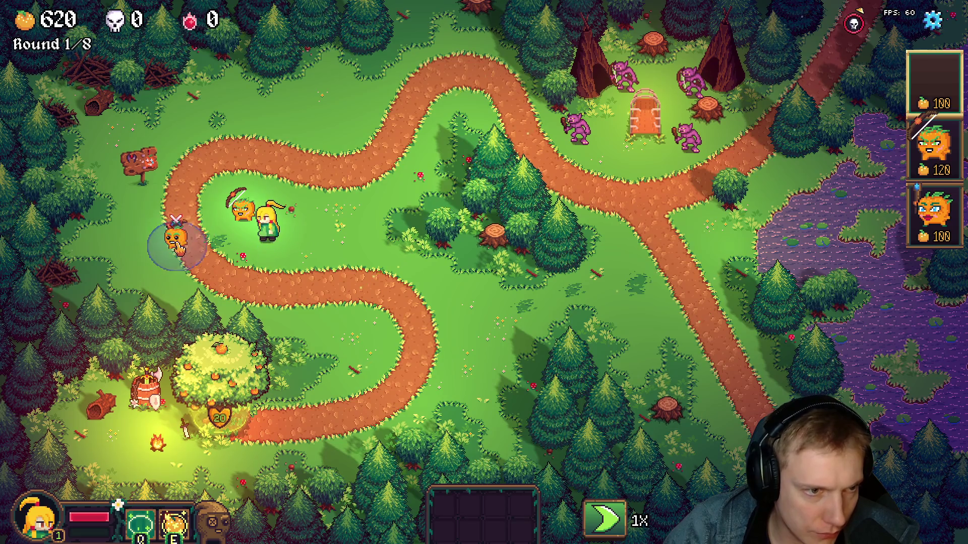
pyautogui.click(182, 221)
pyautogui.press('1')
pyautogui.click(244, 277)
pyautogui.press('2')
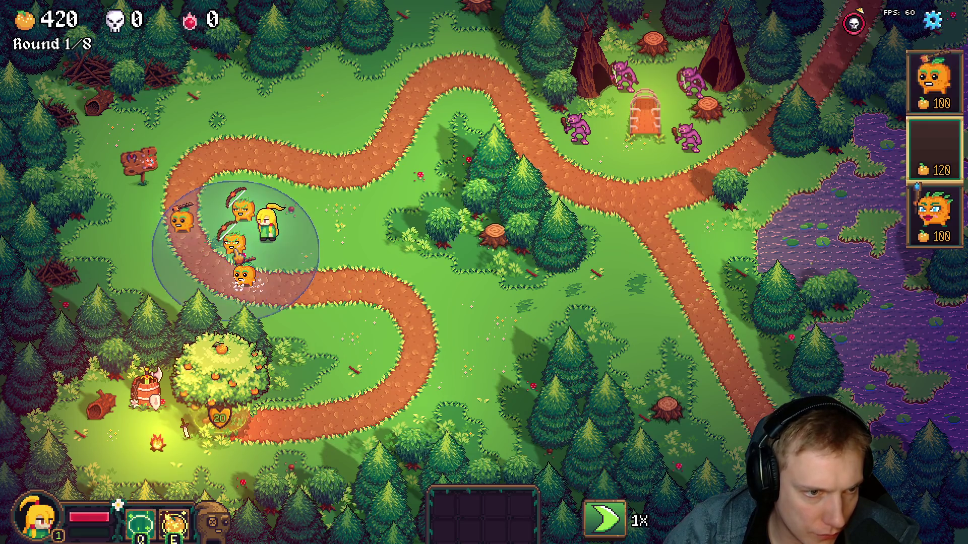
pyautogui.click(235, 246)
# Step: Buy the Santa Hat and barrel from the tree shop, equip them on pumpkins, pause, and bring up the recordings folder
pyautogui.click(232, 382)
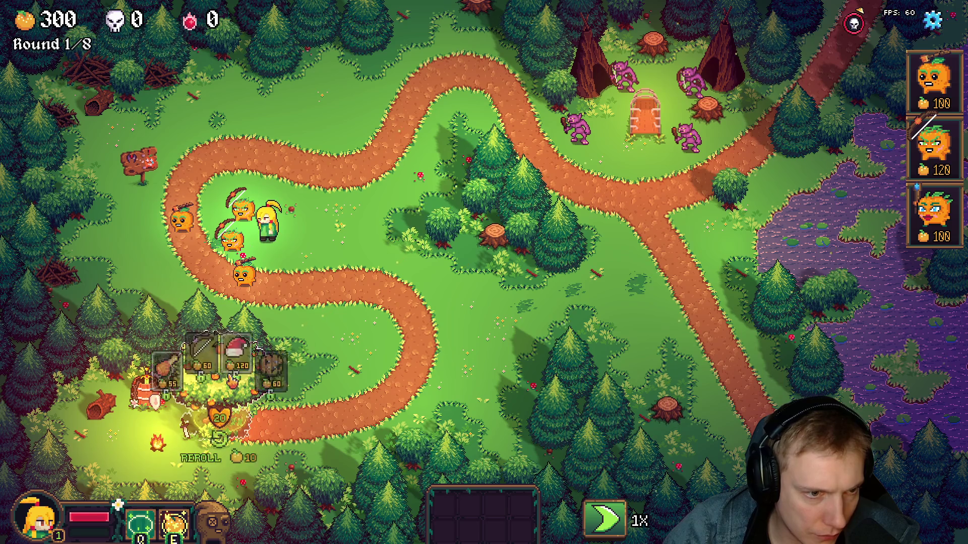
pyautogui.click(203, 351)
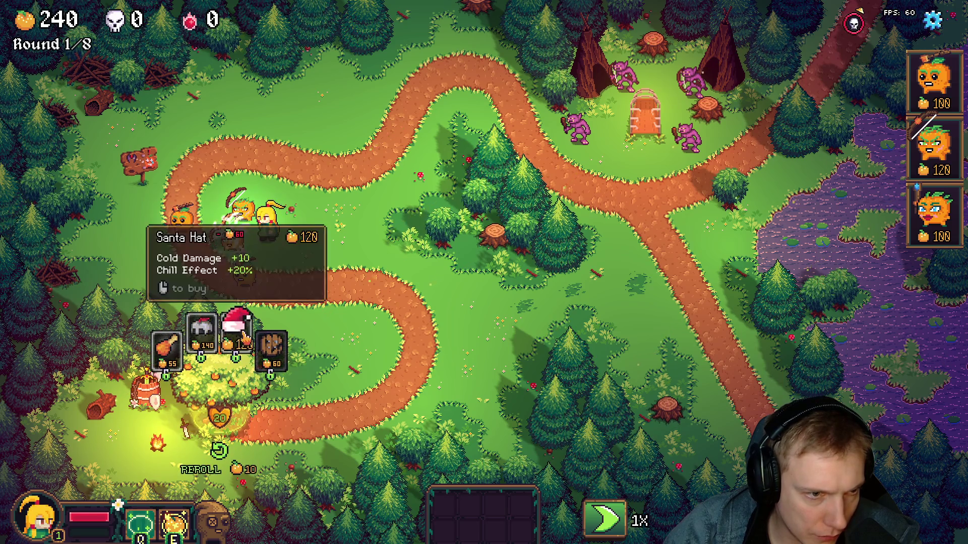
pyautogui.moveTo(244, 325); pyautogui.dragTo(230, 241)
pyautogui.moveTo(272, 344); pyautogui.dragTo(251, 276)
pyautogui.click(281, 292)
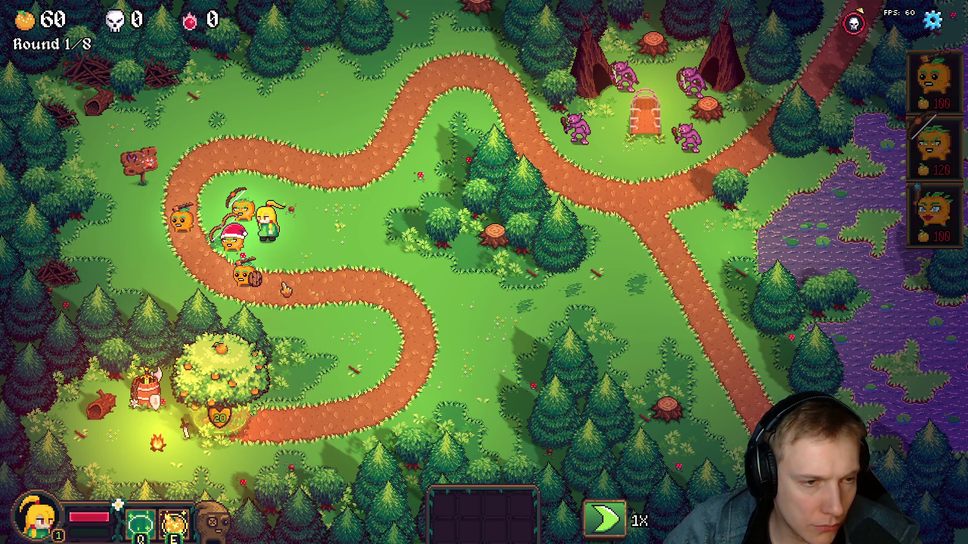
pyautogui.press('Escape')
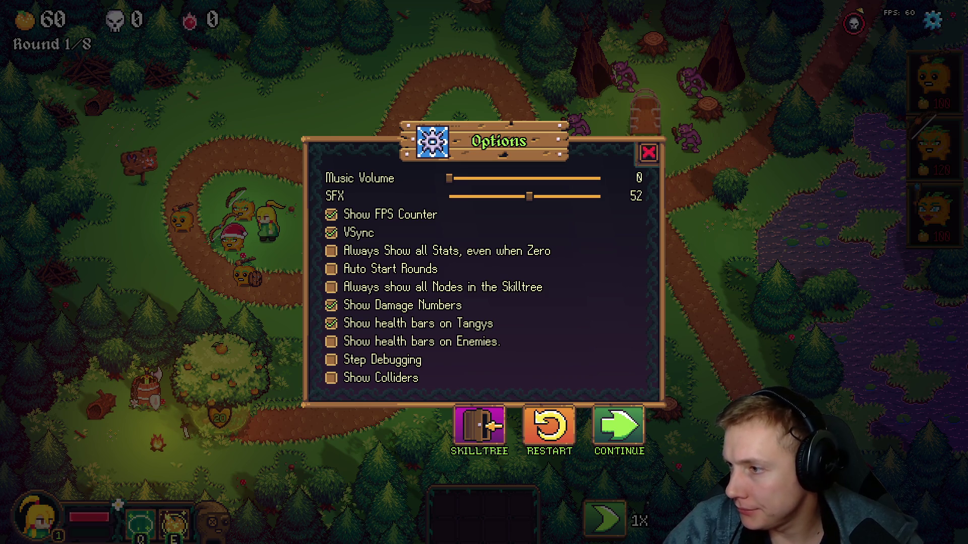
pyautogui.hotkey('alt', 'Tab')
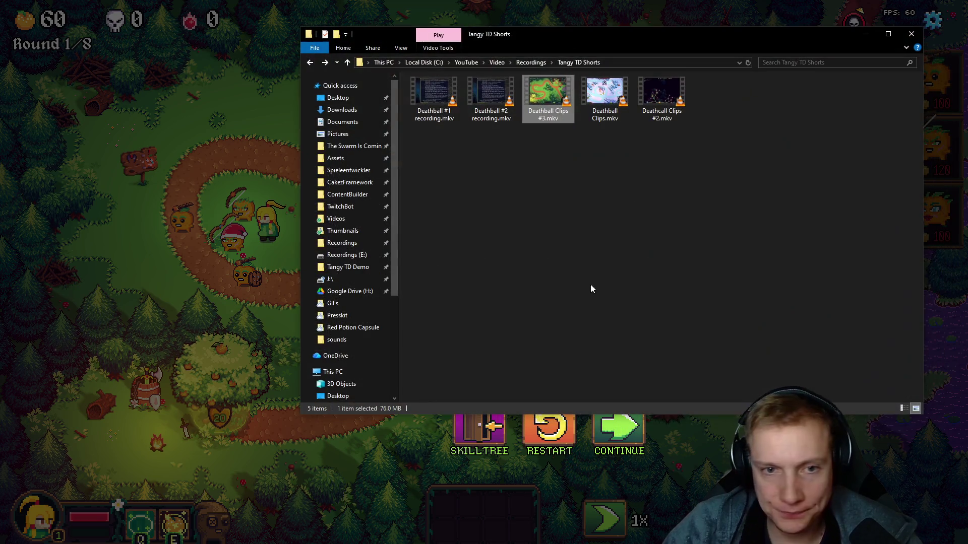
pyautogui.write('Deathcall C.mkv')
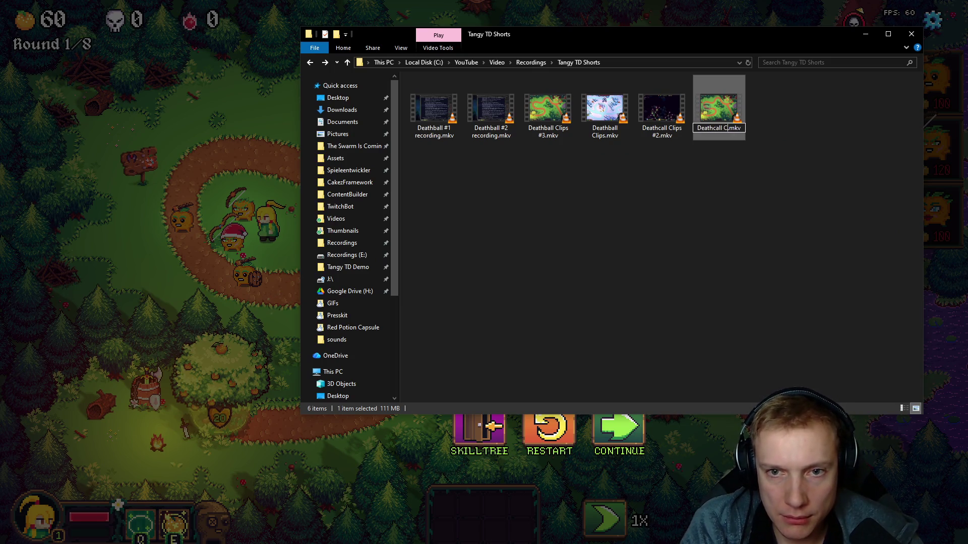
# Step: Confirm the file name 'Deathball Clips 2' and return to DaVinci Resolve
pyautogui.press('BackSpace')
pyautogui.press('BackSpace')
pyautogui.press('BackSpace')
pyautogui.press('BackSpace')
pyautogui.press('BackSpace')
pyautogui.press('BackSpace')
pyautogui.write('ball')
pyautogui.write('s 2')
pyautogui.press('Return')
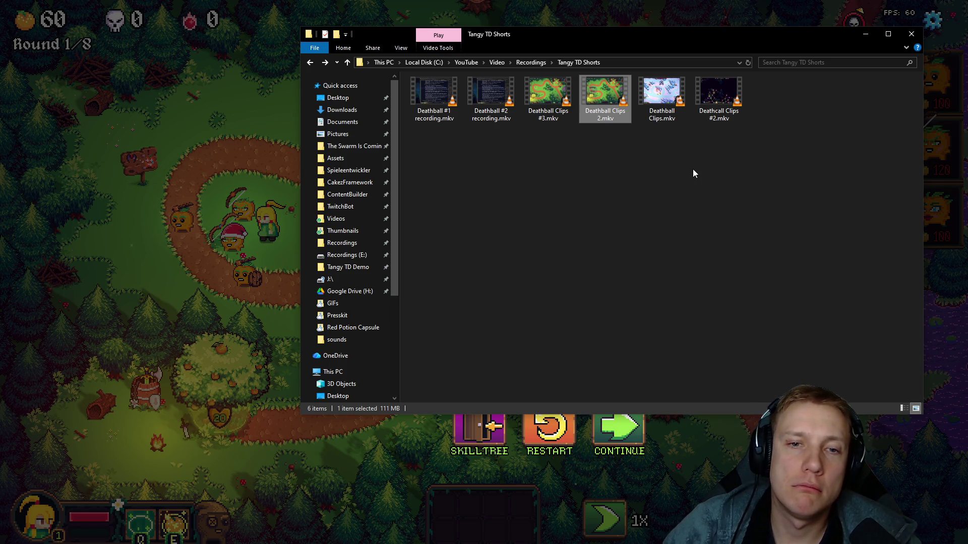
pyautogui.hotkey('alt', 'Tab')
pyautogui.click(611, 370)
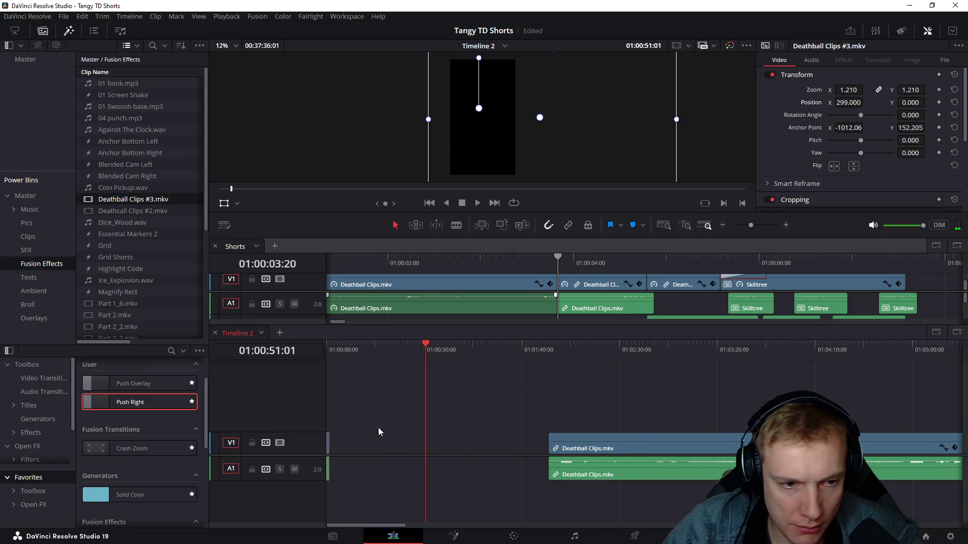
# Step: Drag Deathball Clips 2.mkv from Explorer onto the start of Timeline 2
pyautogui.press('Home')
pyautogui.hotkey('alt', 'Tab')
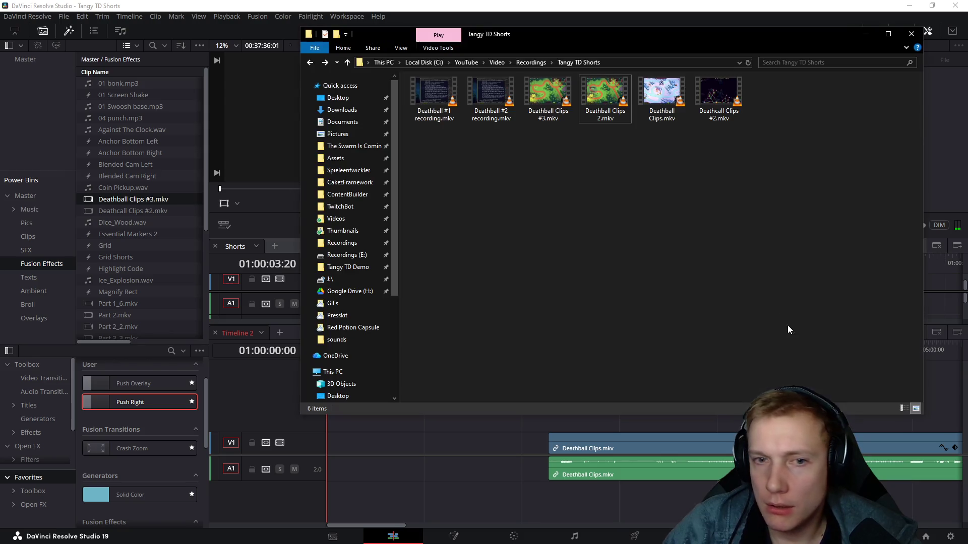
pyautogui.moveTo(605, 95); pyautogui.dragTo(318, 447)
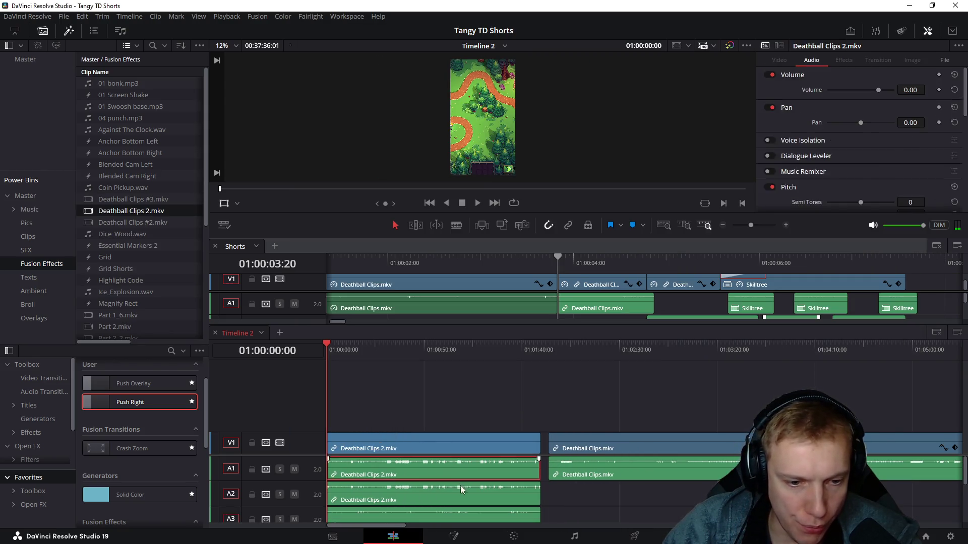
pyautogui.moveTo(452, 471); pyautogui.dragTo(460, 488)
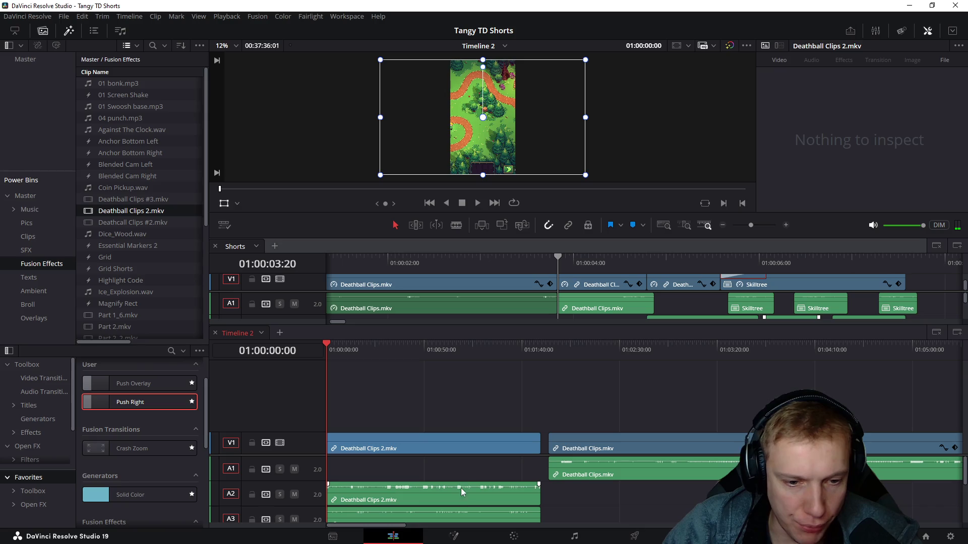
pyautogui.hotkey('ctrl', 'z')
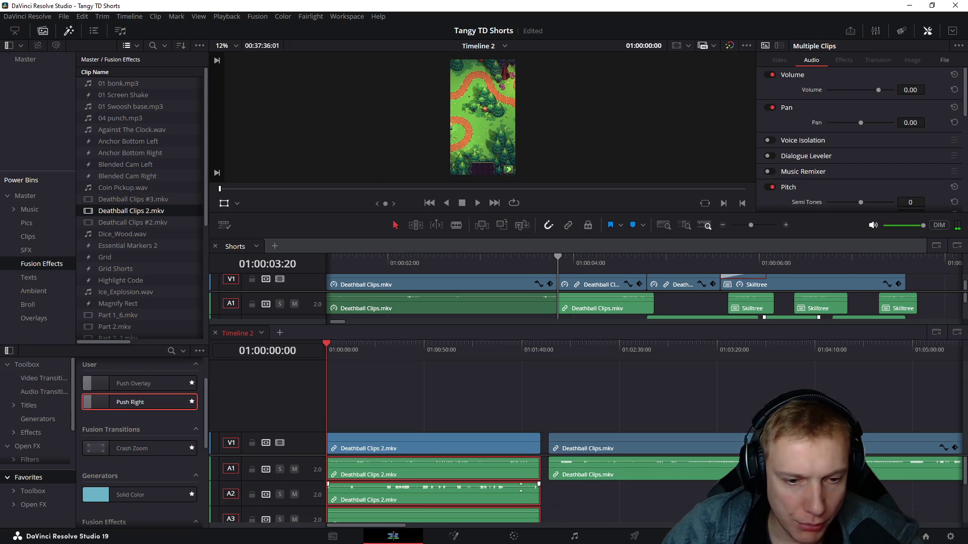
pyautogui.scroll(-1, 505, 507)
pyautogui.scroll(-1, 463, 497)
pyautogui.scroll(-1, 434, 493)
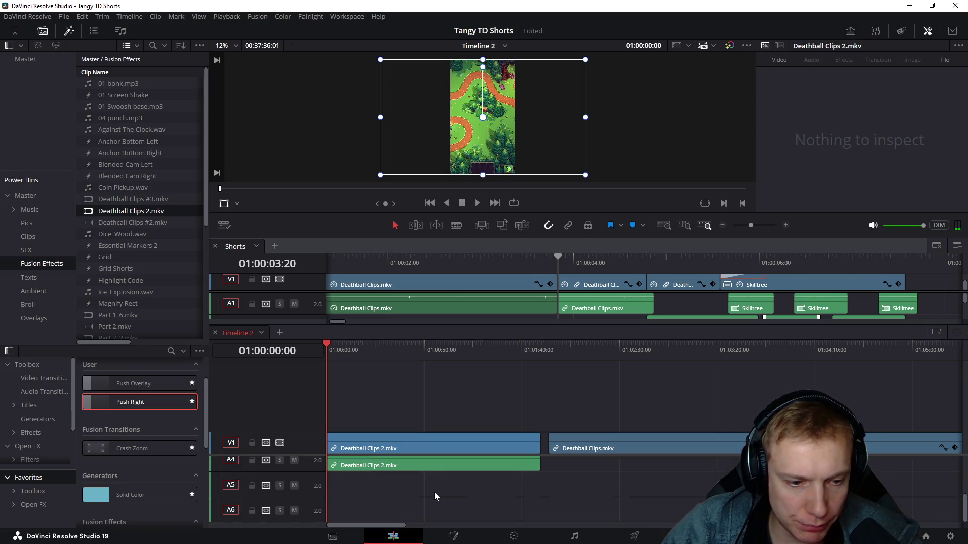
pyautogui.scroll(1, 429, 495)
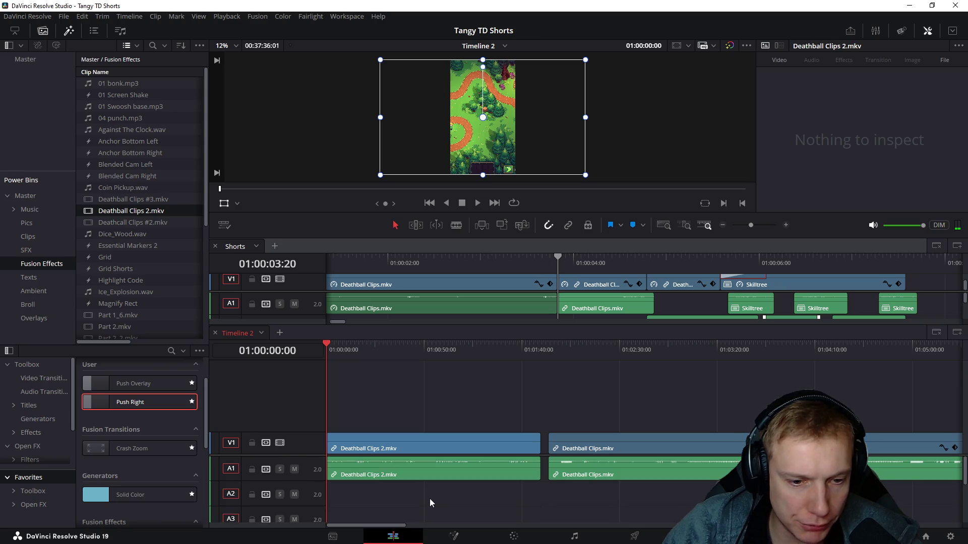
pyautogui.scroll(1, 429, 498)
# Step: Clear the stray A4 audio and delete the empty audio tracks, leaving V1 and A1
pyautogui.click(438, 487)
pyautogui.hotkey('ctrl', 'z')
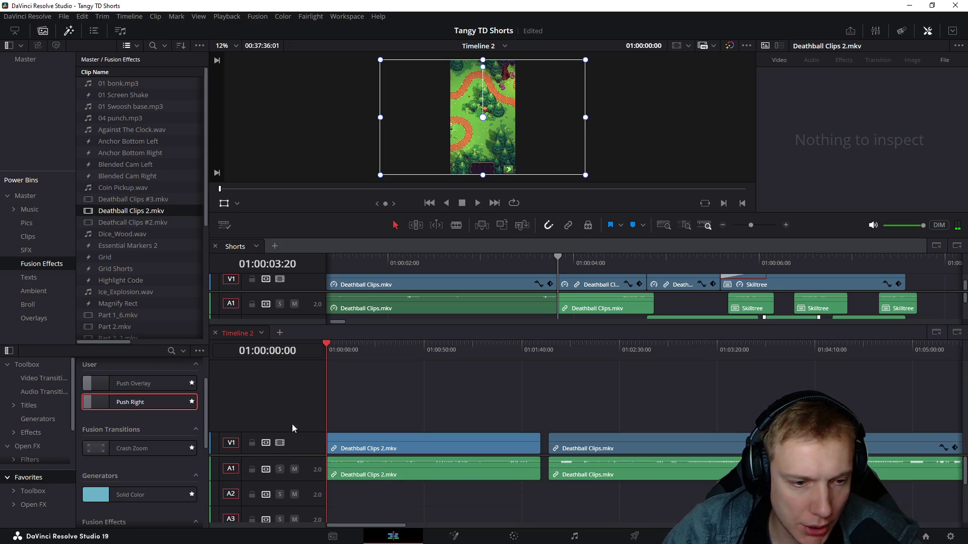
pyautogui.rightClick(290, 398)
pyautogui.click(334, 471)
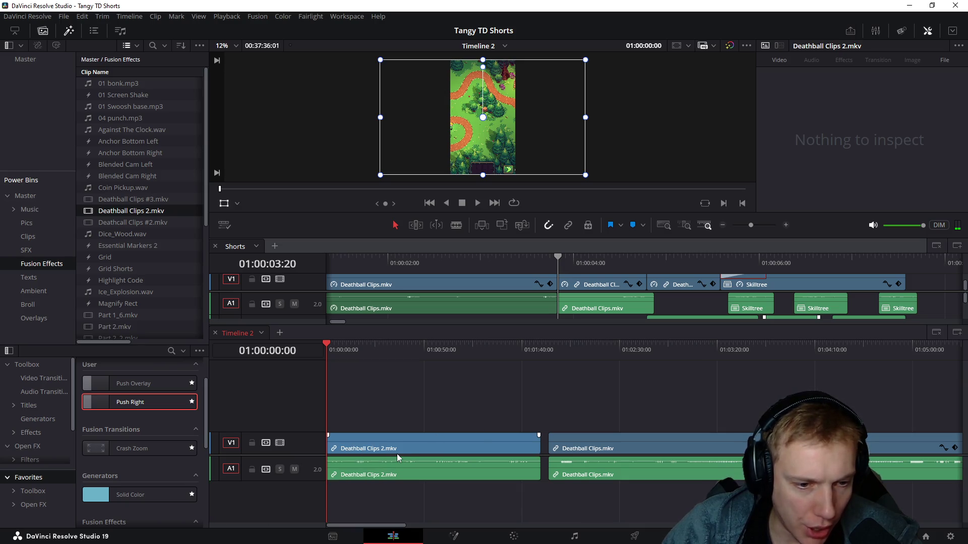
pyautogui.scroll(-1, 399, 462)
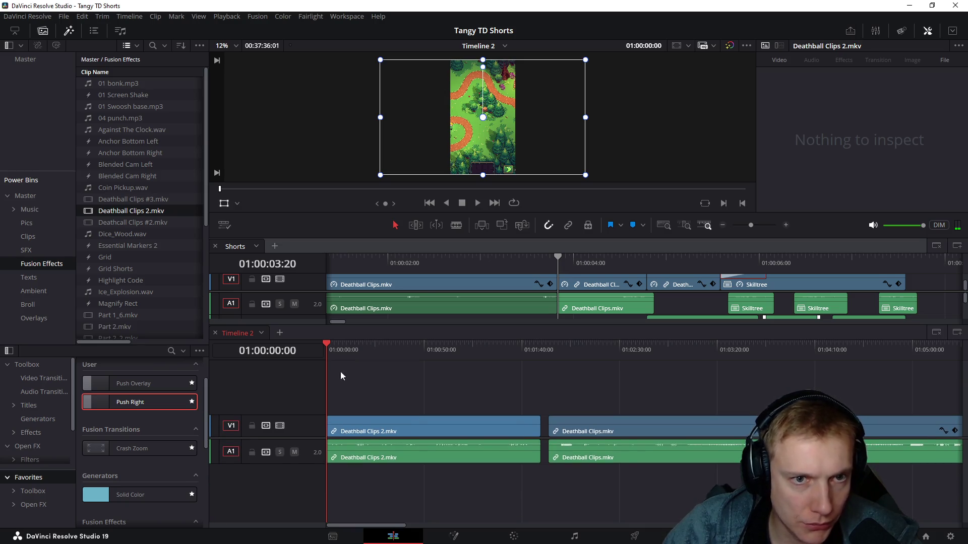
pyautogui.scroll(4, 528, 382)
# Step: Shift the clip's Position X to about 324 and scrub through to check the framing
pyautogui.click(528, 428)
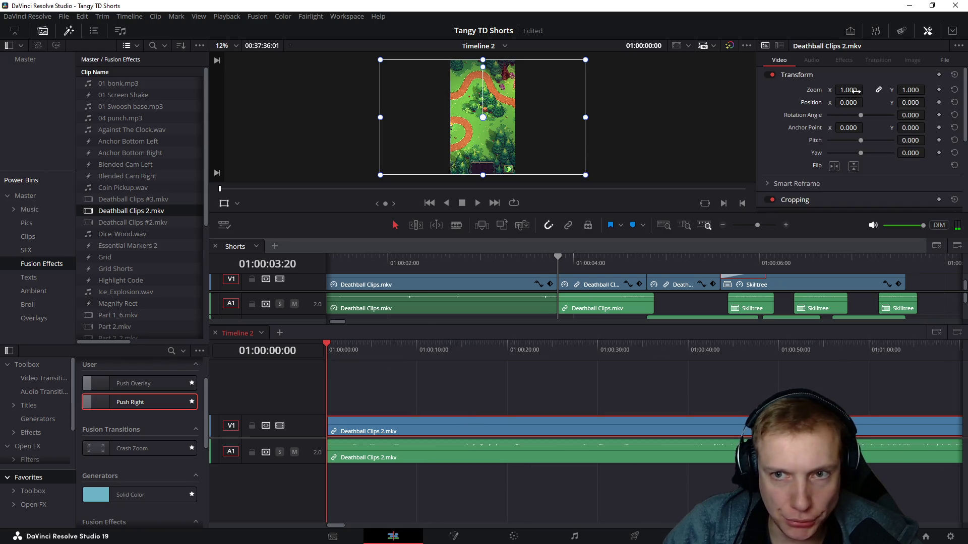
pyautogui.moveTo(849, 102); pyautogui.dragTo(888, 103)
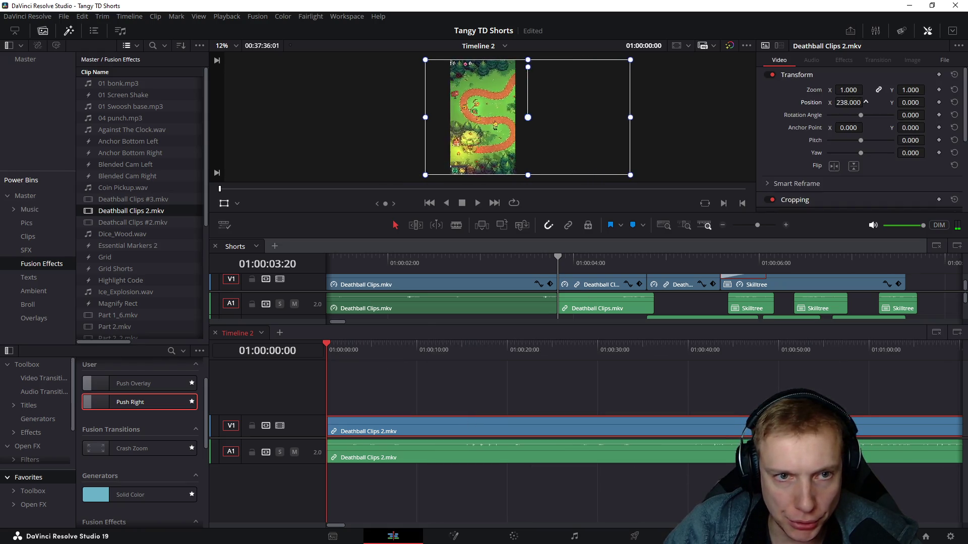
pyautogui.click(392, 389)
pyautogui.moveTo(344, 349); pyautogui.dragTo(579, 376)
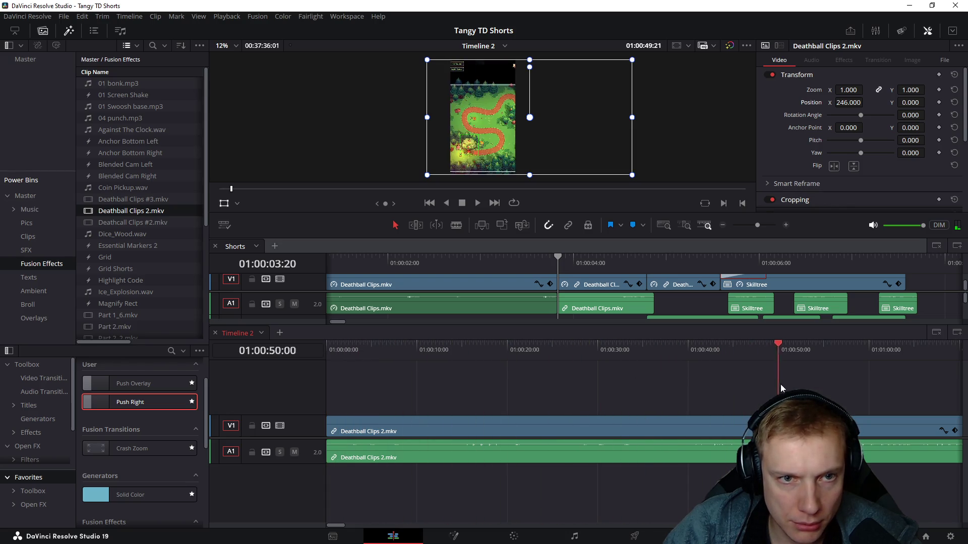
pyautogui.moveTo(578, 375); pyautogui.dragTo(866, 384)
pyautogui.moveTo(581, 354); pyautogui.dragTo(792, 373)
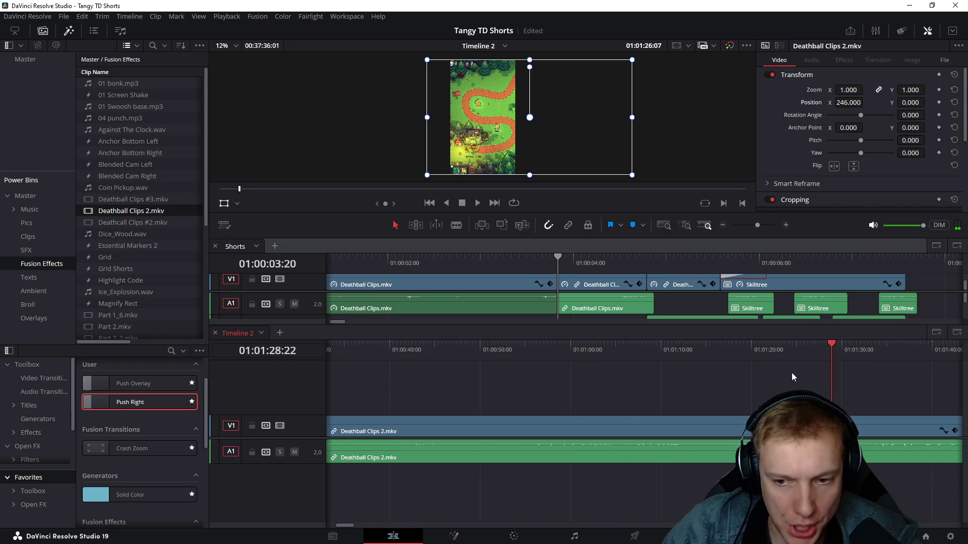
pyautogui.moveTo(544, 354); pyautogui.dragTo(580, 361)
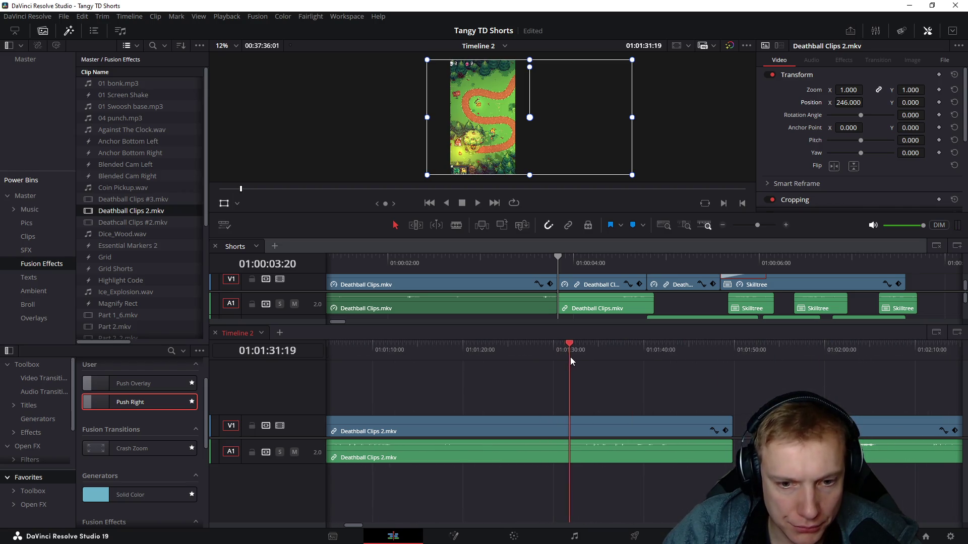
pyautogui.press('Home')
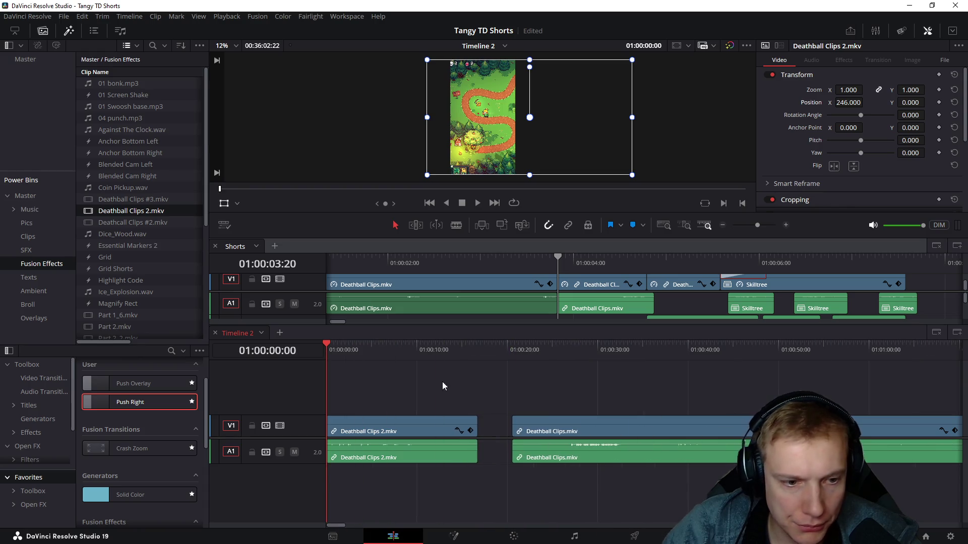
pyautogui.press('space')
pyautogui.press('space')
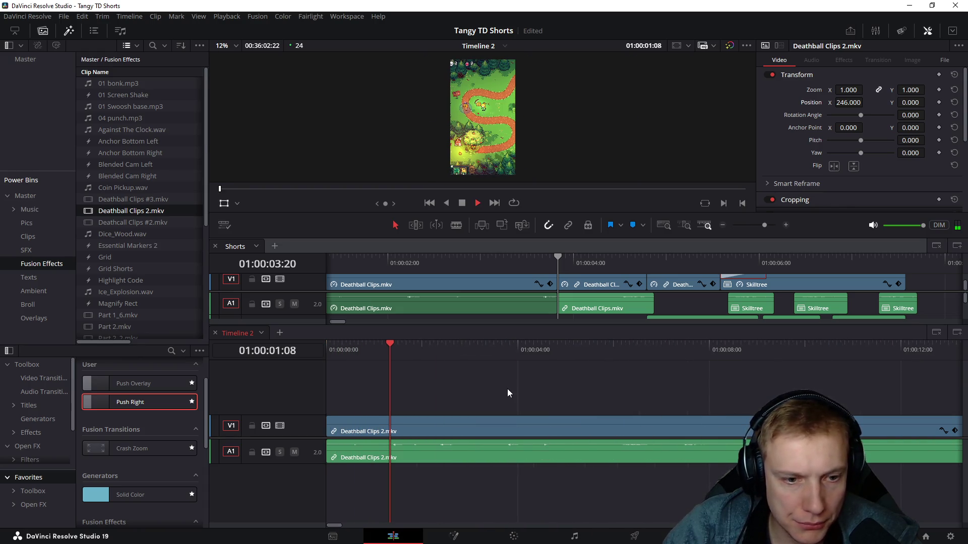
# Step: Extend the clip back to the timeline start and set its Zoom to 1.21
pyautogui.click(465, 420)
pyautogui.moveTo(445, 381); pyautogui.dragTo(526, 491)
pyautogui.hotkey('ctrl', 'z')
pyautogui.moveTo(415, 431); pyautogui.dragTo(368, 434)
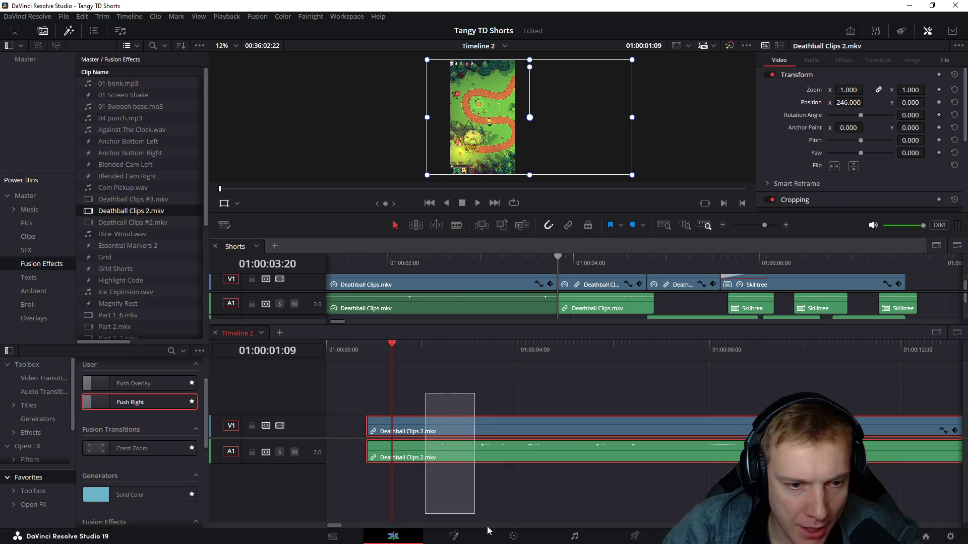
pyautogui.moveTo(483, 424); pyautogui.dragTo(426, 419)
pyautogui.moveTo(350, 346); pyautogui.dragTo(352, 355)
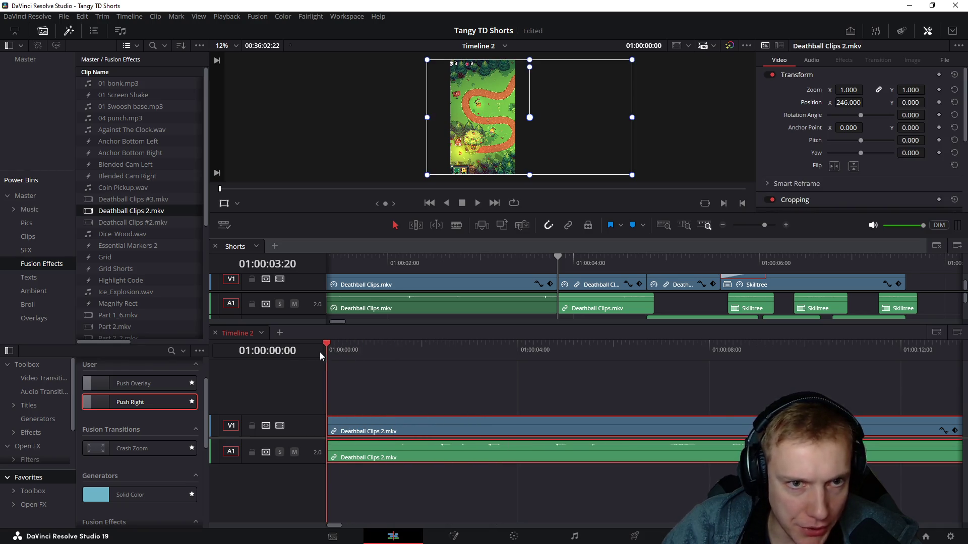
pyautogui.moveTo(843, 90)
pyautogui.mouseDown()
pyautogui.moveTo(860, 89)
pyautogui.moveTo(865, 102)
pyautogui.mouseUp()
pyautogui.scroll(1, 568, 114)
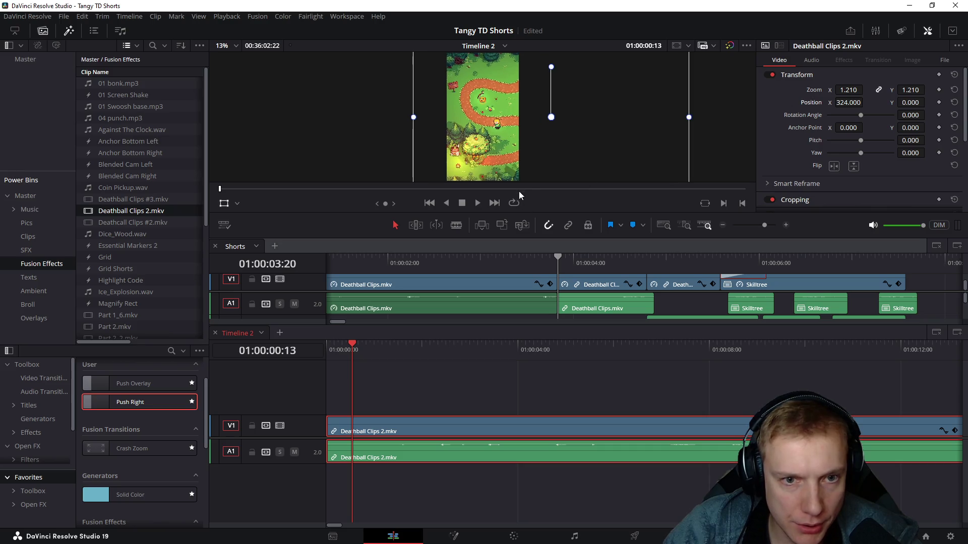
# Step: Blade the Deathball clip a few seconds in and play back across the cut
pyautogui.moveTo(534, 212); pyautogui.dragTo(531, 267)
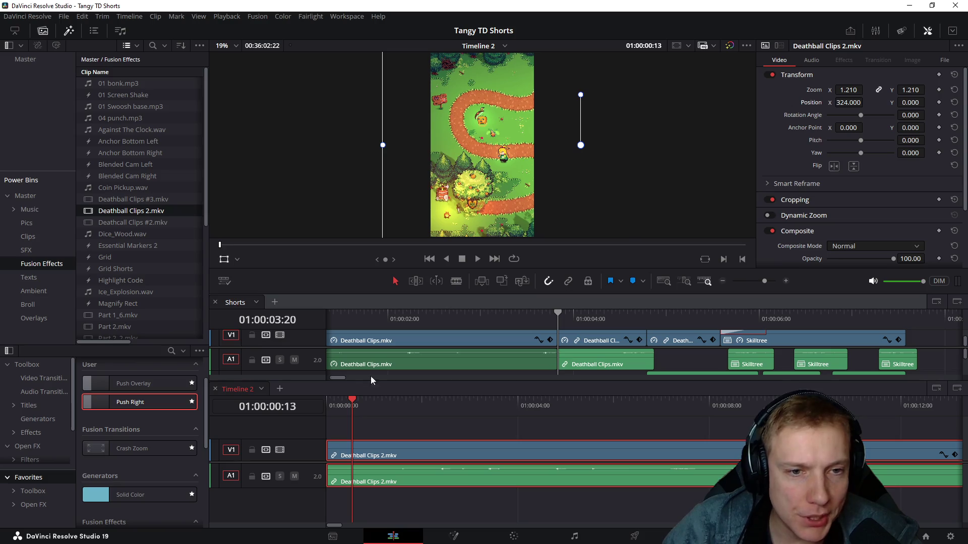
pyautogui.moveTo(351, 408); pyautogui.dragTo(399, 410)
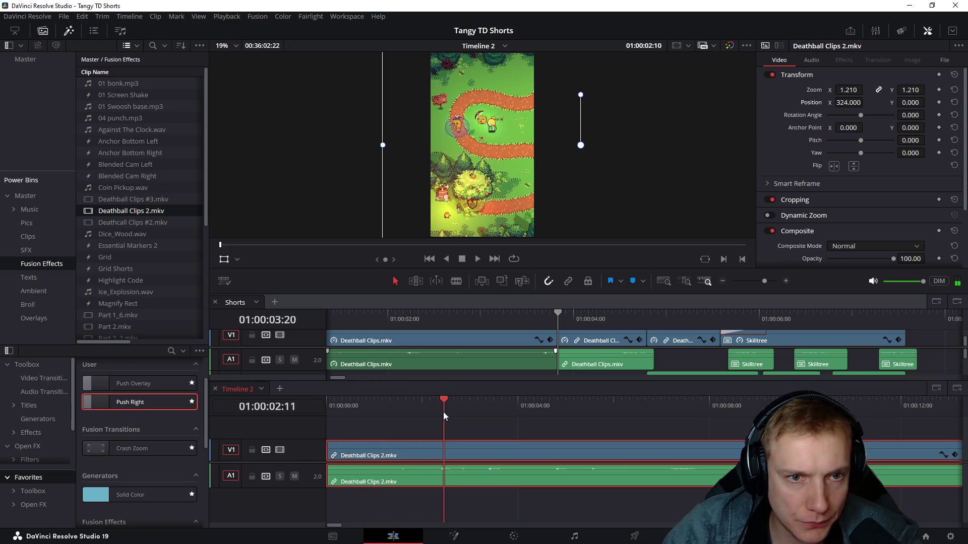
pyautogui.moveTo(479, 414); pyautogui.dragTo(505, 415)
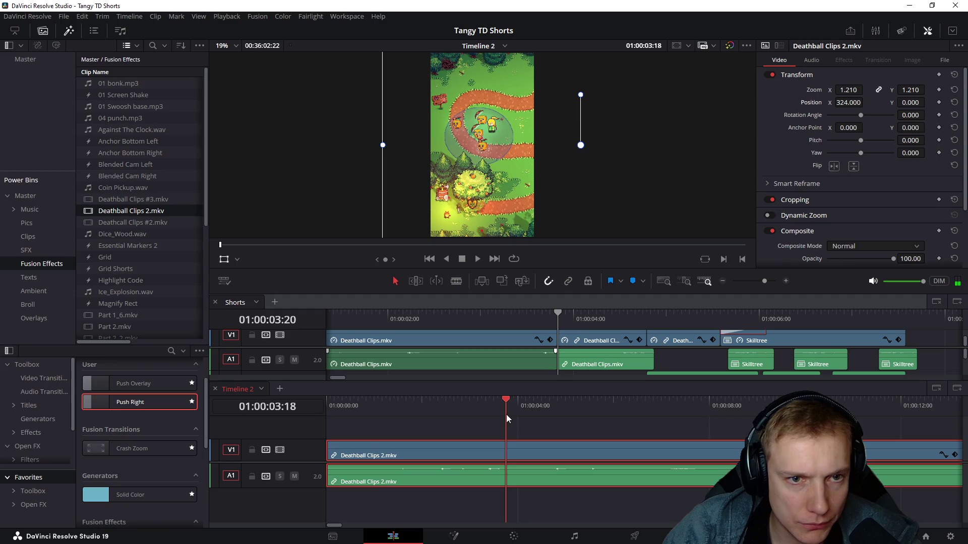
pyautogui.hotkey('ctrl', 'b')
pyautogui.click(541, 428)
pyautogui.click(522, 412)
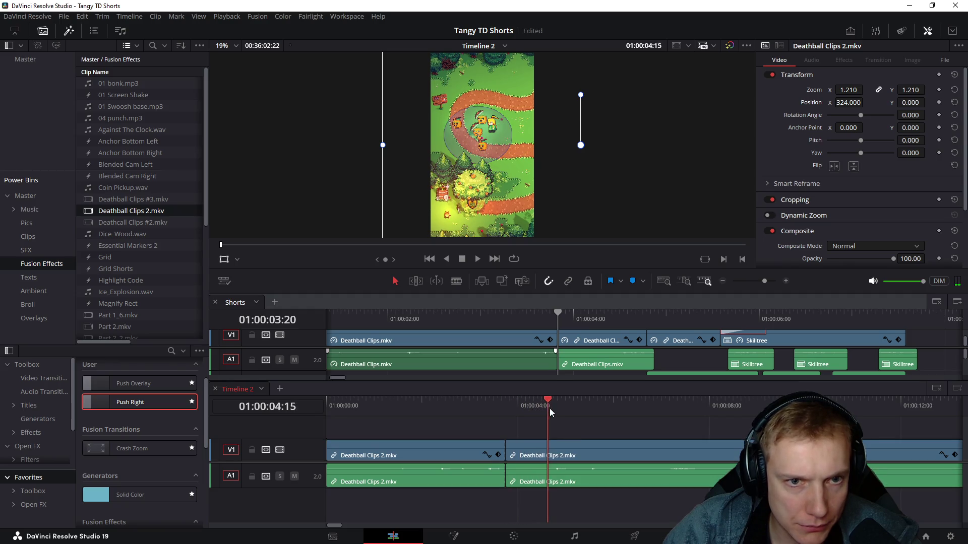
pyautogui.press('Up')
pyautogui.click(482, 402)
pyautogui.press('space')
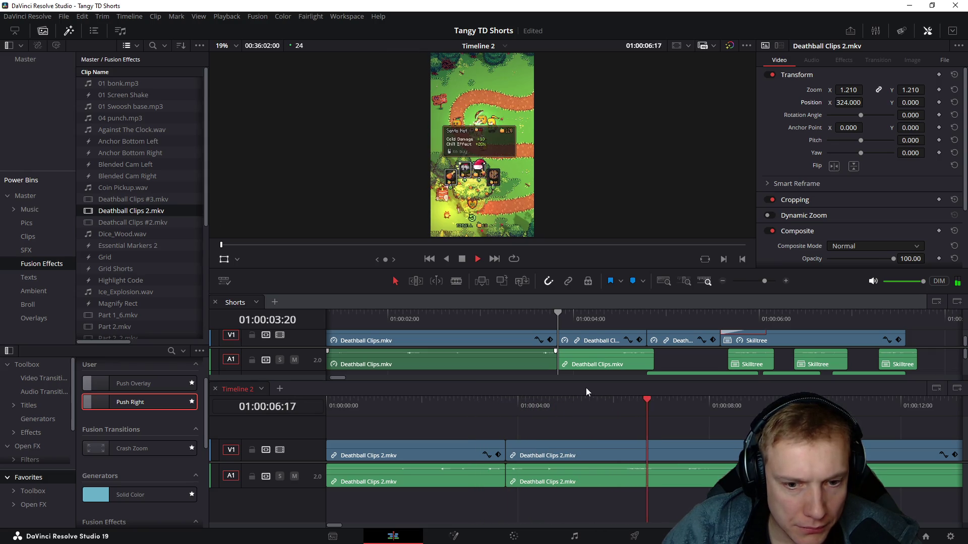
pyautogui.hscroll(2, 615, 417)
pyautogui.press('space')
# Step: Blade again at 01:00:09:16 and delete all footage after that point
pyautogui.moveTo(442, 405)
pyautogui.mouseDown()
pyautogui.moveTo(736, 421)
pyautogui.moveTo(447, 446)
pyautogui.moveTo(676, 441)
pyautogui.mouseUp()
pyautogui.hotkey('ctrl', 'b')
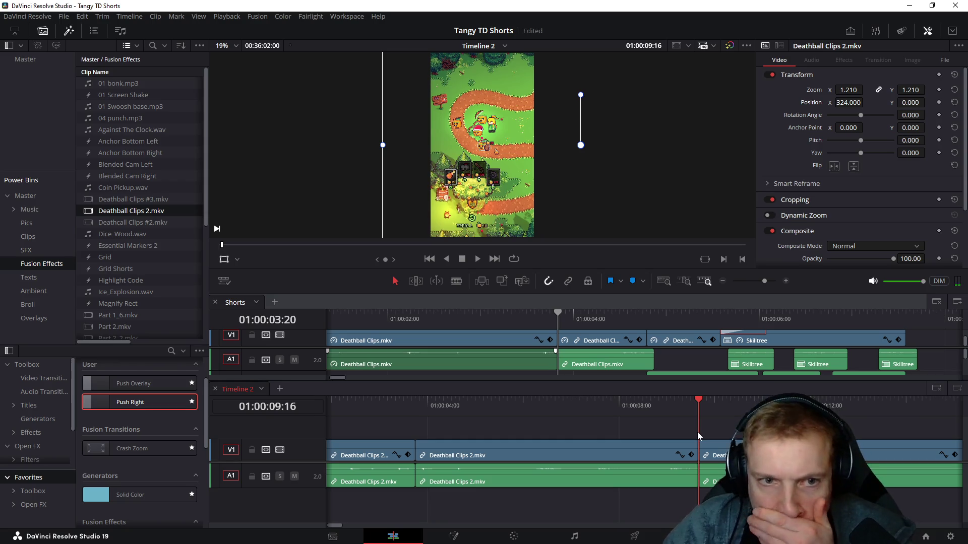
pyautogui.click(961, 454)
pyautogui.press('Delete')
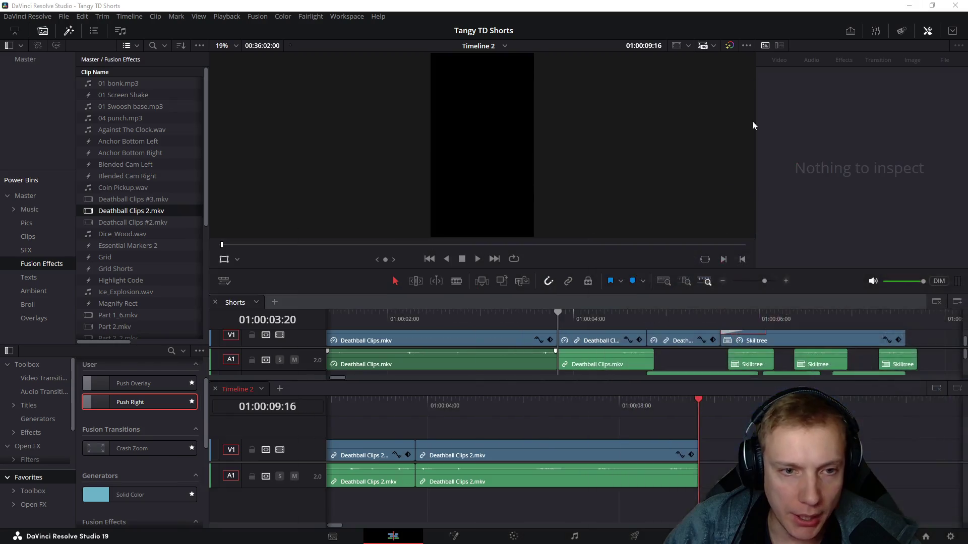
# Step: Rubber-band select both remaining Deathball pieces on V1 and A1 in Timeline 2
pyautogui.moveTo(464, 407)
pyautogui.mouseDown()
pyautogui.moveTo(361, 407)
pyautogui.moveTo(719, 417)
pyautogui.moveTo(667, 421)
pyautogui.mouseUp()
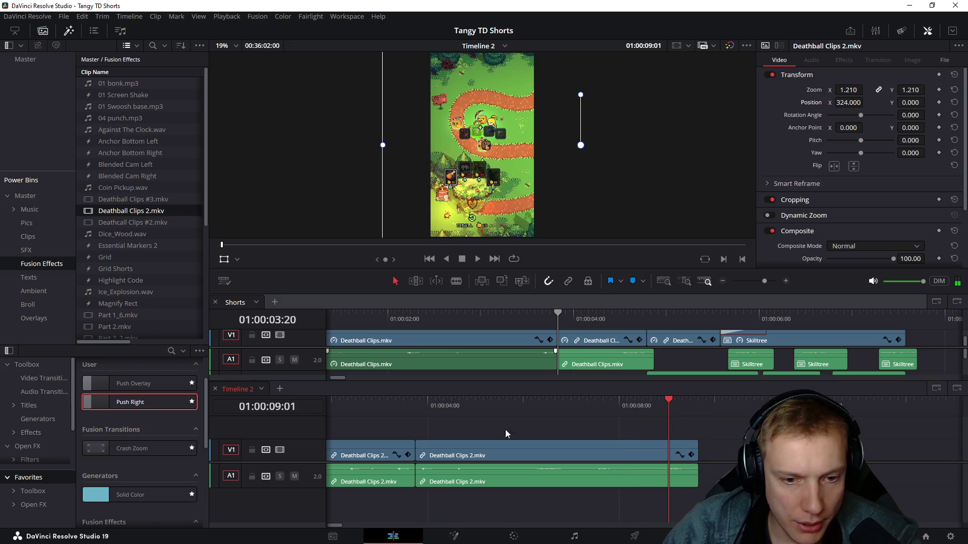
pyautogui.moveTo(576, 421); pyautogui.dragTo(342, 501)
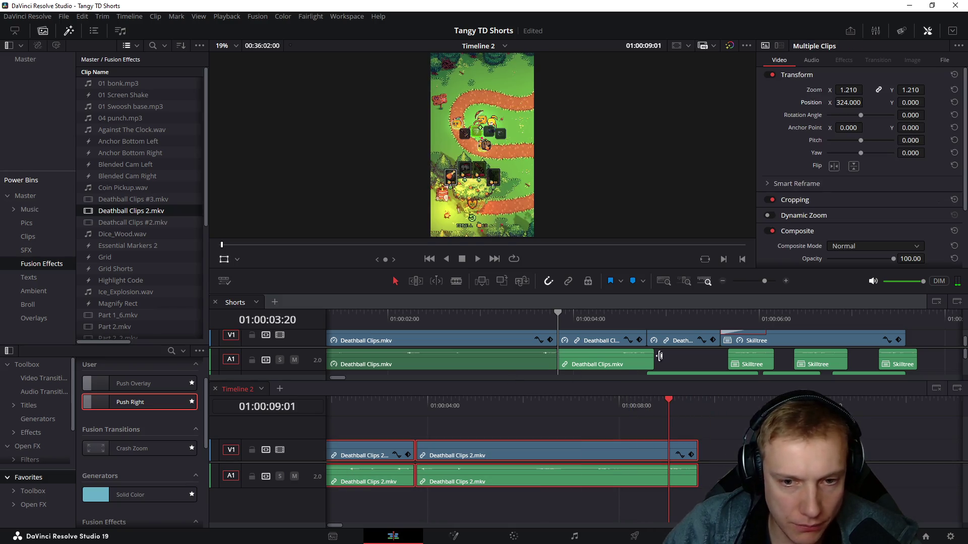
# Step: Enlarge the Shorts timeline and drag the Skilltree clips out to about 20 seconds
pyautogui.moveTo(628, 381); pyautogui.dragTo(628, 442)
pyautogui.scroll(2, 539, 326)
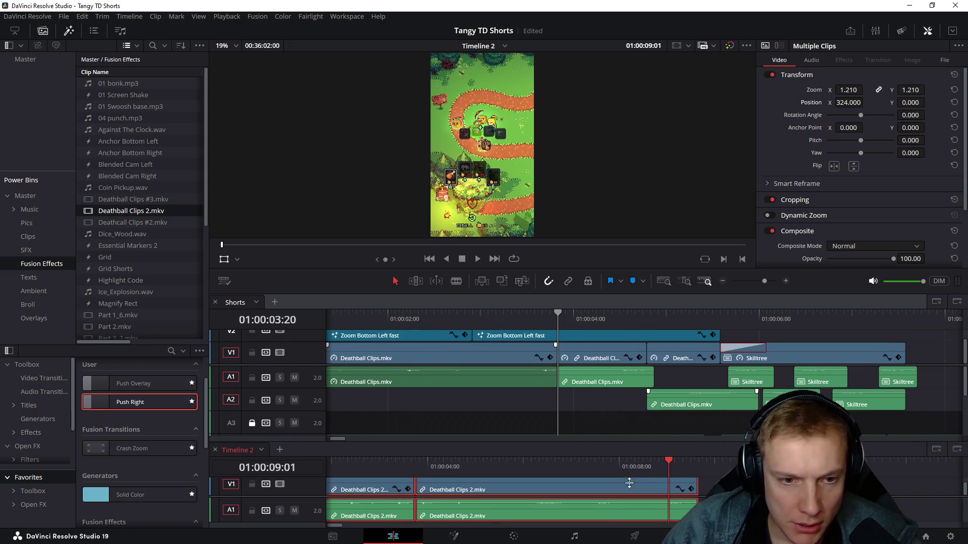
pyautogui.moveTo(556, 323); pyautogui.dragTo(742, 337)
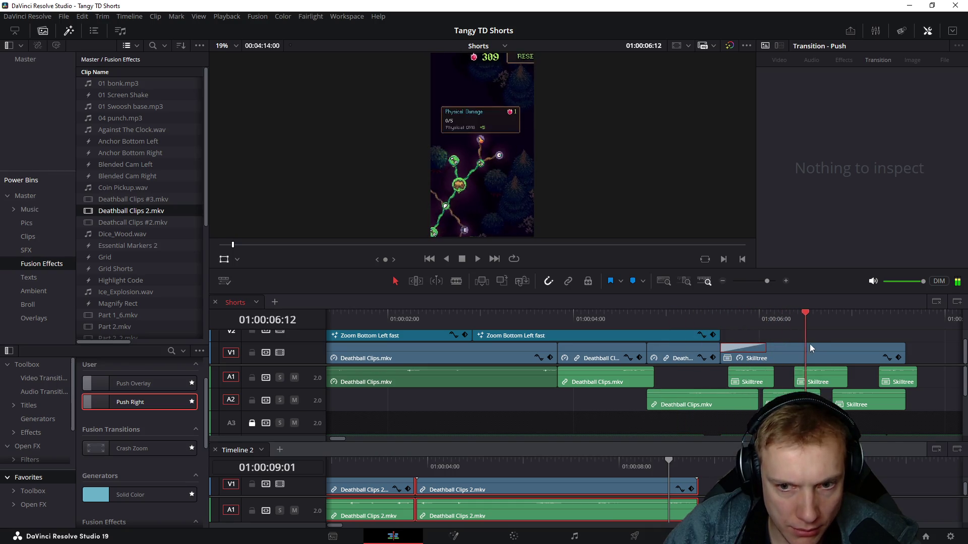
pyautogui.scroll(-2, 737, 334)
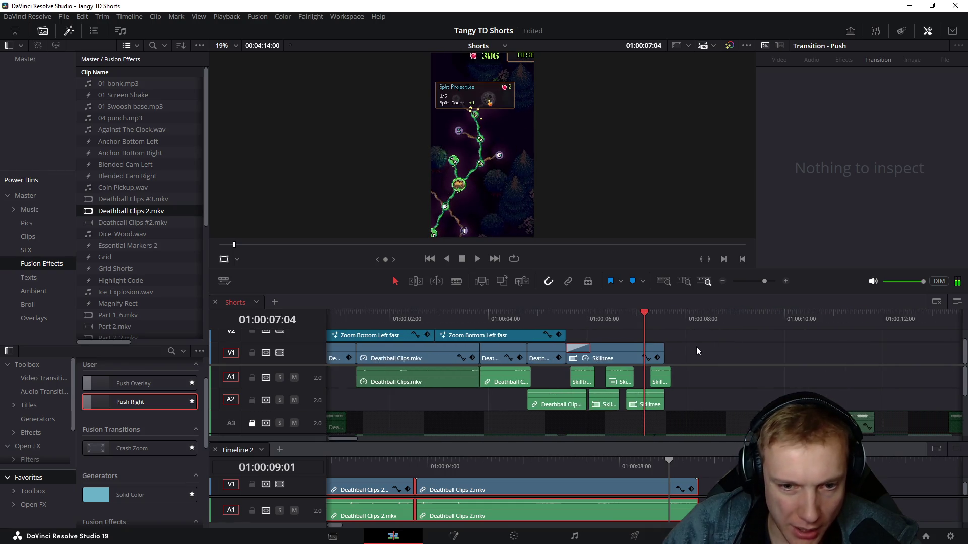
pyautogui.moveTo(651, 368); pyautogui.dragTo(601, 411)
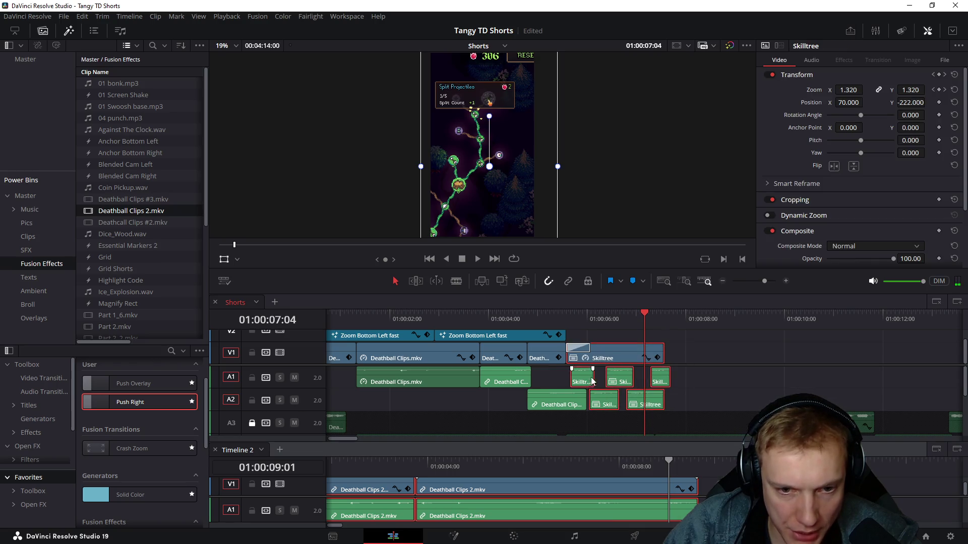
pyautogui.moveTo(624, 355); pyautogui.dragTo(919, 355)
pyautogui.hotkey('ctrl', '-')
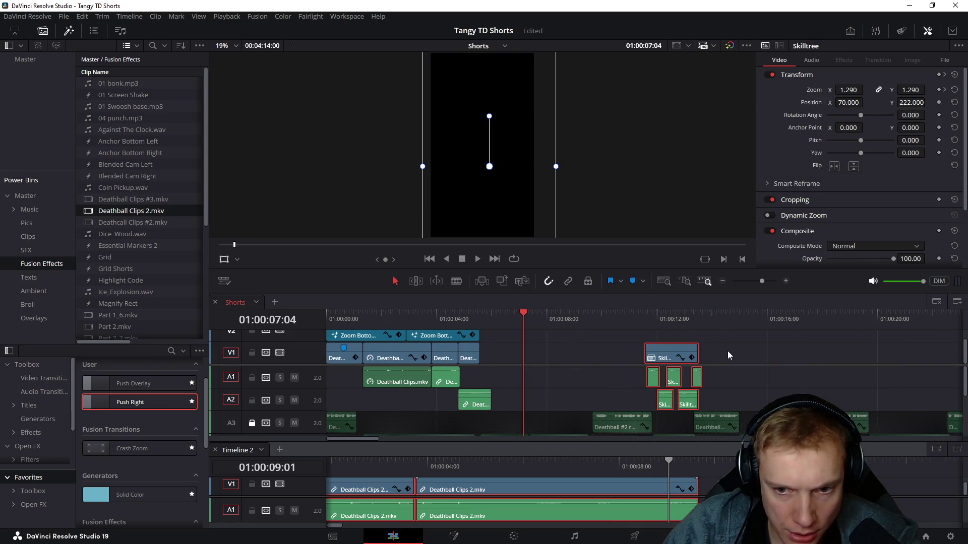
pyautogui.scroll(-2, 784, 354)
pyautogui.scroll(1, 693, 349)
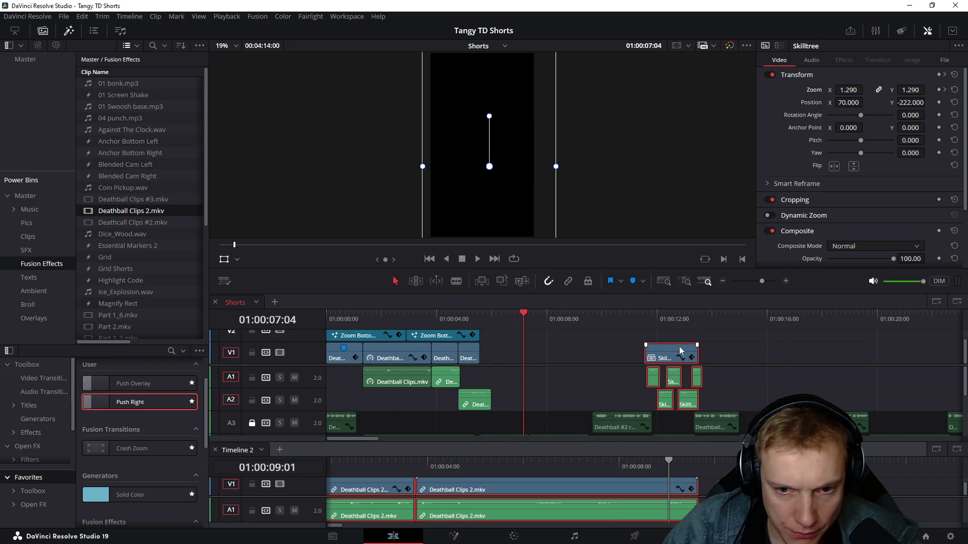
pyautogui.moveTo(669, 356); pyautogui.dragTo(893, 356)
pyautogui.scroll(1, 694, 339)
pyautogui.scroll(-1, 694, 336)
pyautogui.moveTo(513, 394); pyautogui.dragTo(300, 311)
pyautogui.scroll(-1, 410, 376)
pyautogui.scroll(1, 411, 376)
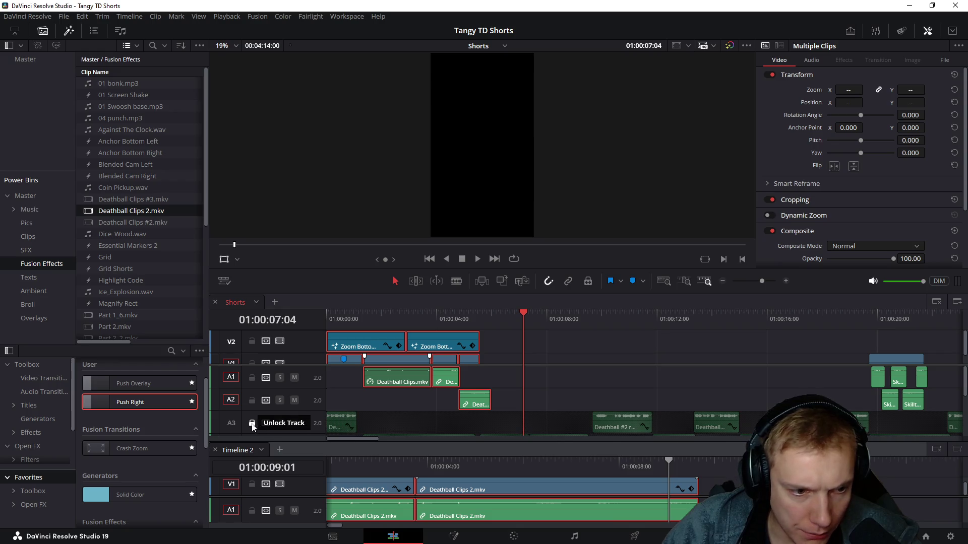
# Step: Lock track A3, then cut the opening V1/V2/A1/A2 clips and paste them at about 51 seconds
pyautogui.click(340, 427)
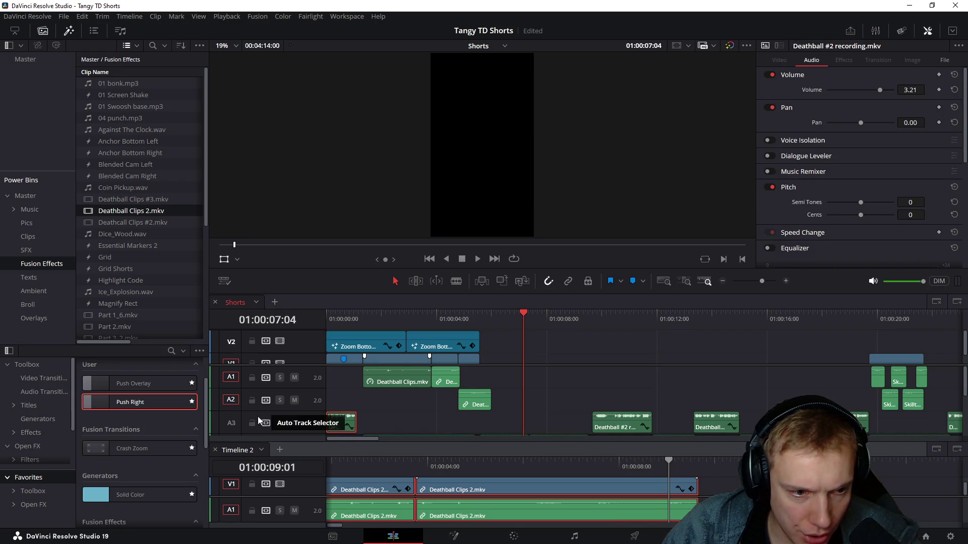
pyautogui.click(252, 424)
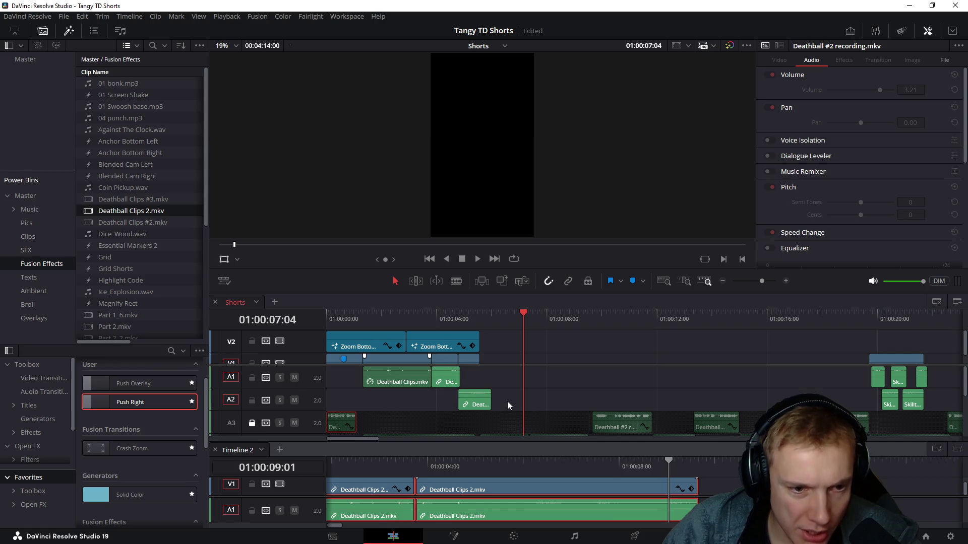
pyautogui.moveTo(507, 401); pyautogui.dragTo(351, 335)
pyautogui.scroll(-1, 437, 337)
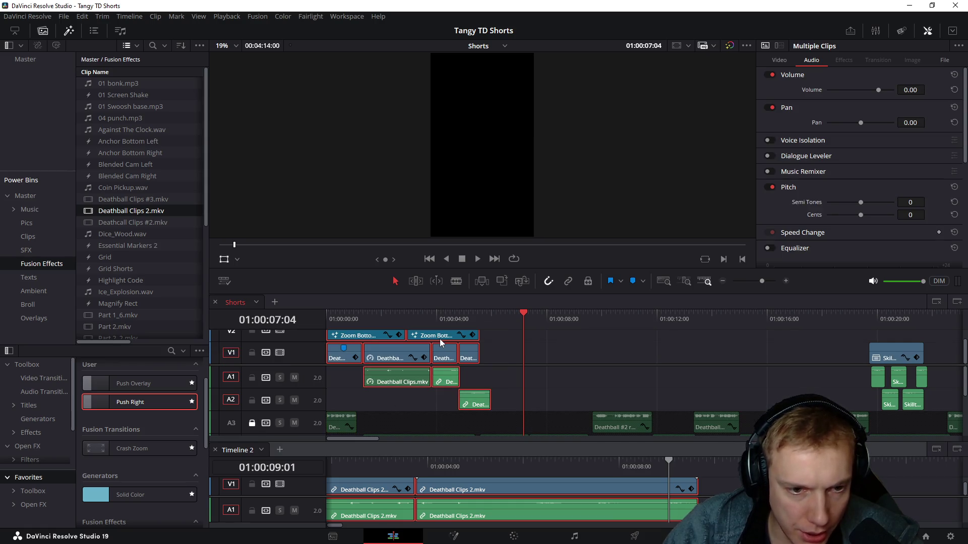
pyautogui.press('BackSpace')
pyautogui.hscroll(5, 616, 337)
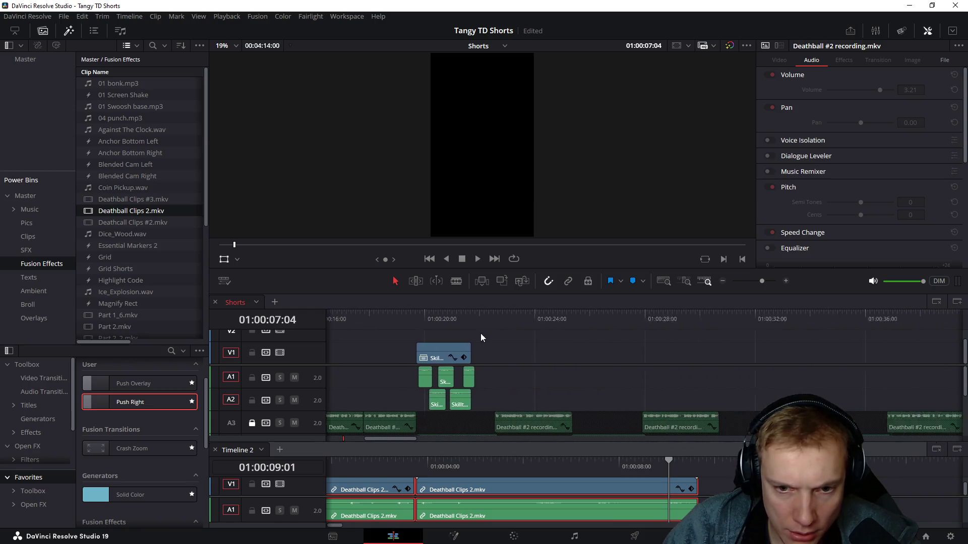
pyautogui.hscroll(5, 480, 333)
pyautogui.click(847, 338)
pyautogui.hotkey('ctrl', 'v')
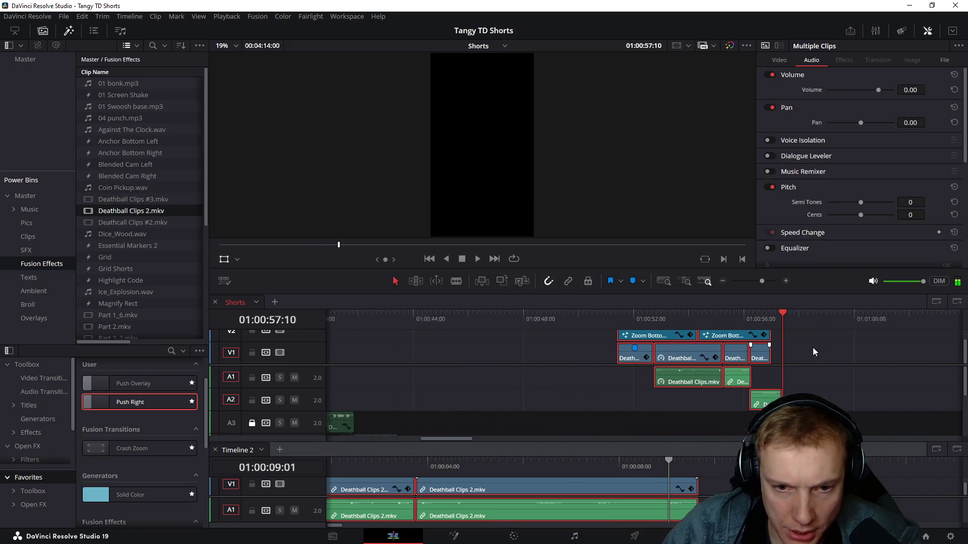
pyautogui.hscroll(-5, 810, 346)
pyautogui.hscroll(-5, 406, 330)
pyautogui.press('Home')
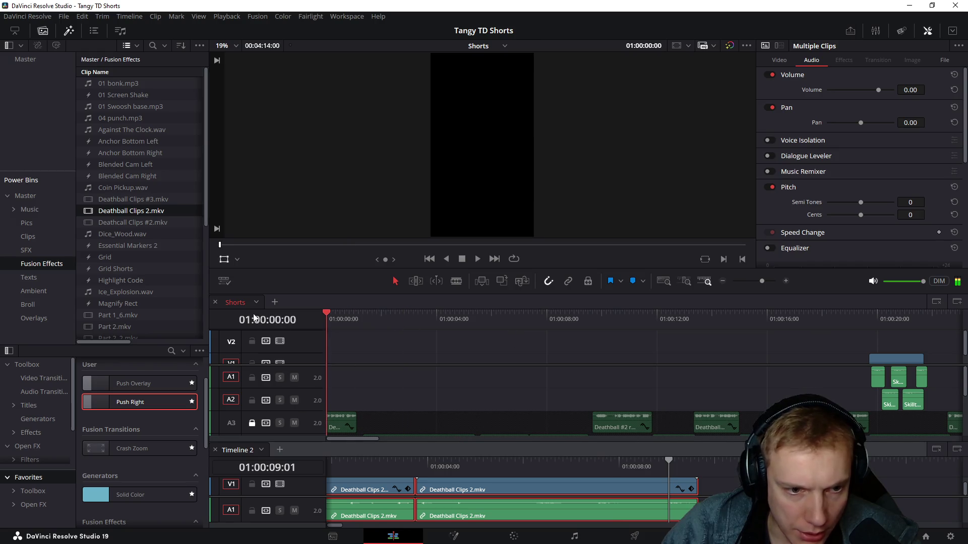
pyautogui.hscroll(-5, 348, 505)
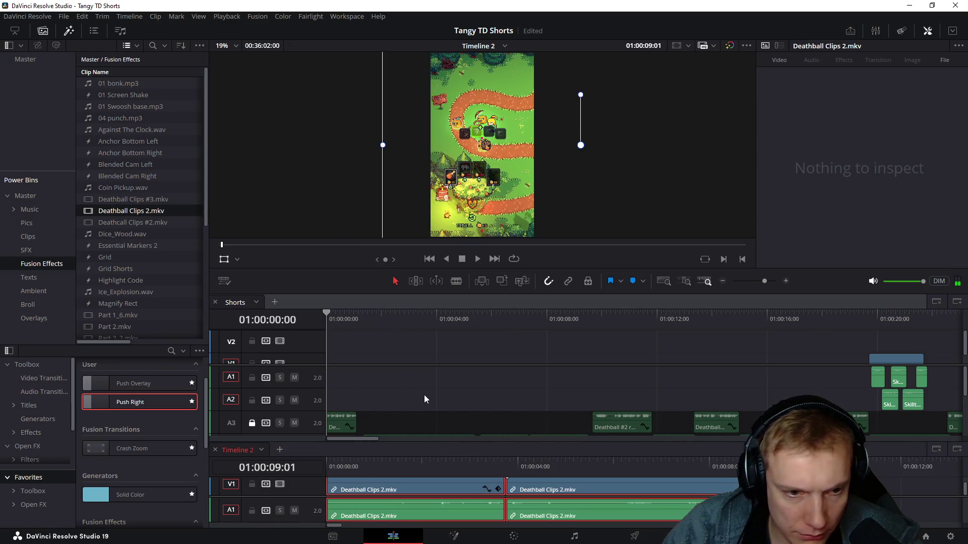
# Step: Paste the Timeline 2 Deathball clips at the start of Shorts and review playback
pyautogui.click(429, 350)
pyautogui.hotkey('ctrl', 'v')
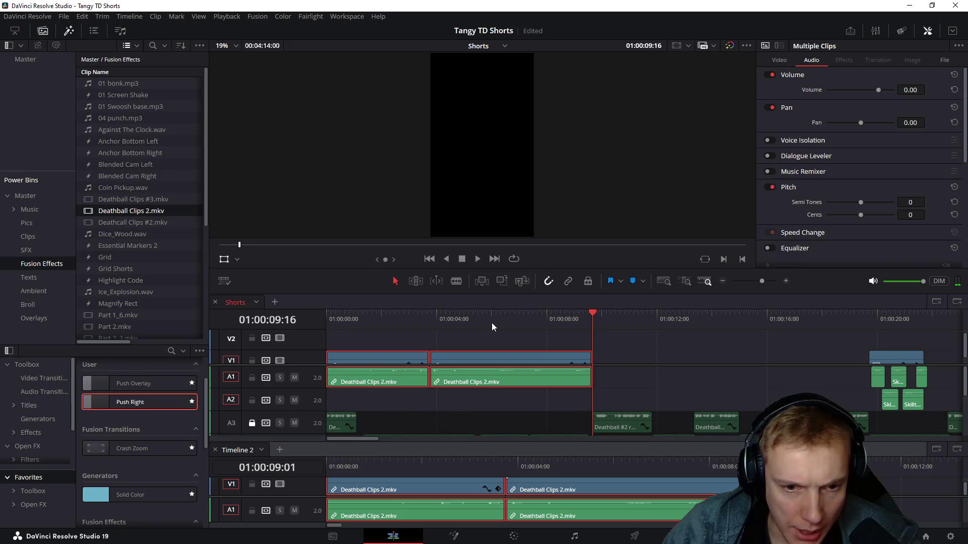
pyautogui.click(501, 320)
pyautogui.press('space')
pyautogui.moveTo(473, 327); pyautogui.dragTo(528, 326)
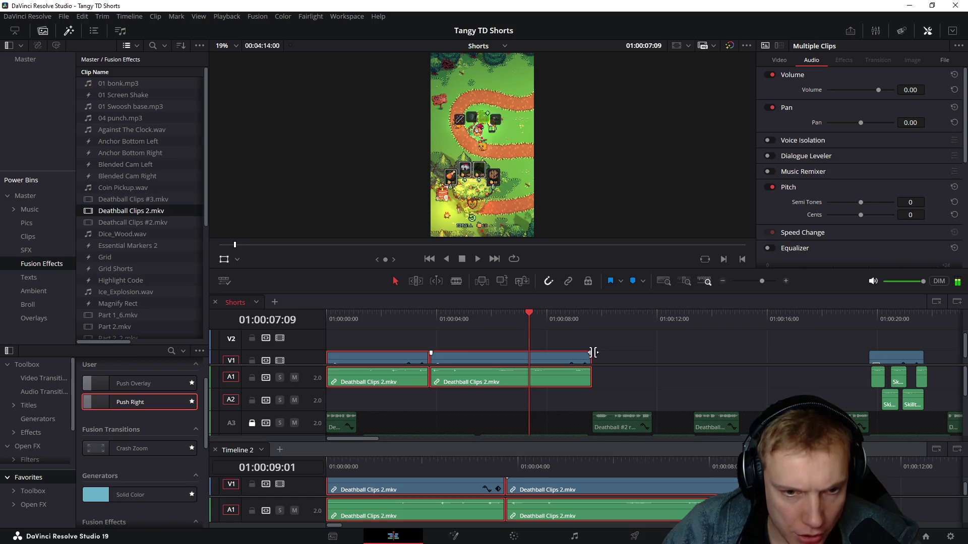
pyautogui.scroll(2, 530, 353)
pyautogui.moveTo(351, 318)
pyautogui.mouseDown()
pyautogui.moveTo(339, 318)
pyautogui.moveTo(385, 322)
pyautogui.mouseUp()
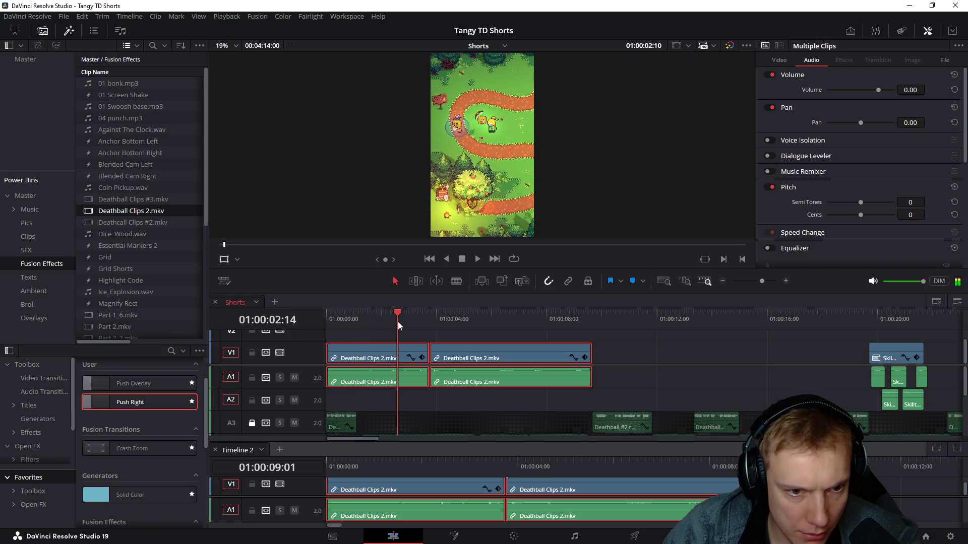
pyautogui.moveTo(385, 323)
pyautogui.mouseDown()
pyautogui.moveTo(358, 327)
pyautogui.moveTo(448, 322)
pyautogui.moveTo(438, 330)
pyautogui.mouseUp()
pyautogui.press('space')
pyautogui.scroll(2, 376, 363)
pyautogui.scroll(2, 377, 362)
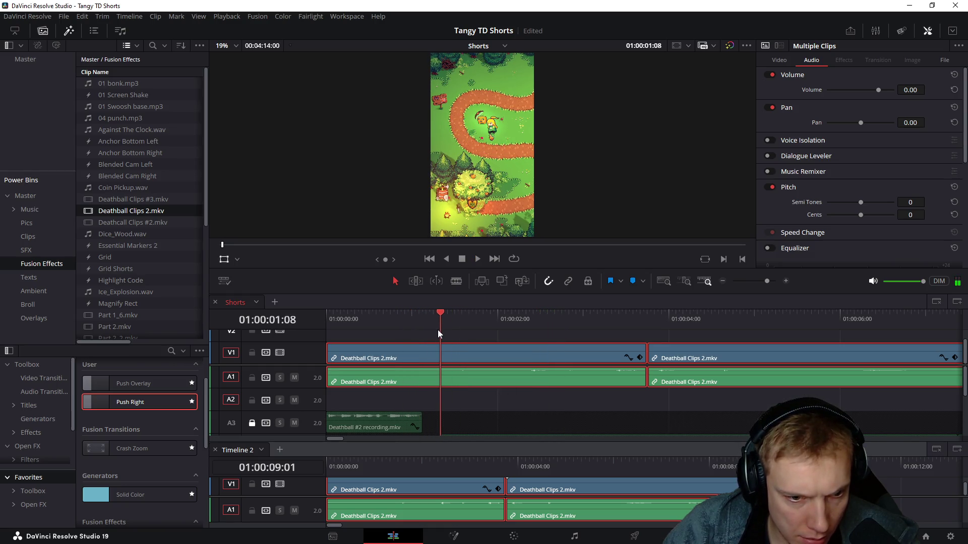
# Step: Blade at about 01:00:01:08 and delete the first short piece, leaving a gap
pyautogui.hotkey('ctrl', 'b')
pyautogui.moveTo(510, 397); pyautogui.dragTo(764, 342)
pyautogui.click(421, 315)
pyautogui.moveTo(420, 318)
pyautogui.mouseDown()
pyautogui.moveTo(325, 325)
pyautogui.moveTo(362, 324)
pyautogui.mouseUp()
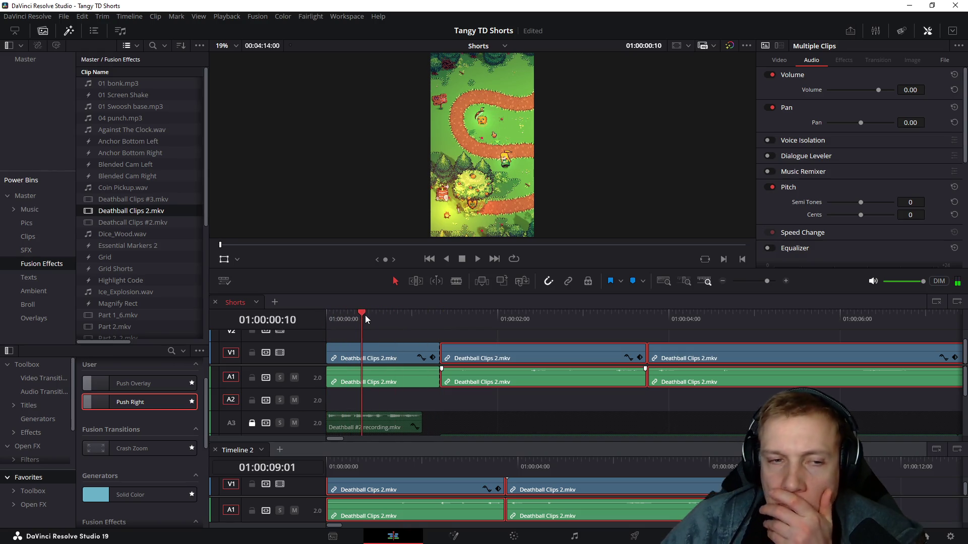
pyautogui.moveTo(403, 391); pyautogui.dragTo(370, 340)
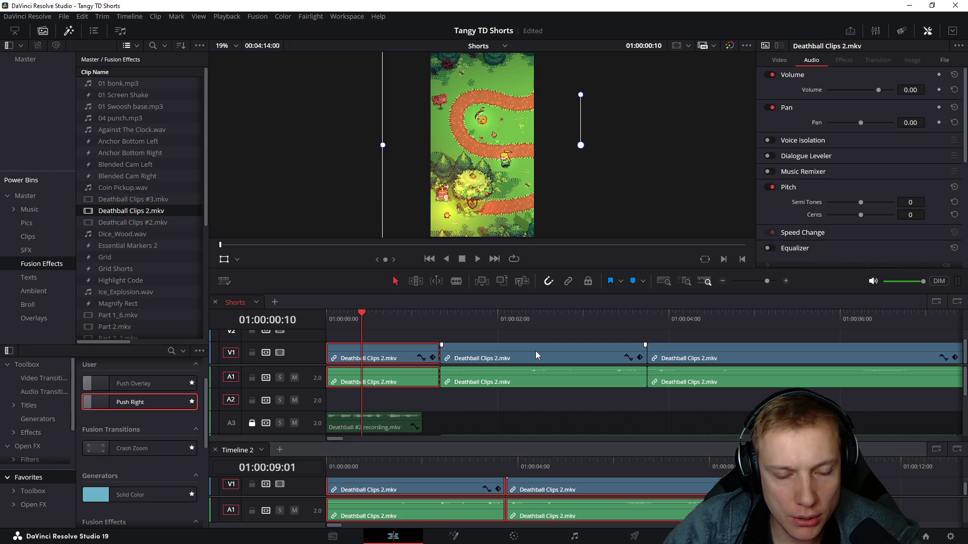
pyautogui.press('BackSpace')
pyautogui.click(337, 311)
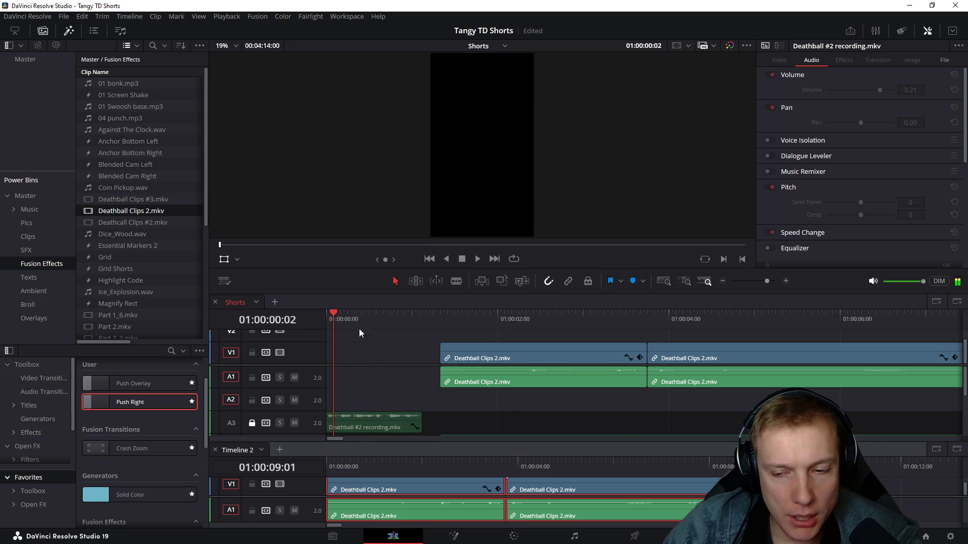
pyautogui.scroll(-1, 630, 407)
pyautogui.scroll(-2, 622, 403)
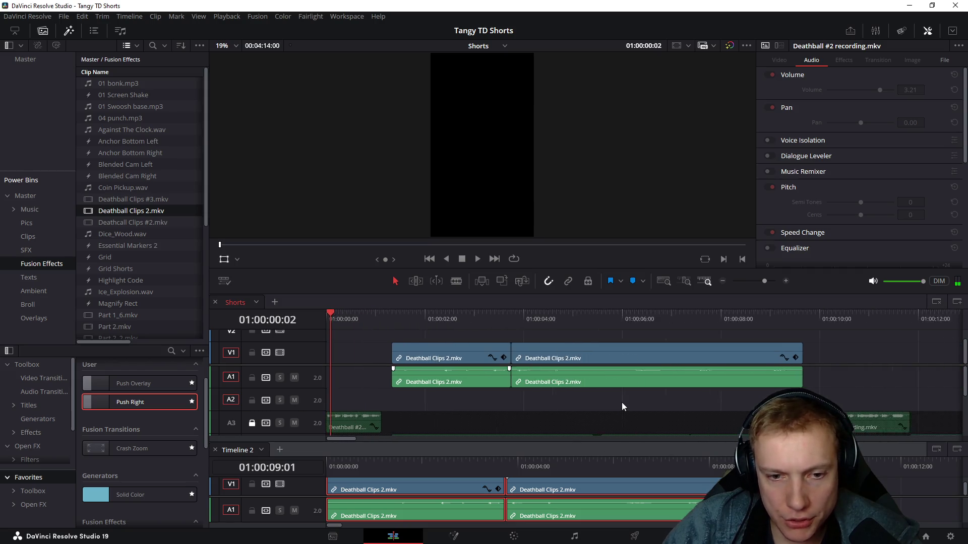
pyautogui.scroll(-2, 605, 392)
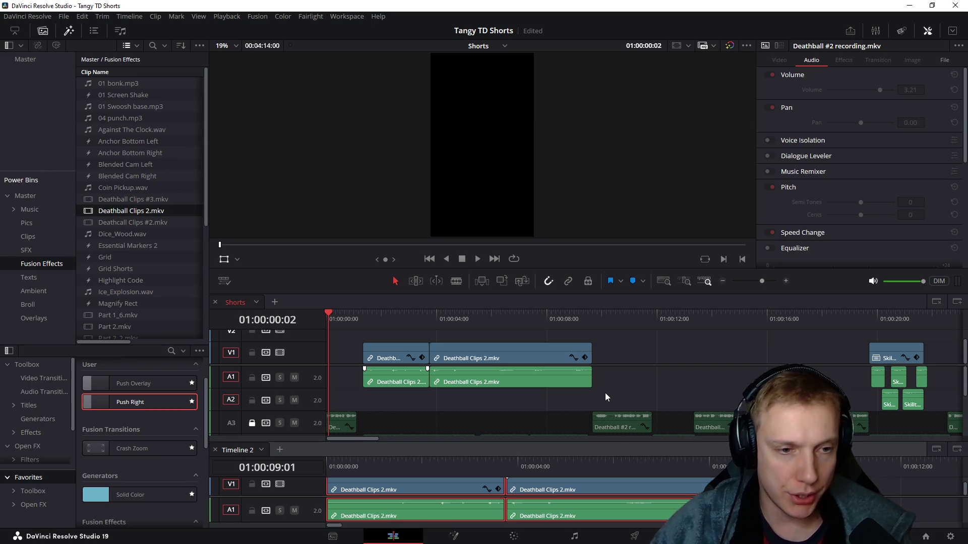
# Step: Preview the opening and trim the first Deathball clip's head up to the playhead
pyautogui.click(323, 318)
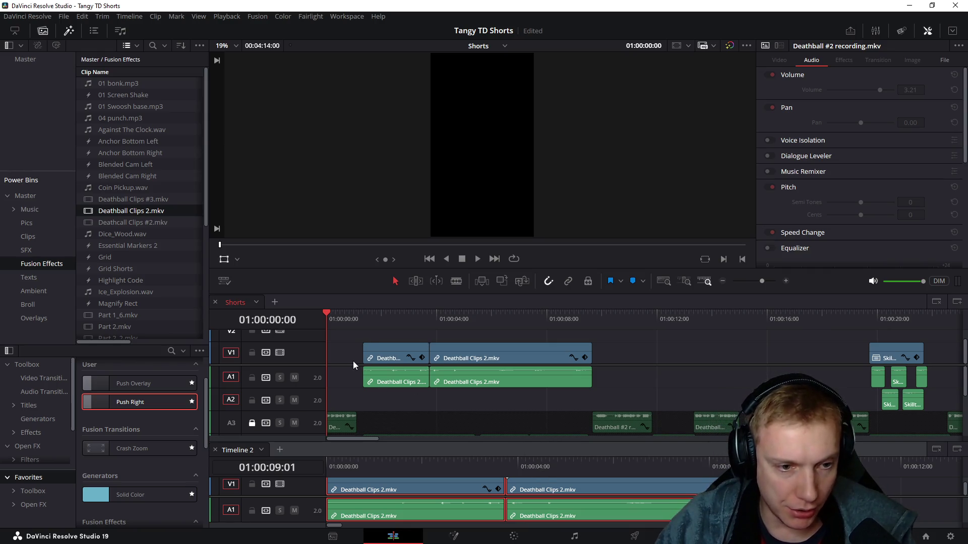
pyautogui.moveTo(363, 314)
pyautogui.mouseDown()
pyautogui.moveTo(381, 315)
pyautogui.moveTo(350, 312)
pyautogui.mouseUp()
pyautogui.press('space')
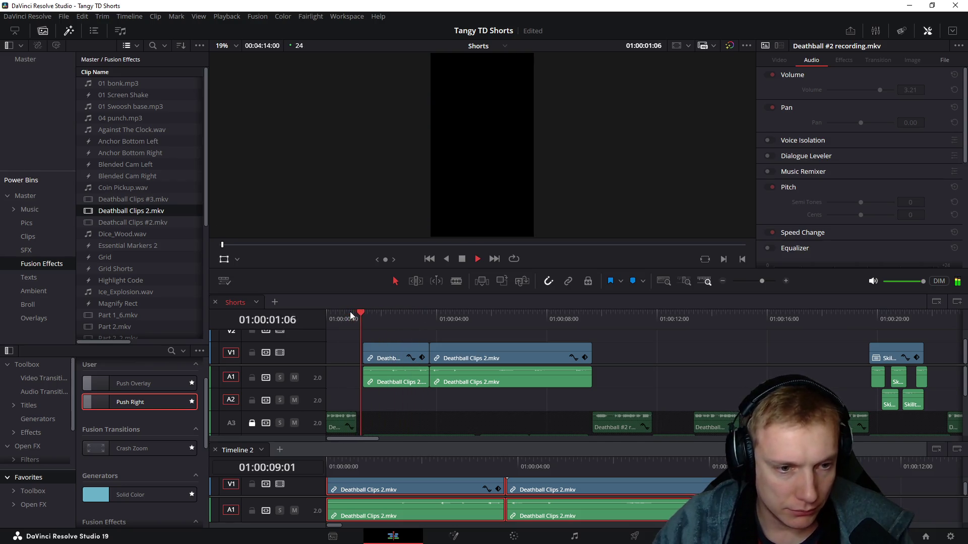
pyautogui.press('space')
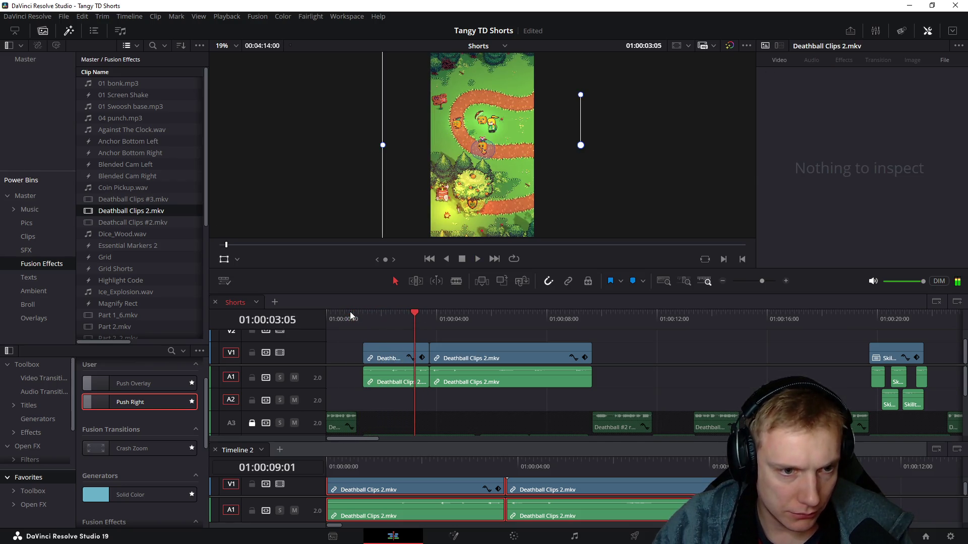
pyautogui.click(369, 315)
pyautogui.moveTo(369, 315); pyautogui.dragTo(404, 321)
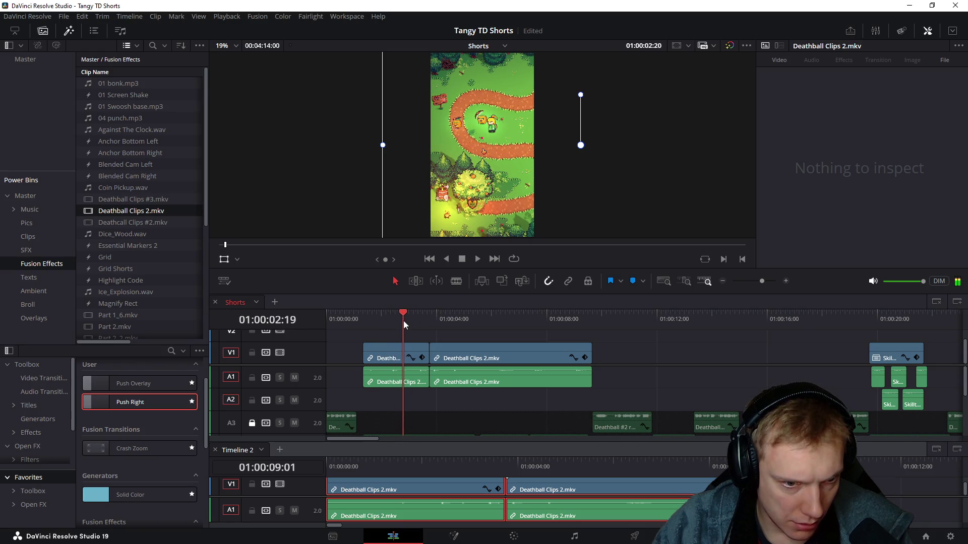
pyautogui.click(368, 357)
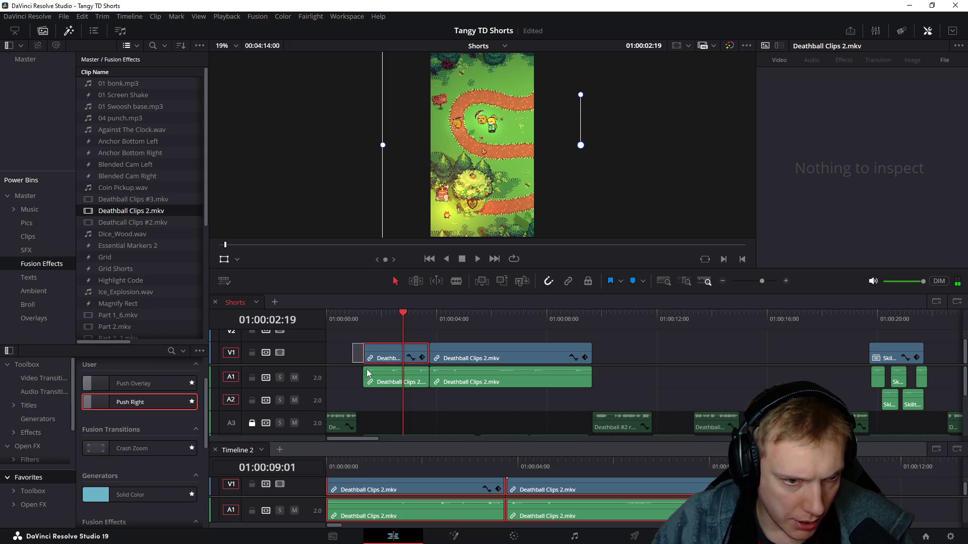
pyautogui.moveTo(367, 357); pyautogui.dragTo(402, 356)
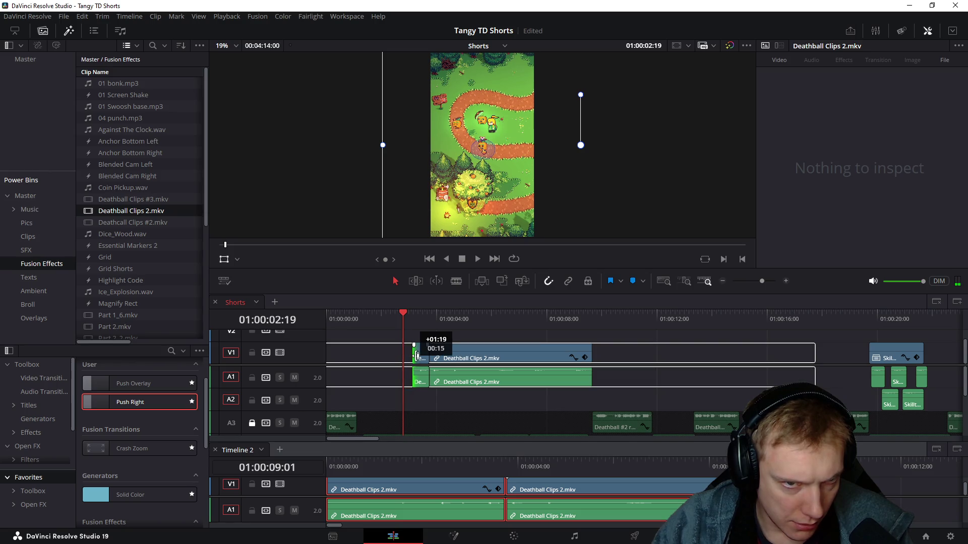
pyautogui.moveTo(413, 355); pyautogui.dragTo(415, 356)
# Step: Slide both Deathball clips earlier to start at 01:00:01:08 and play back
pyautogui.moveTo(429, 405); pyautogui.dragTo(553, 342)
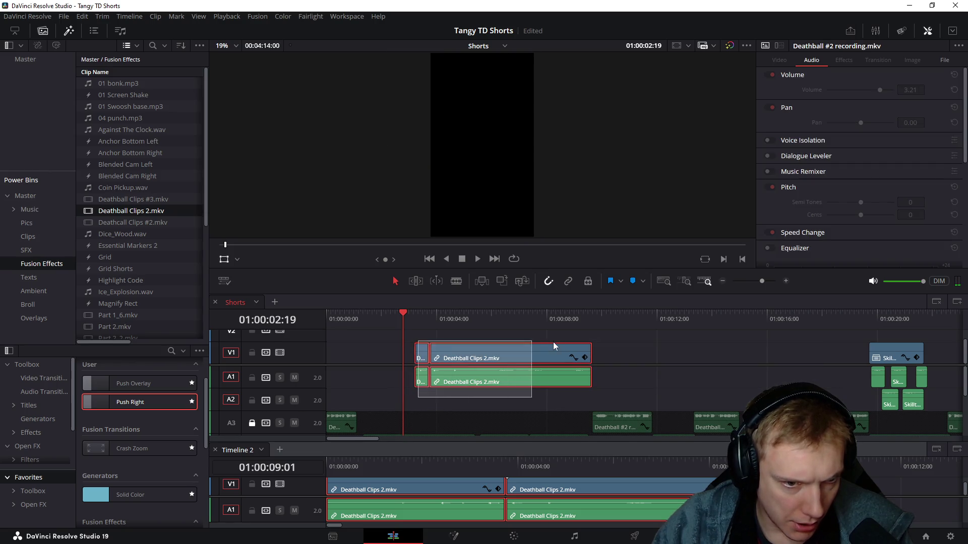
pyautogui.moveTo(483, 353); pyautogui.dragTo(472, 352)
pyautogui.moveTo(385, 325); pyautogui.dragTo(356, 326)
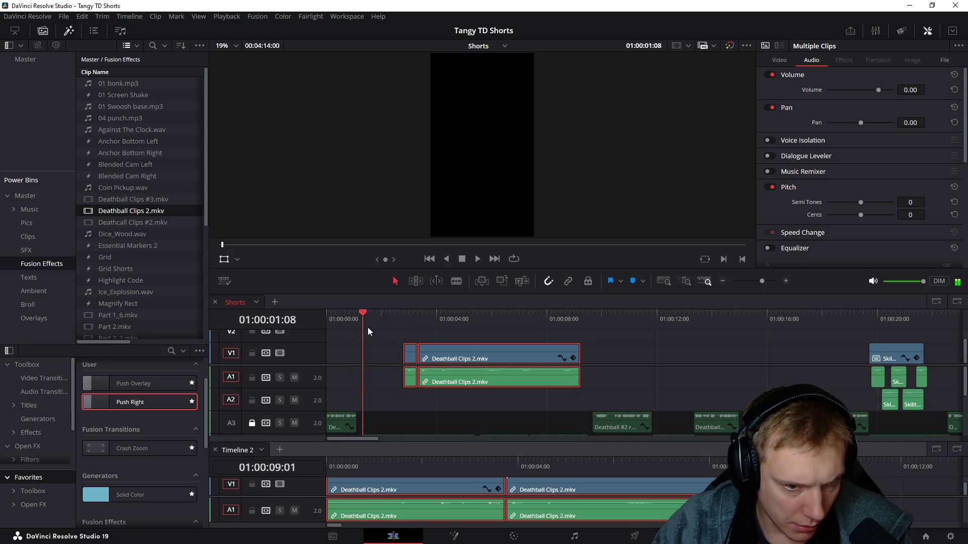
pyautogui.moveTo(356, 326); pyautogui.dragTo(363, 328)
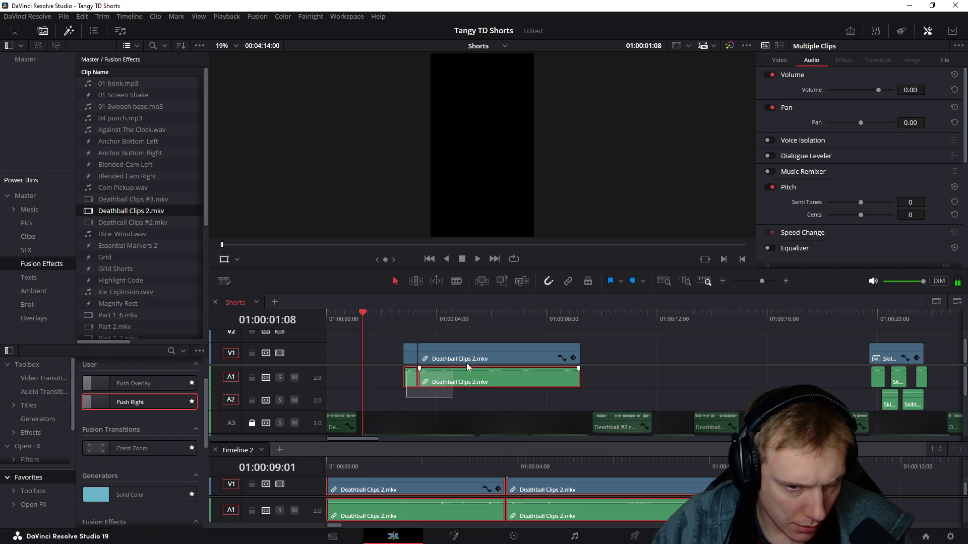
pyautogui.moveTo(474, 352); pyautogui.dragTo(434, 352)
pyautogui.press('space')
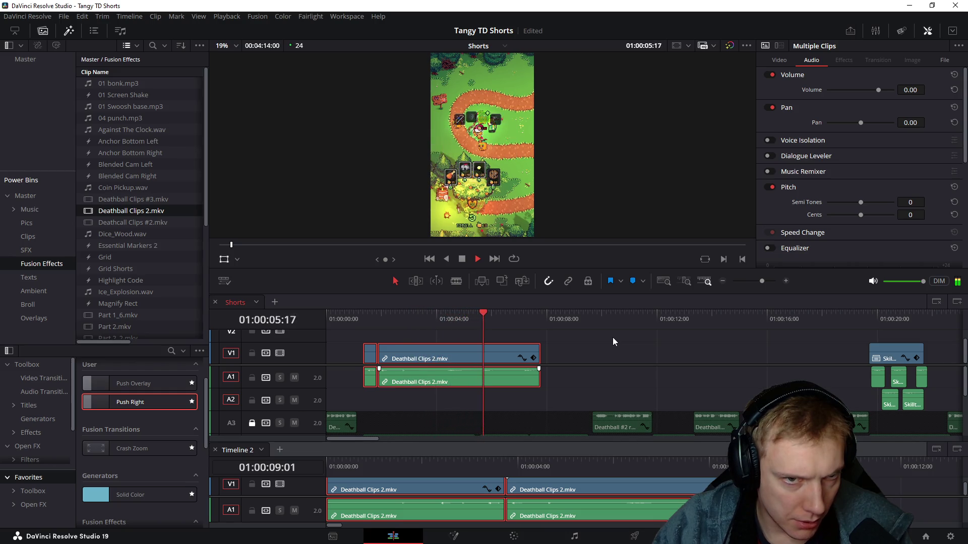
pyautogui.press('space')
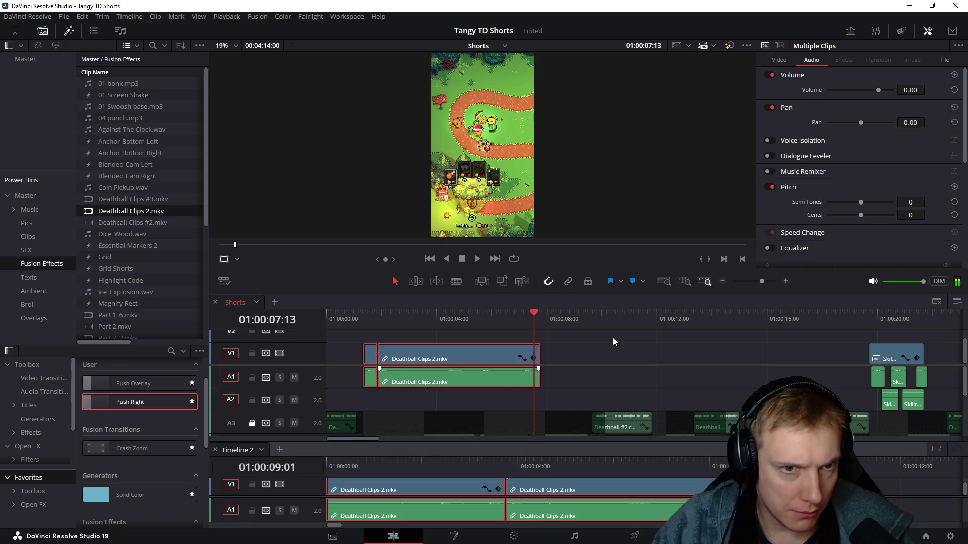
pyautogui.scroll(2, 556, 340)
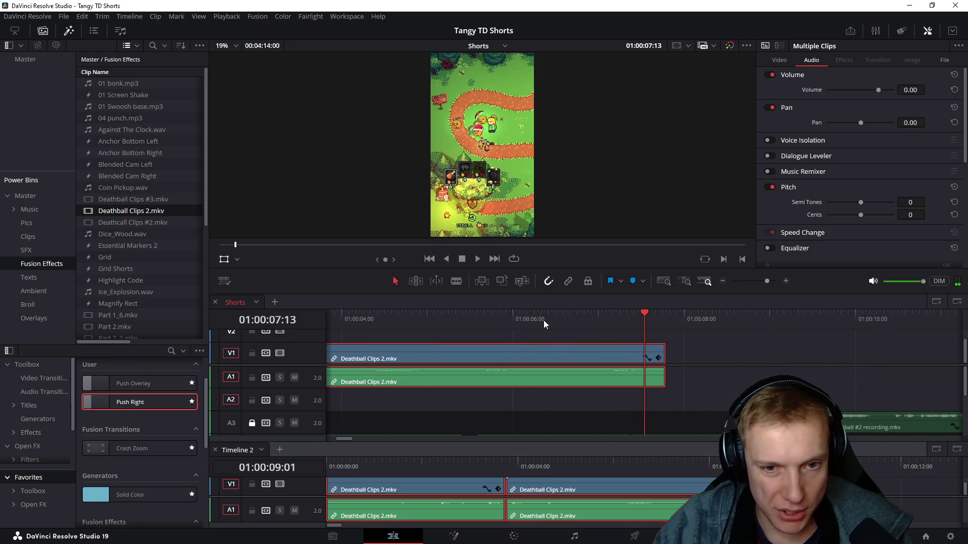
pyautogui.scroll(1, 581, 317)
pyautogui.moveTo(595, 318)
pyautogui.mouseDown()
pyautogui.moveTo(633, 323)
pyautogui.moveTo(623, 333)
pyautogui.mouseUp()
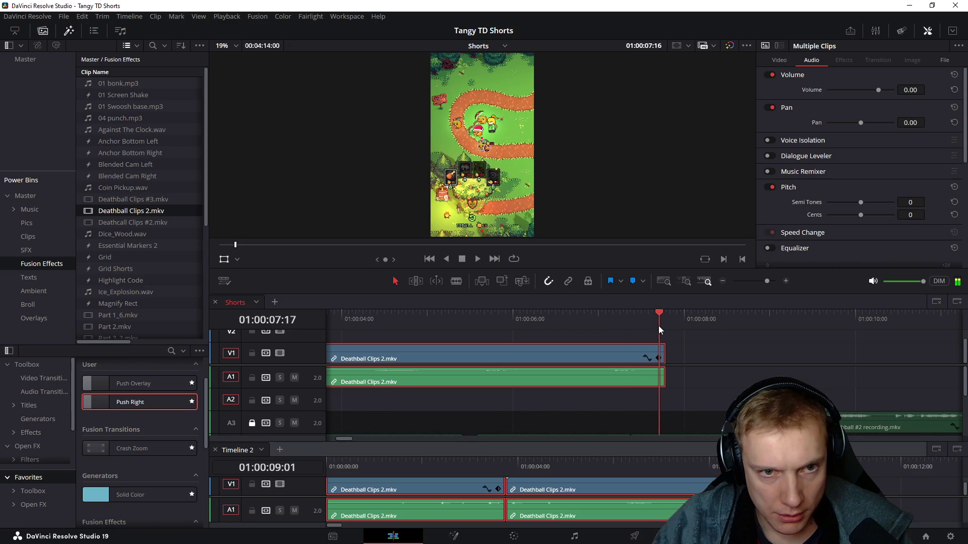
pyautogui.click(444, 333)
pyautogui.press('space')
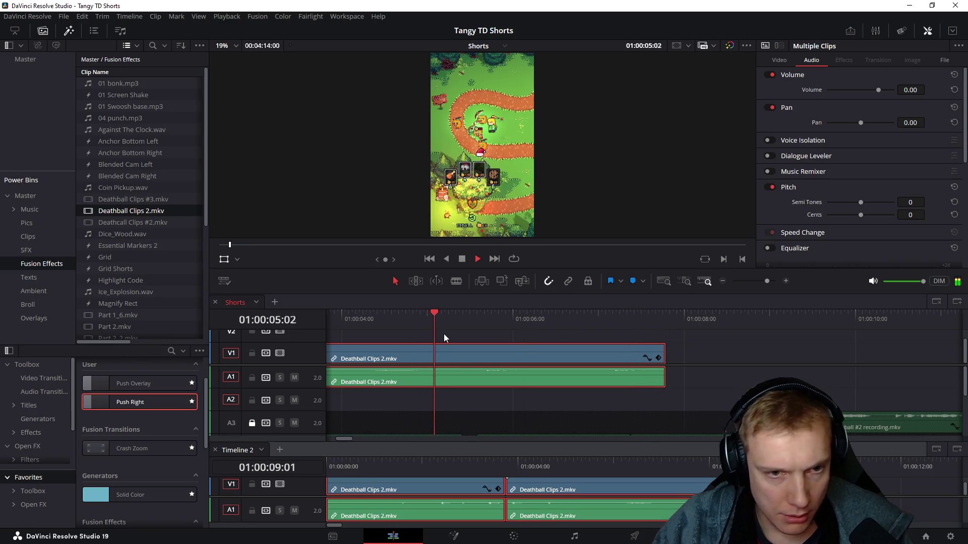
pyautogui.moveTo(440, 321); pyautogui.dragTo(481, 329)
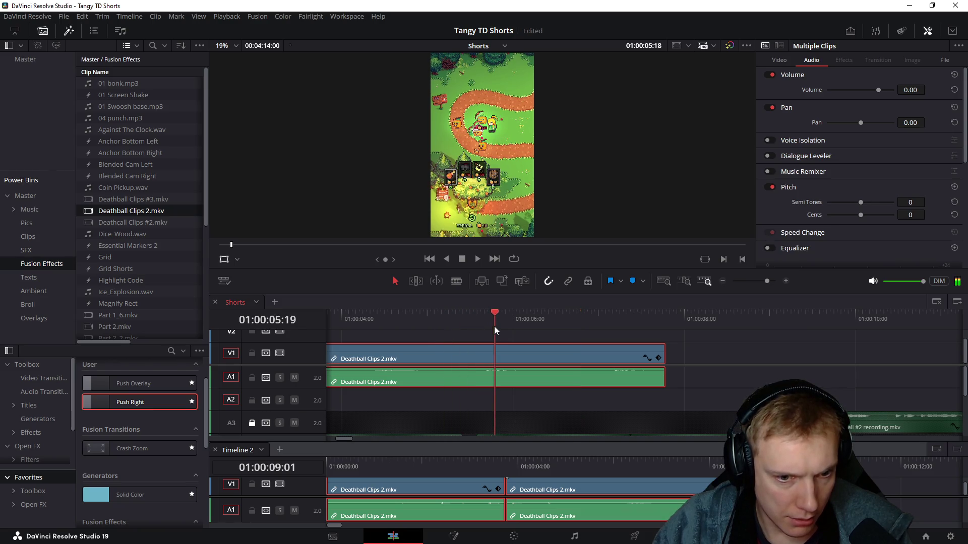
pyautogui.hscroll(-3, 481, 329)
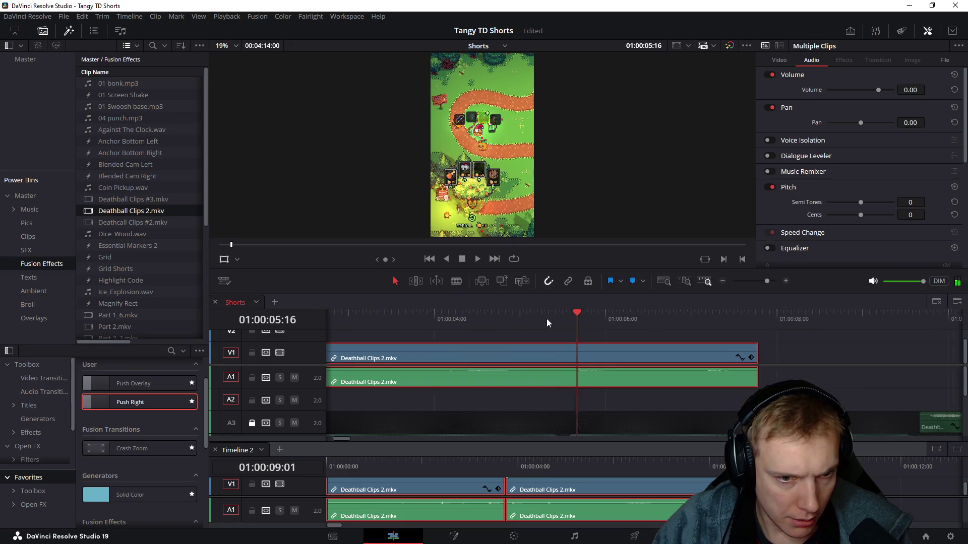
pyautogui.moveTo(391, 318)
pyautogui.mouseDown()
pyautogui.moveTo(424, 320)
pyautogui.moveTo(372, 325)
pyautogui.moveTo(380, 340)
pyautogui.mouseUp()
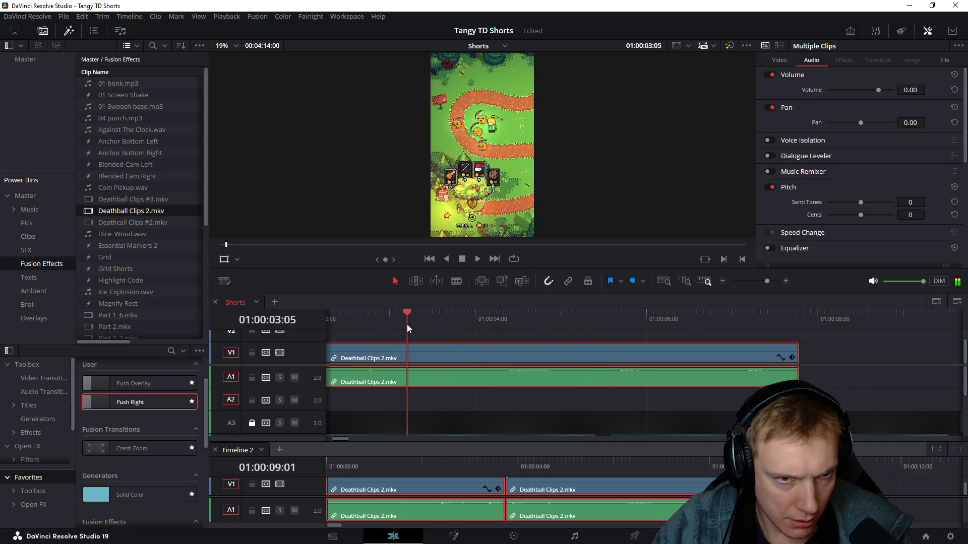
pyautogui.hscroll(-4, 519, 321)
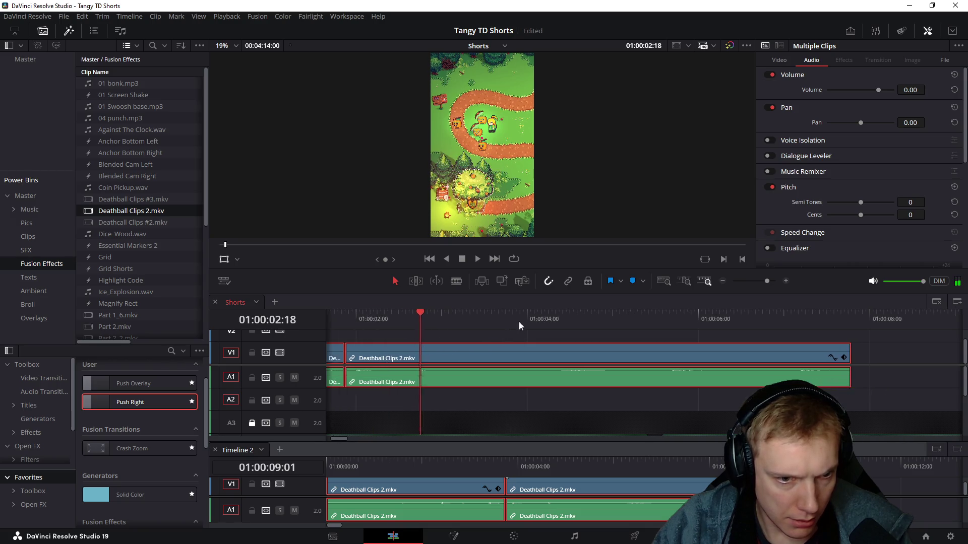
pyautogui.moveTo(448, 321)
pyautogui.mouseDown()
pyautogui.moveTo(523, 327)
pyautogui.moveTo(361, 326)
pyautogui.mouseUp()
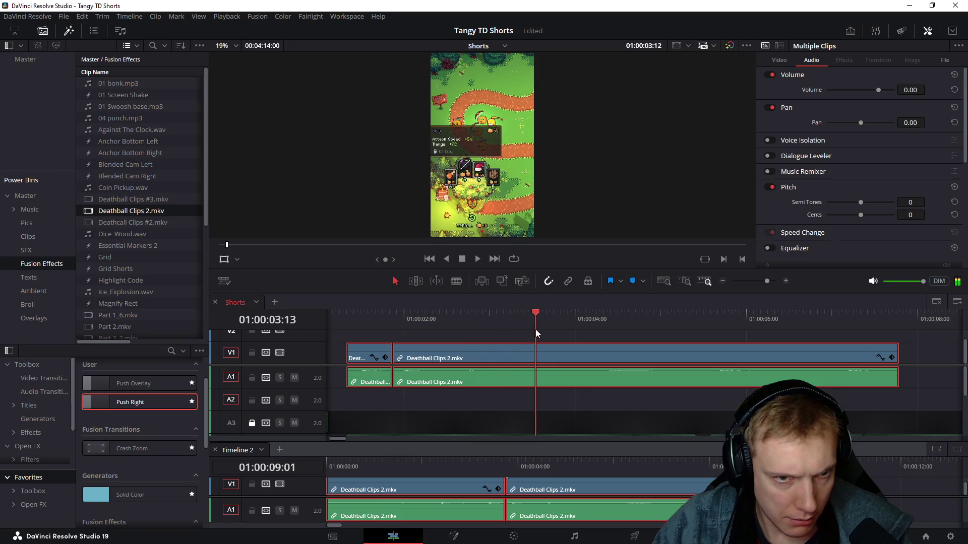
pyautogui.press('space')
pyautogui.press('space')
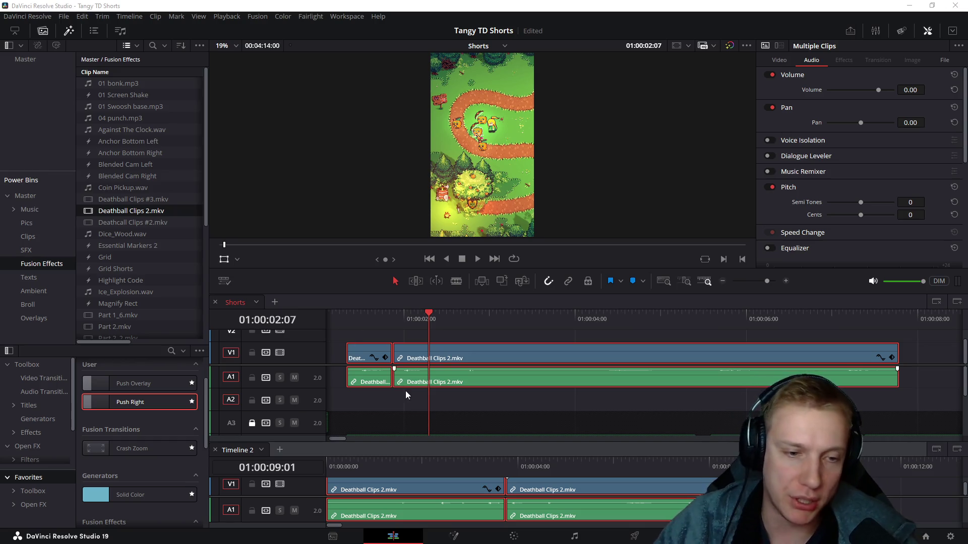
# Step: Play back the Deathball clips repeatedly to find the stretch to remove
pyautogui.click(347, 321)
pyautogui.press('space')
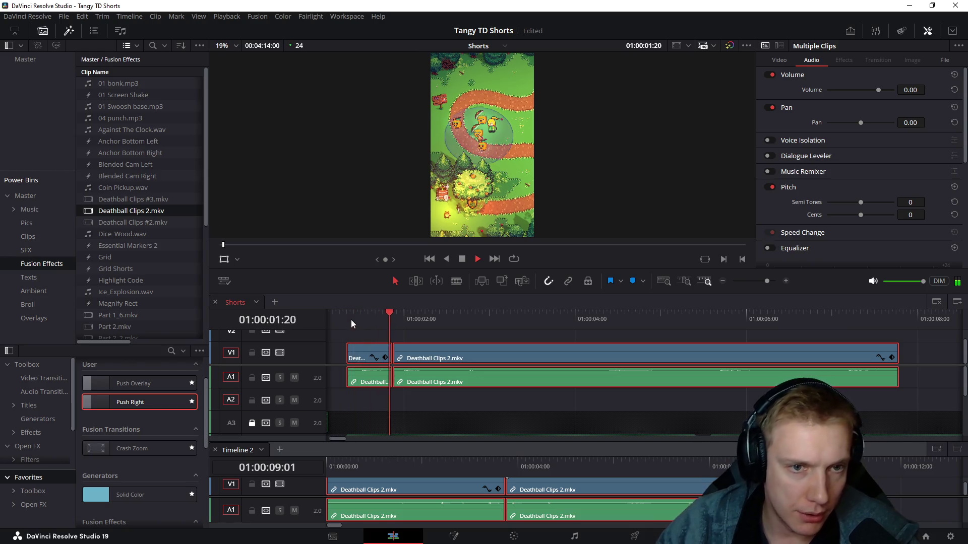
pyautogui.press('space')
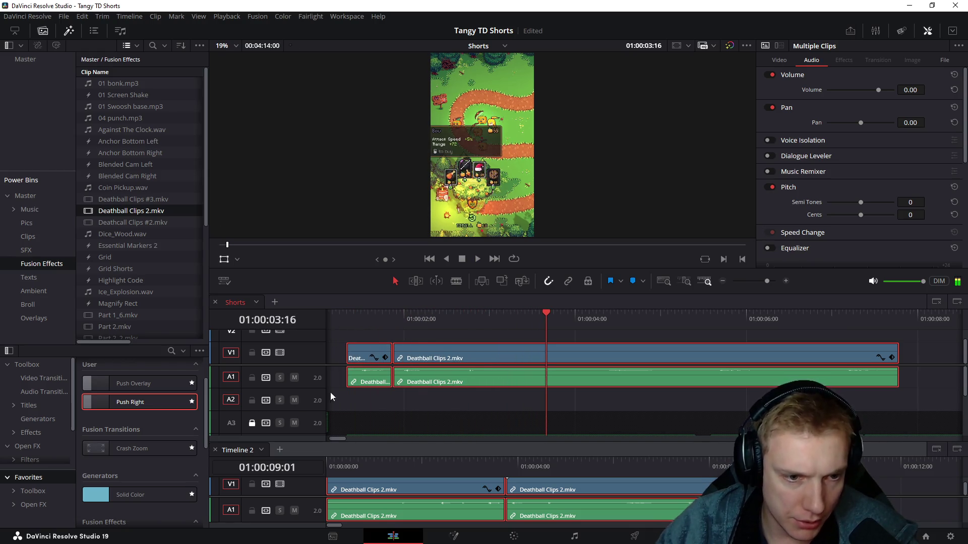
pyautogui.click(350, 318)
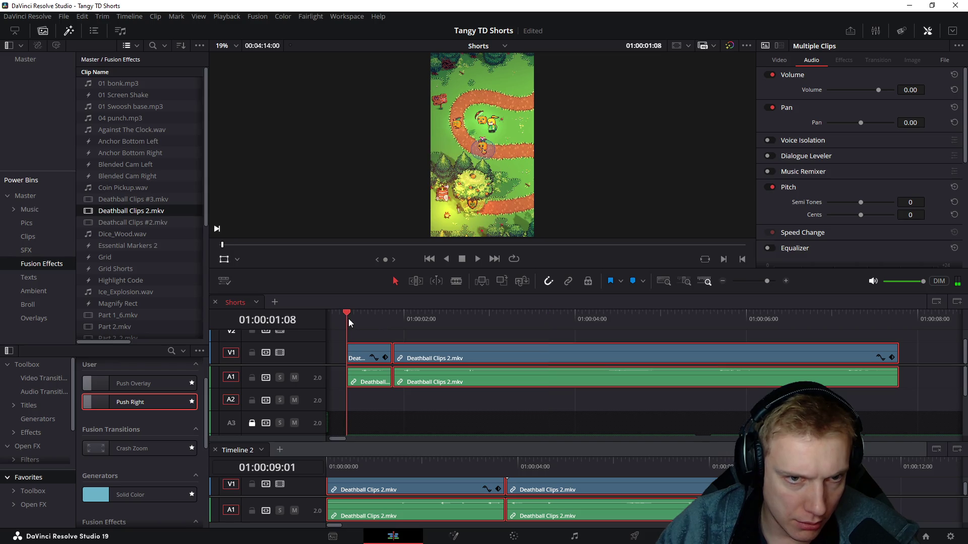
pyautogui.click(397, 399)
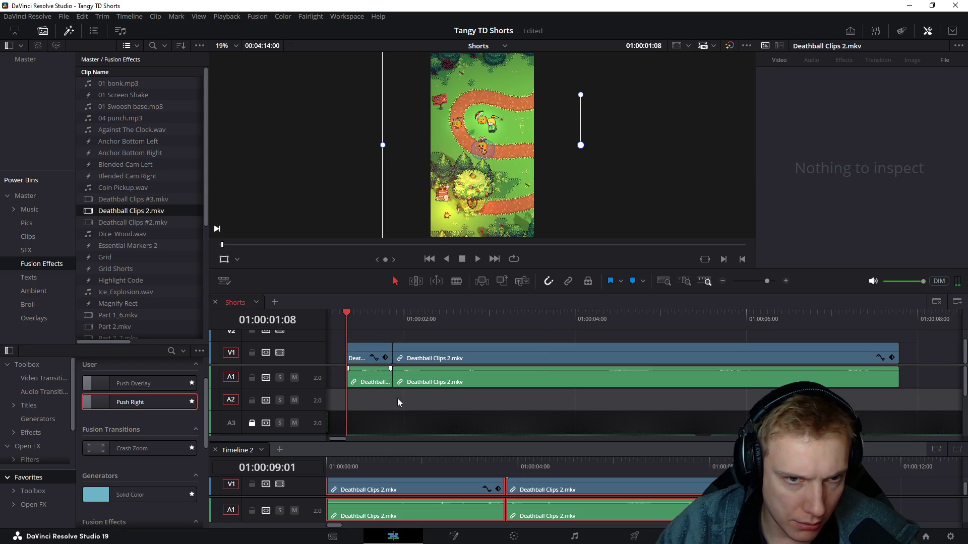
pyautogui.press('space')
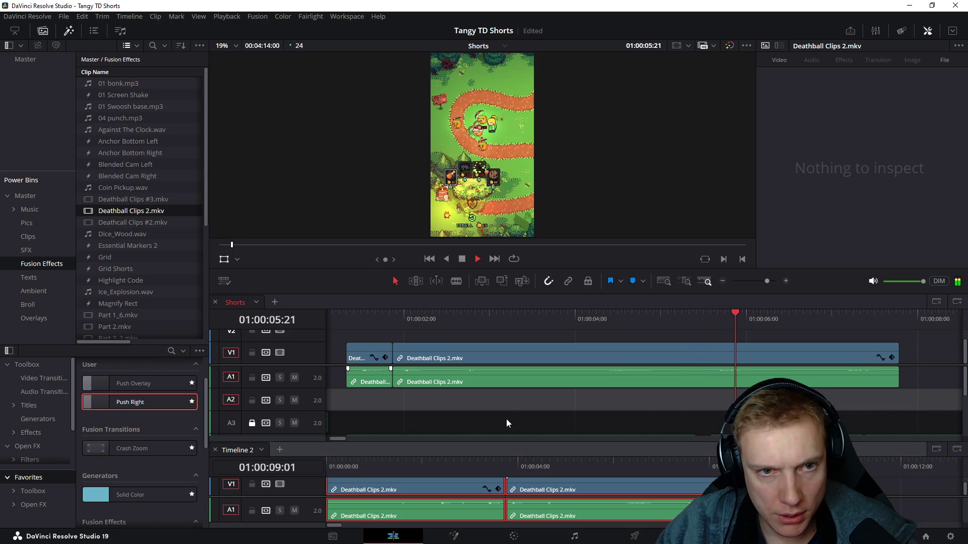
pyautogui.moveTo(712, 314); pyautogui.dragTo(712, 318)
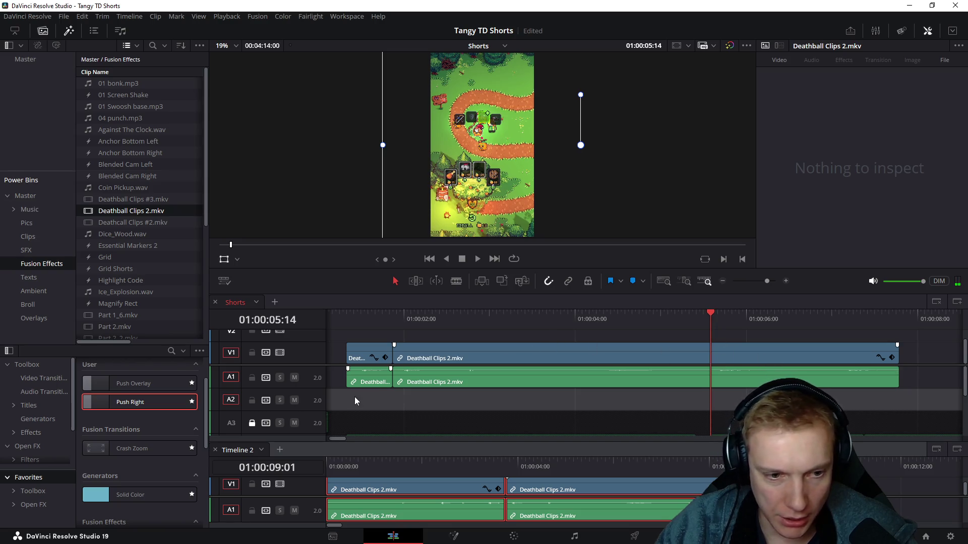
pyautogui.click(347, 316)
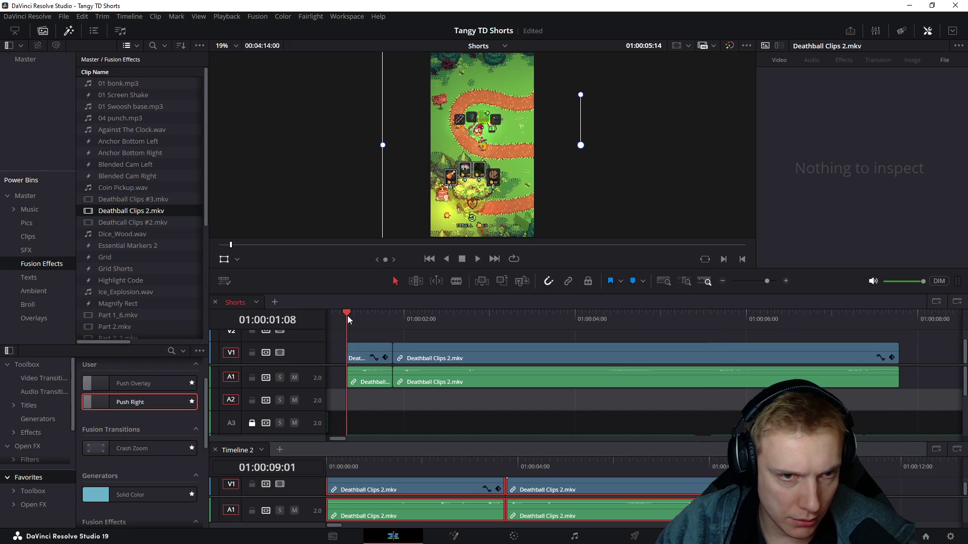
pyautogui.press('space')
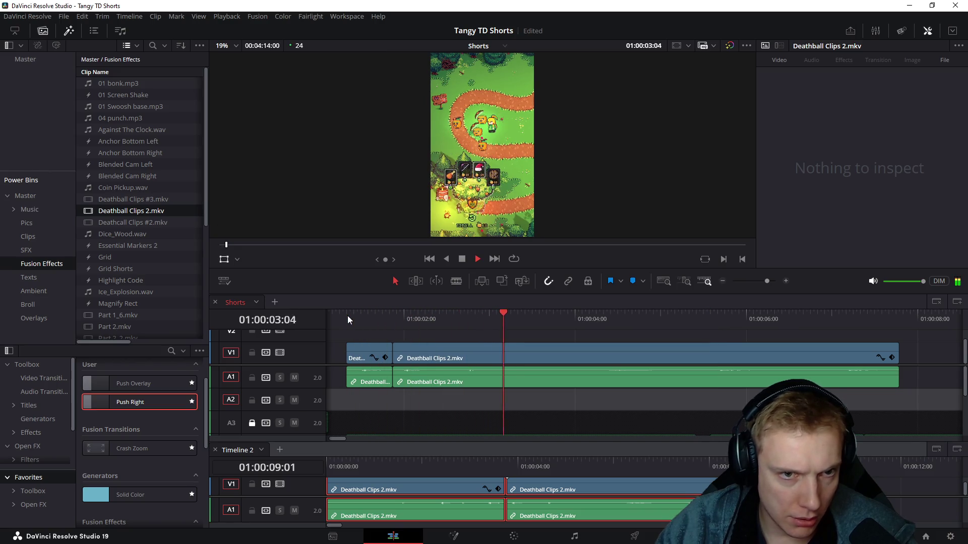
pyautogui.press('space')
# Step: Split at 01:00:02:09, ripple delete the short piece, and check the cut
pyautogui.moveTo(509, 396); pyautogui.dragTo(644, 351)
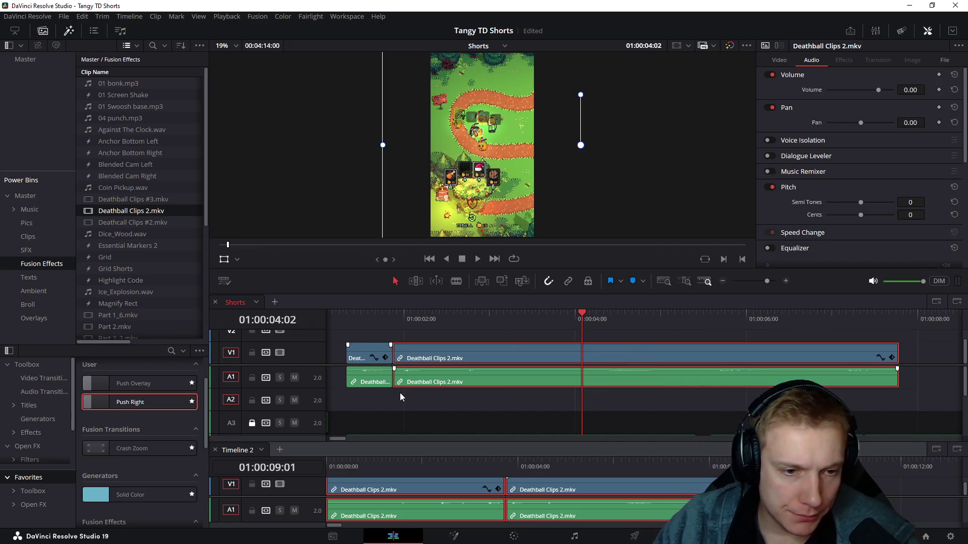
pyautogui.moveTo(390, 319); pyautogui.dragTo(453, 320)
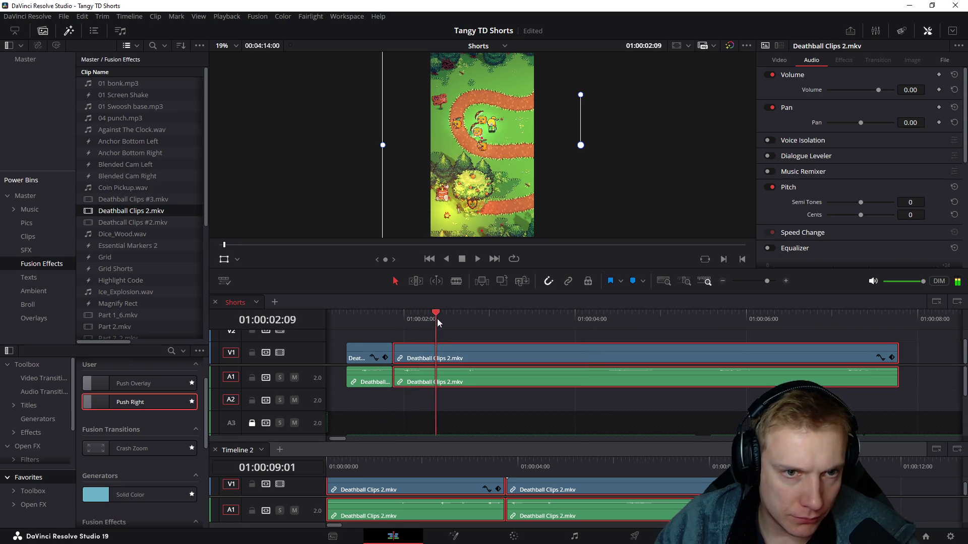
pyautogui.moveTo(453, 320)
pyautogui.mouseDown()
pyautogui.moveTo(437, 325)
pyautogui.moveTo(508, 332)
pyautogui.moveTo(472, 339)
pyautogui.mouseUp()
pyautogui.hotkey('ctrl', 'b')
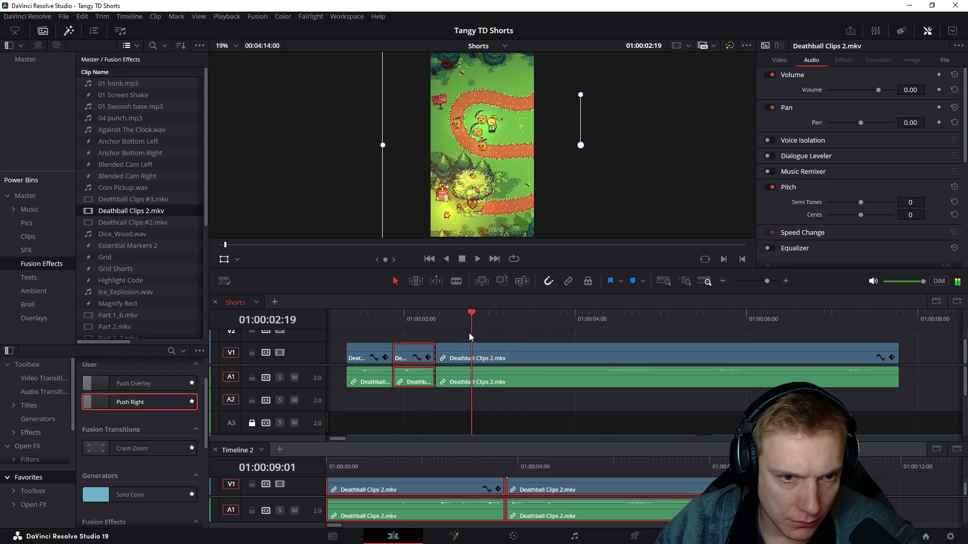
pyautogui.press('Delete')
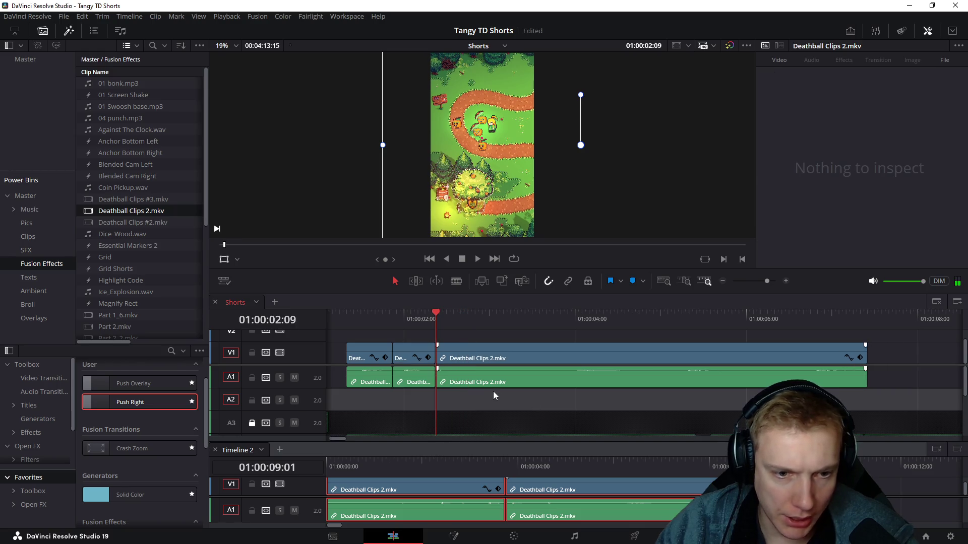
pyautogui.click(427, 310)
pyautogui.press('space')
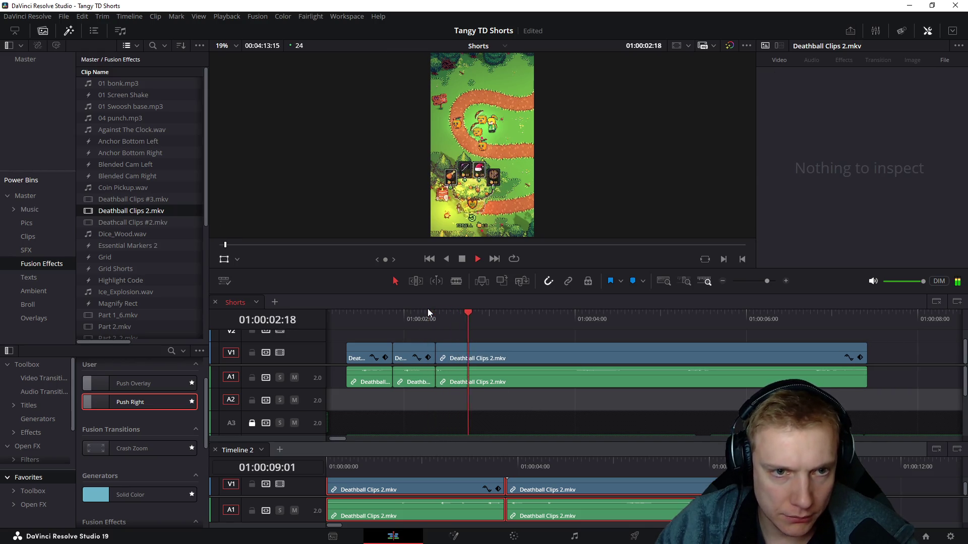
pyautogui.press('space')
pyautogui.click(572, 372)
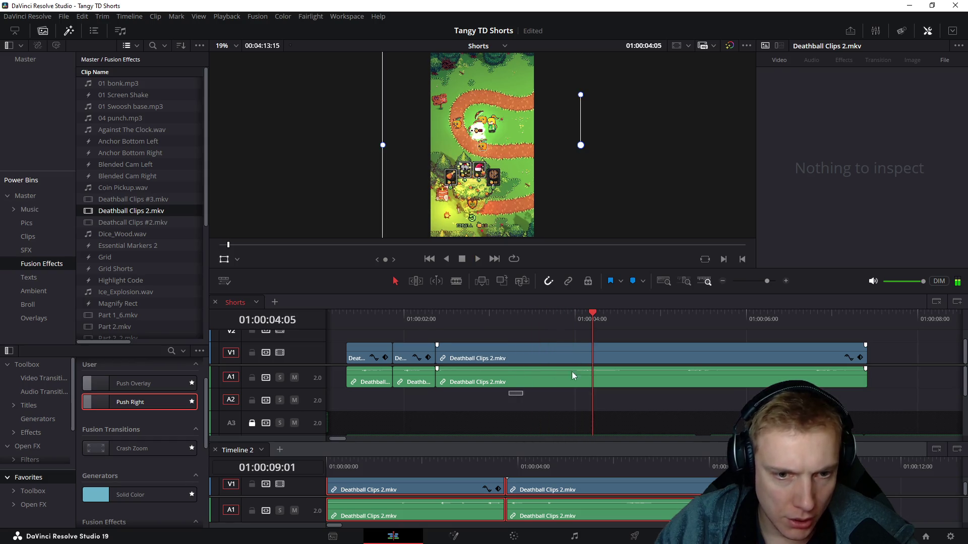
pyautogui.rightClick(577, 356)
# Step: Create the 'Buy Items' compound clip, set its speed to 140% and play it back
pyautogui.click(626, 8)
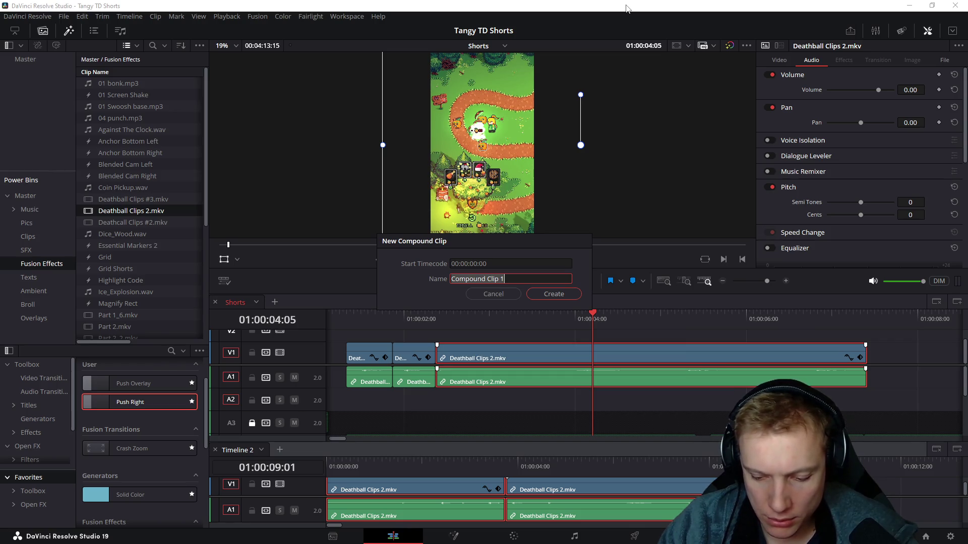
pyautogui.write('Buy')
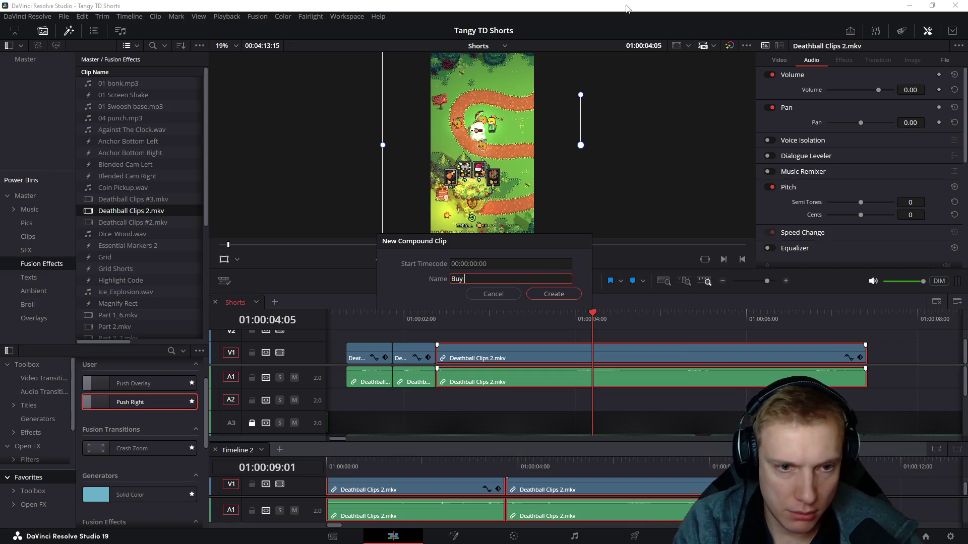
pyautogui.write('s')
pyautogui.press('Return')
pyautogui.write('r')
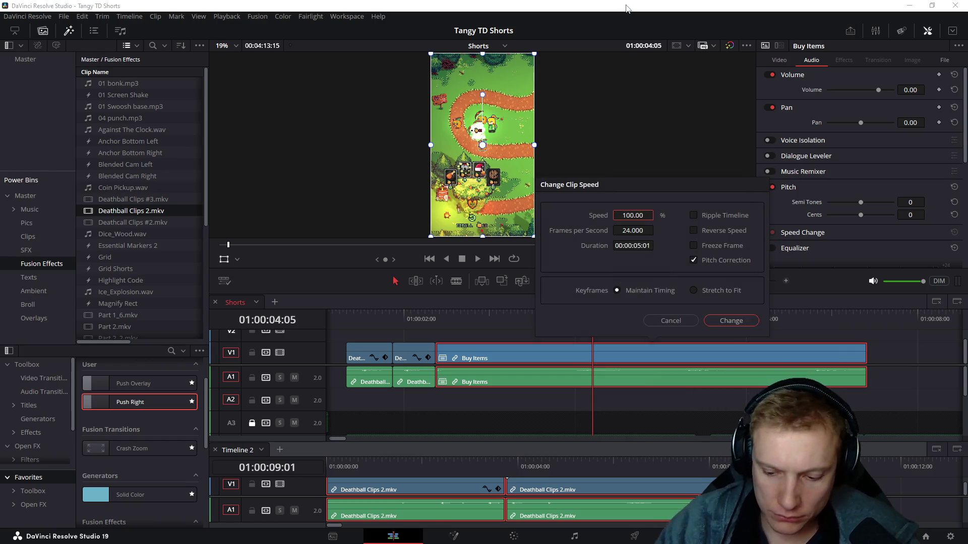
pyautogui.write('00')
pyautogui.press('Return')
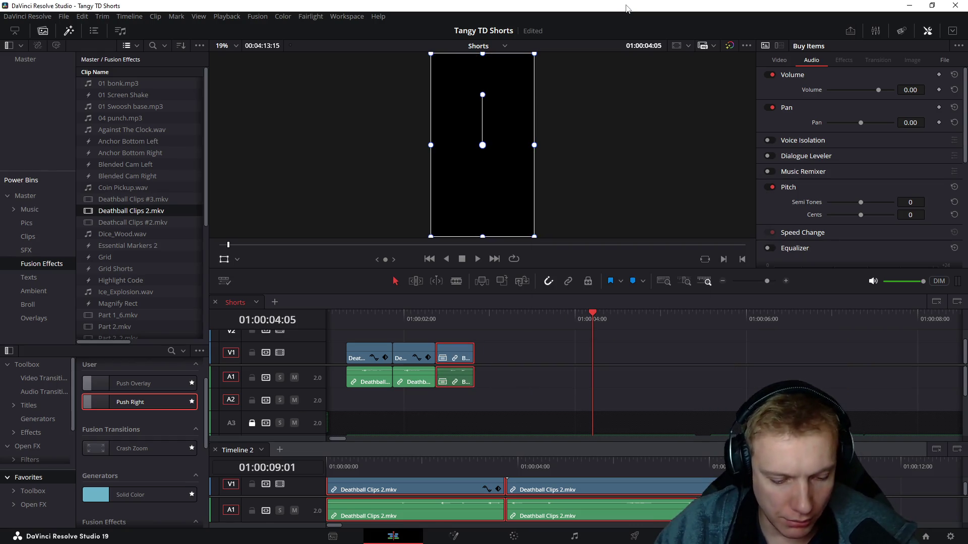
pyautogui.write('r')
pyautogui.write('140')
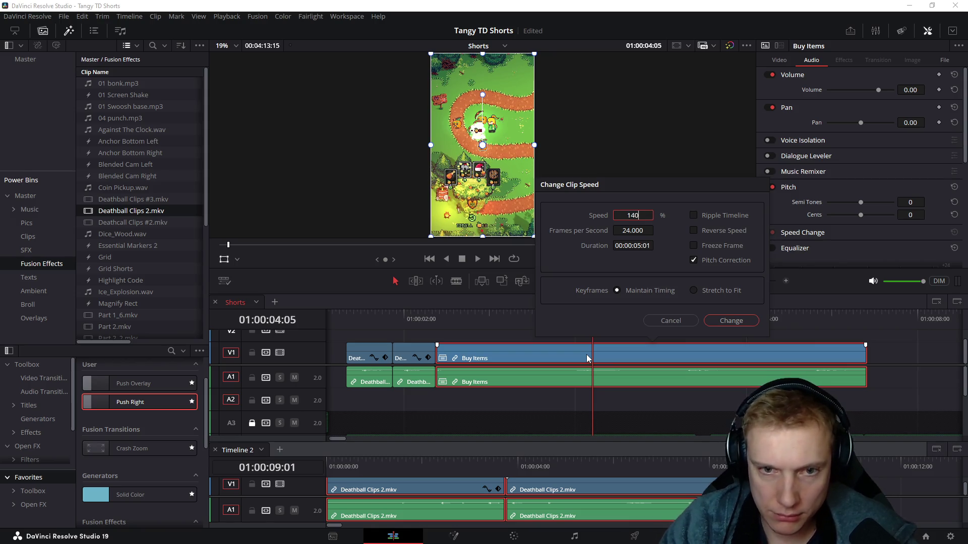
pyautogui.press('Return')
pyautogui.click(422, 317)
pyautogui.press('space')
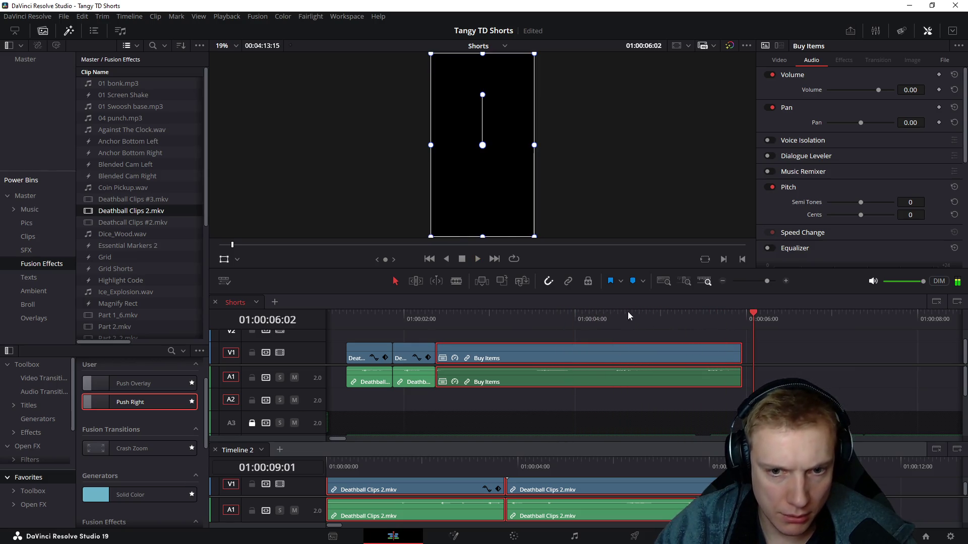
# Step: Speed Buy Items up to 160% and slightly extend its end
pyautogui.click(682, 322)
pyautogui.moveTo(685, 329); pyautogui.dragTo(712, 326)
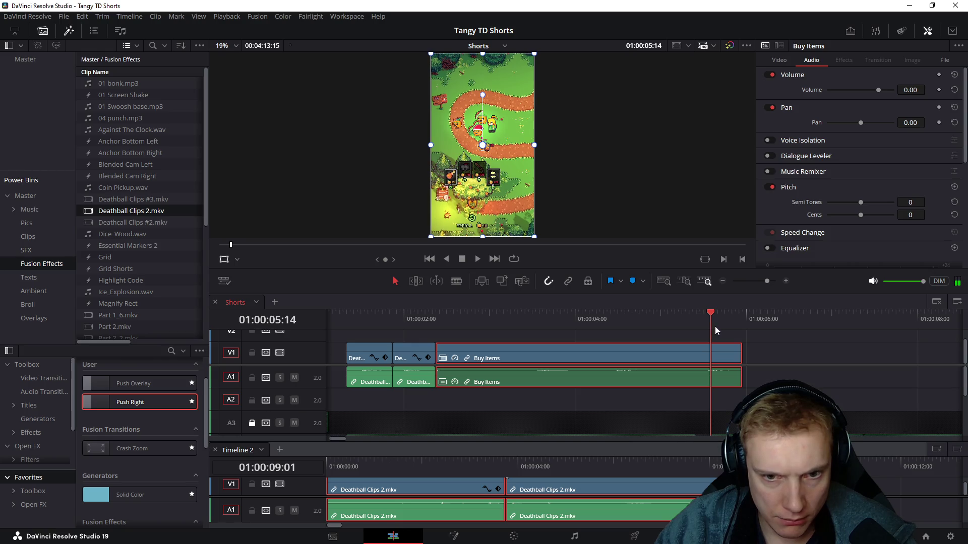
pyautogui.write('r')
pyautogui.write('160')
pyautogui.press('Return')
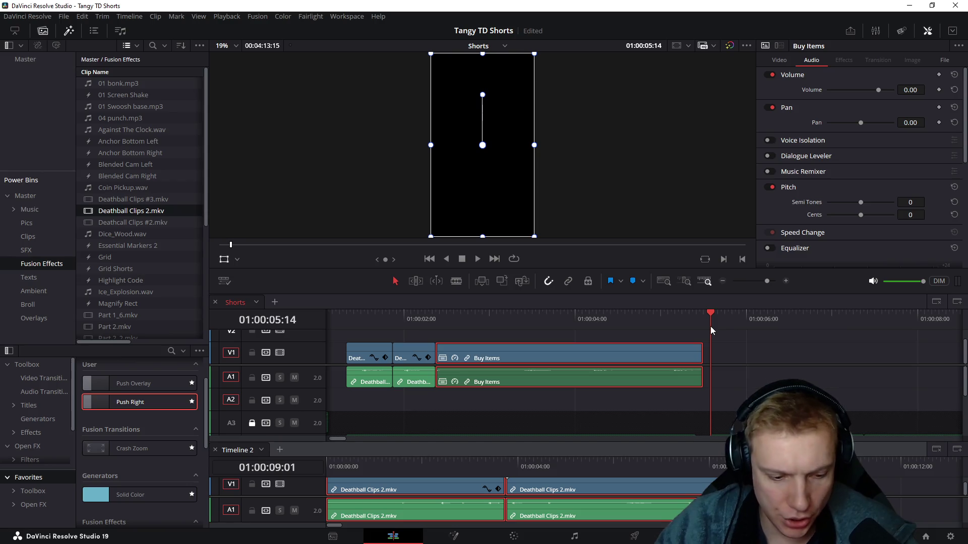
pyautogui.write('r')
pyautogui.write('1')
pyautogui.press('Escape')
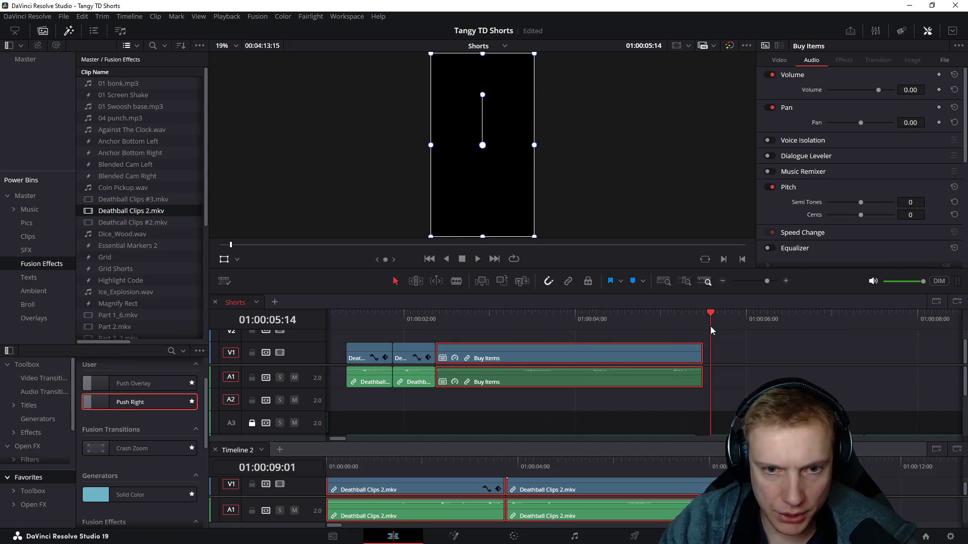
pyautogui.press('Left')
pyautogui.press('Left')
pyautogui.press('Left')
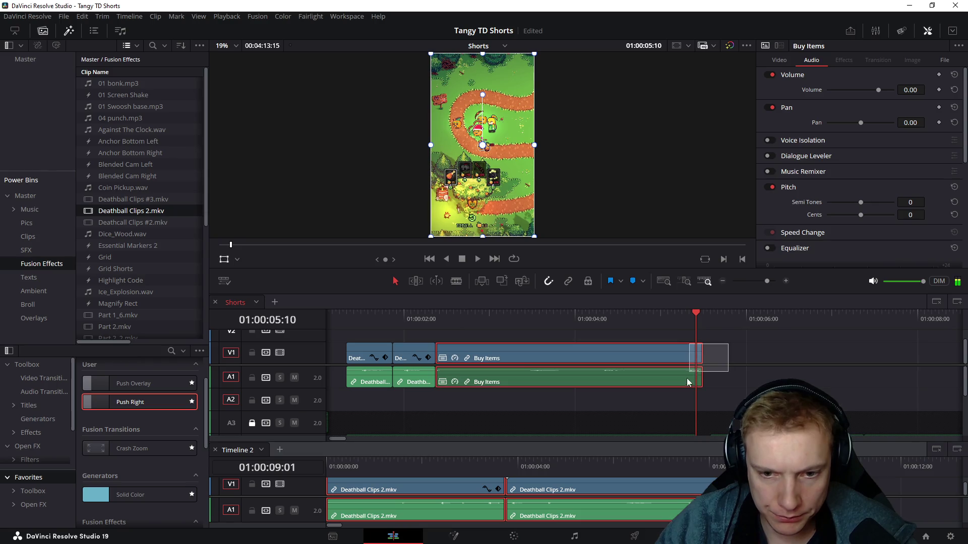
pyautogui.moveTo(697, 353); pyautogui.dragTo(709, 353)
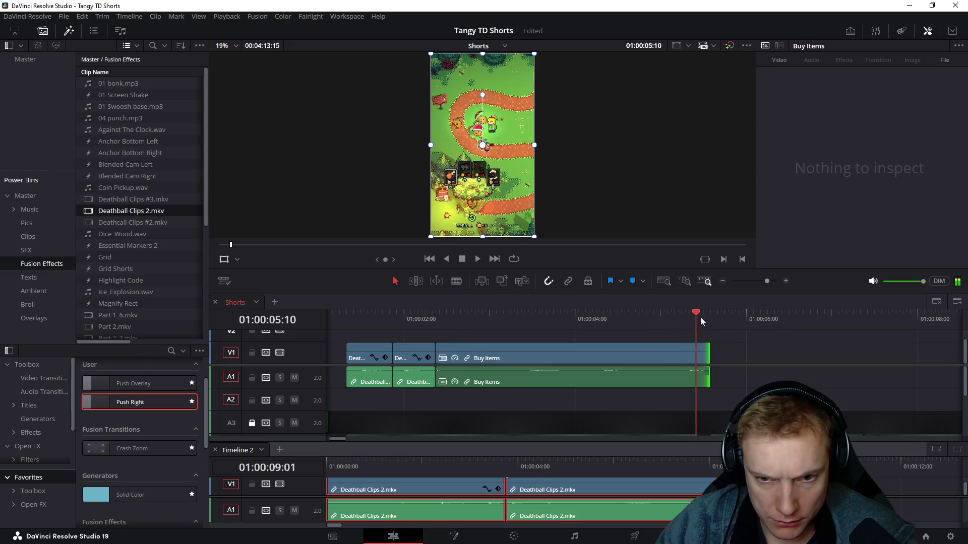
pyautogui.click(718, 318)
pyautogui.scroll(-2, 736, 329)
pyautogui.scroll(-2, 734, 344)
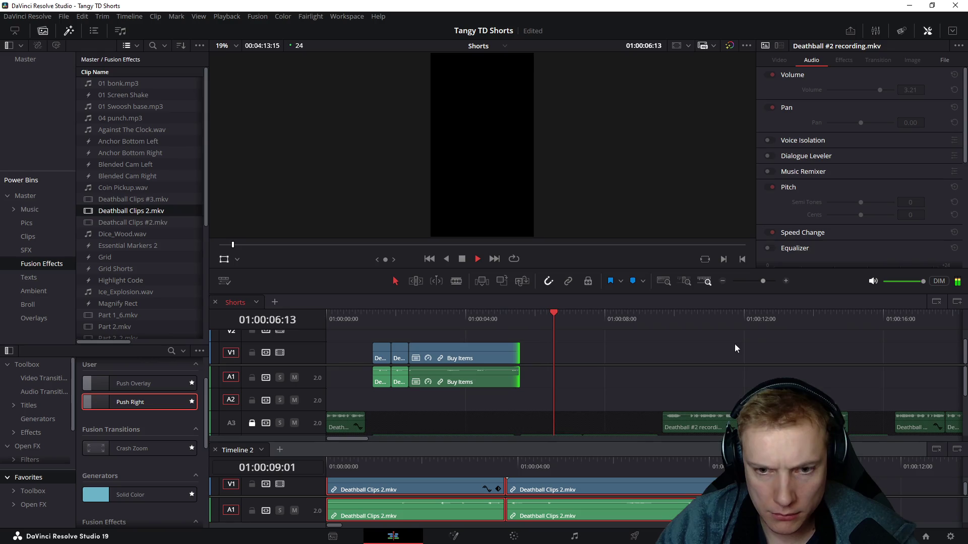
pyautogui.scroll(-1, 749, 341)
pyautogui.scroll(-2, 749, 341)
pyautogui.scroll(1, 615, 358)
pyautogui.scroll(1, 596, 363)
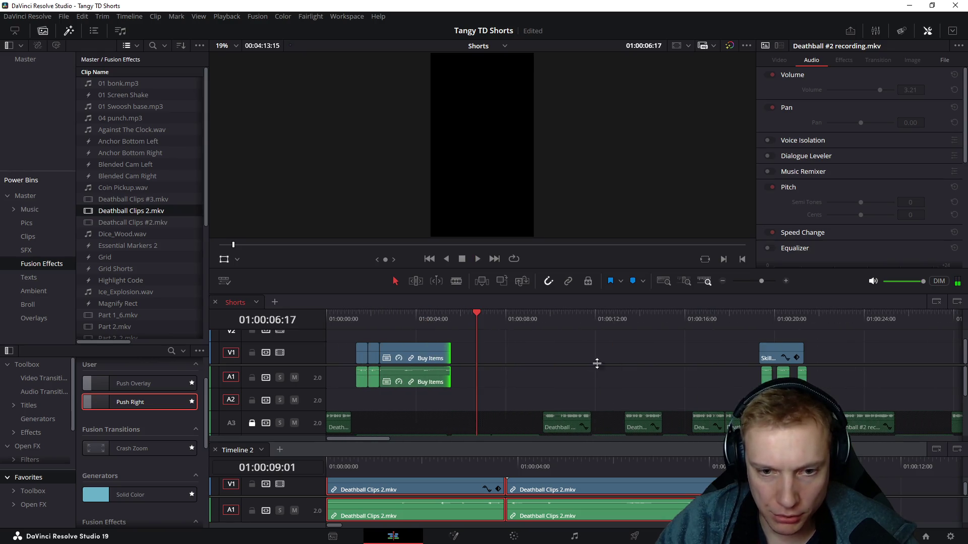
# Step: Drag the Skilltree clips left so they butt directly against Buy Items
pyautogui.moveTo(662, 341); pyautogui.dragTo(814, 395)
pyautogui.moveTo(779, 356); pyautogui.dragTo(496, 355)
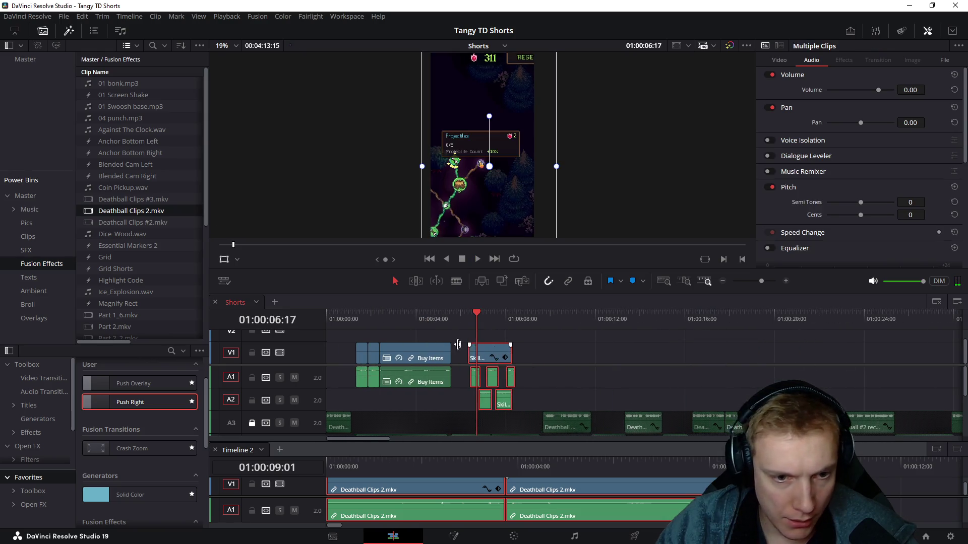
pyautogui.scroll(3, 495, 355)
pyautogui.scroll(2, 589, 356)
pyautogui.moveTo(586, 339); pyautogui.dragTo(833, 409)
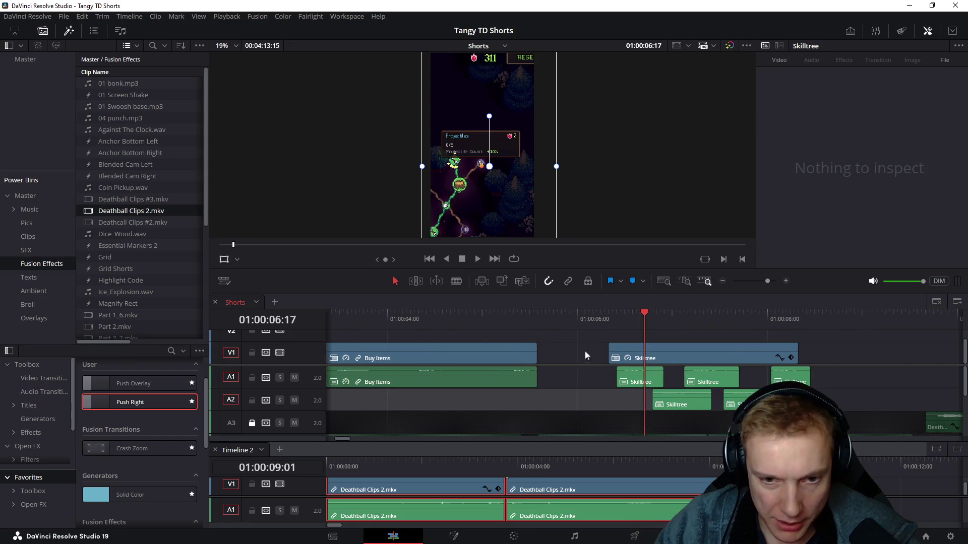
pyautogui.moveTo(681, 357); pyautogui.dragTo(610, 357)
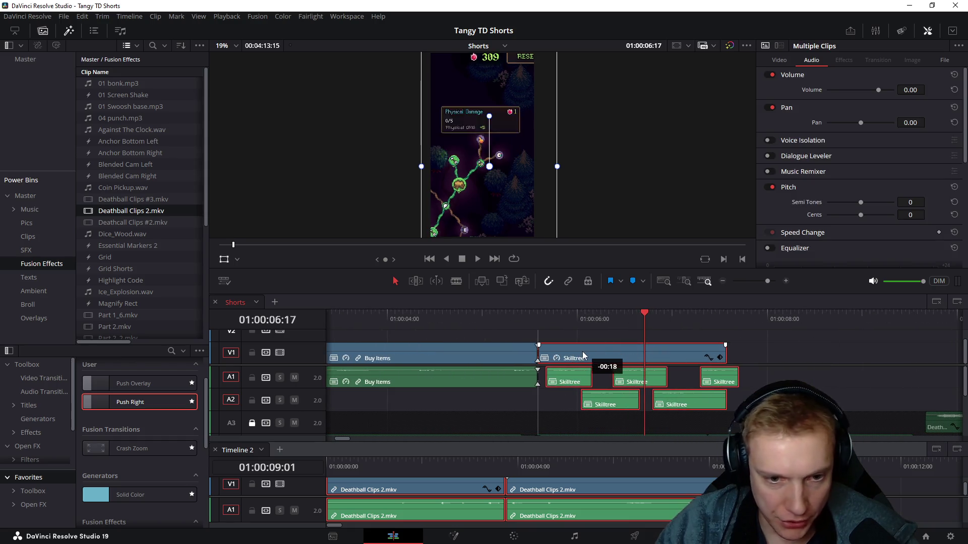
# Step: Preview the Buy Items to Skilltree cut, return to start, and select every clip in Timeline 2
pyautogui.click(478, 312)
pyautogui.press('space')
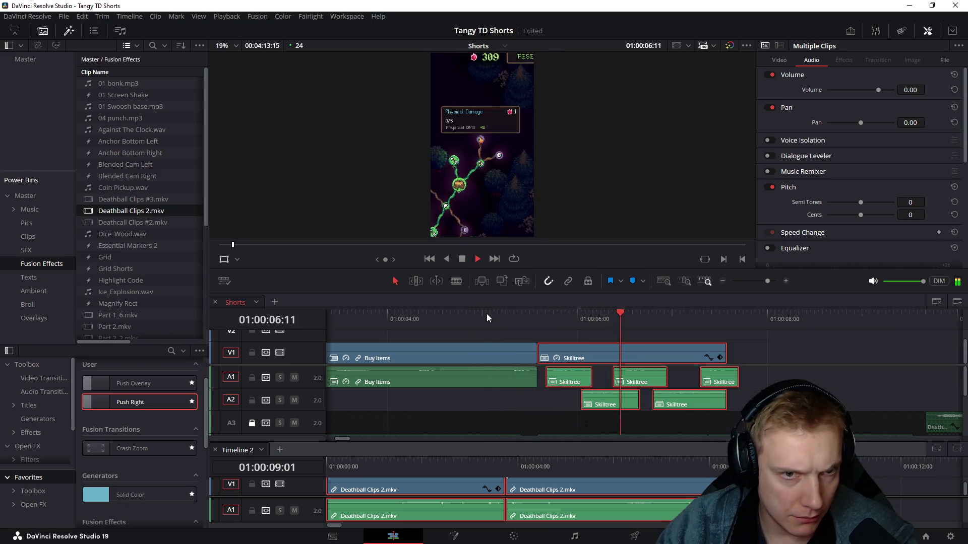
pyautogui.press('space')
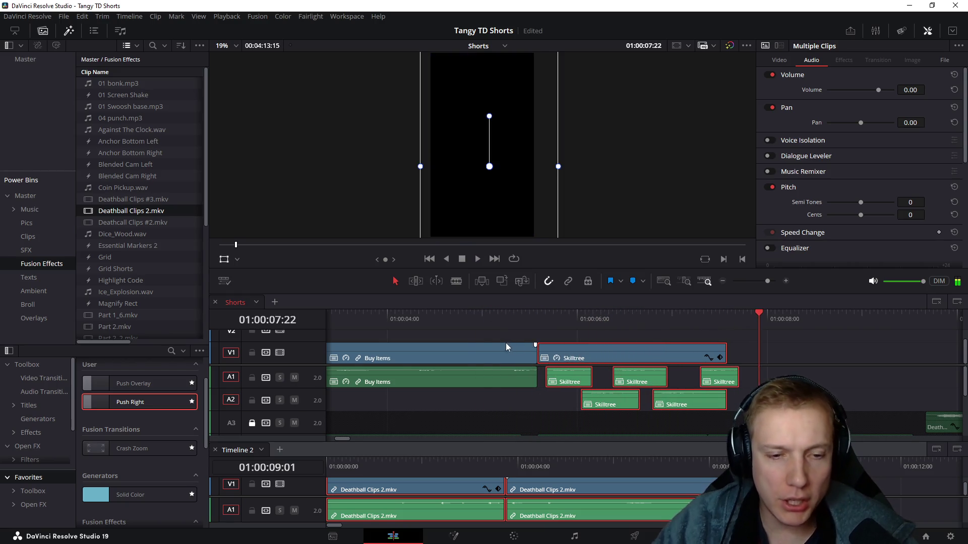
pyautogui.scroll(-2, 509, 356)
pyautogui.scroll(-2, 509, 357)
pyautogui.press('Home')
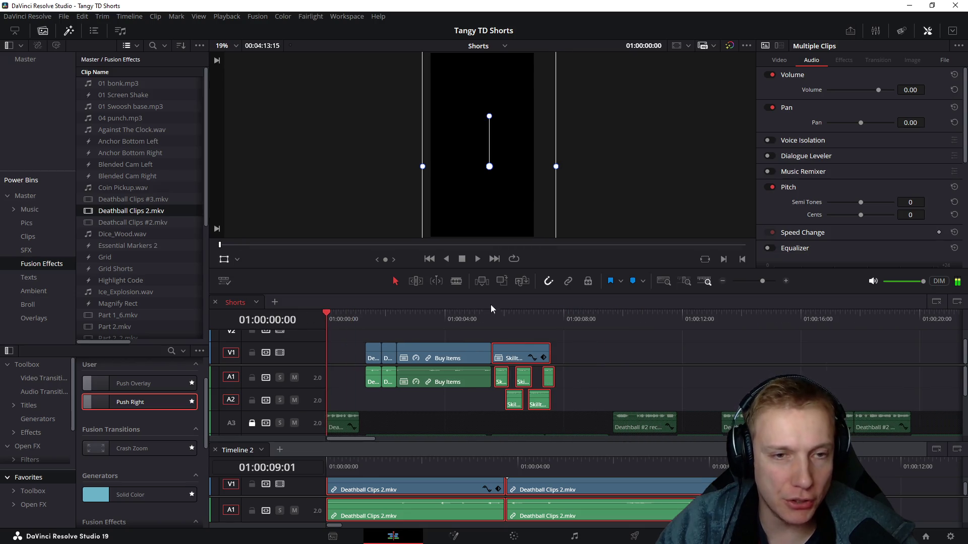
pyautogui.click(345, 514)
pyautogui.hotkey('ctrl', 'a')
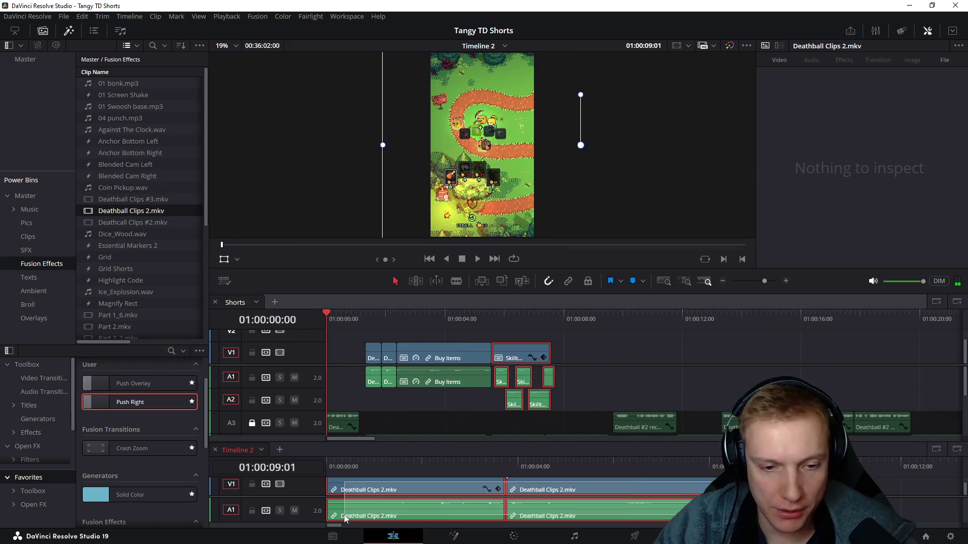
# Step: Delete the old Deathball Clips 2 pieces from Timeline 2 and scrub to the snowy-map footage
pyautogui.press('Delete')
pyautogui.scroll(-3, 684, 353)
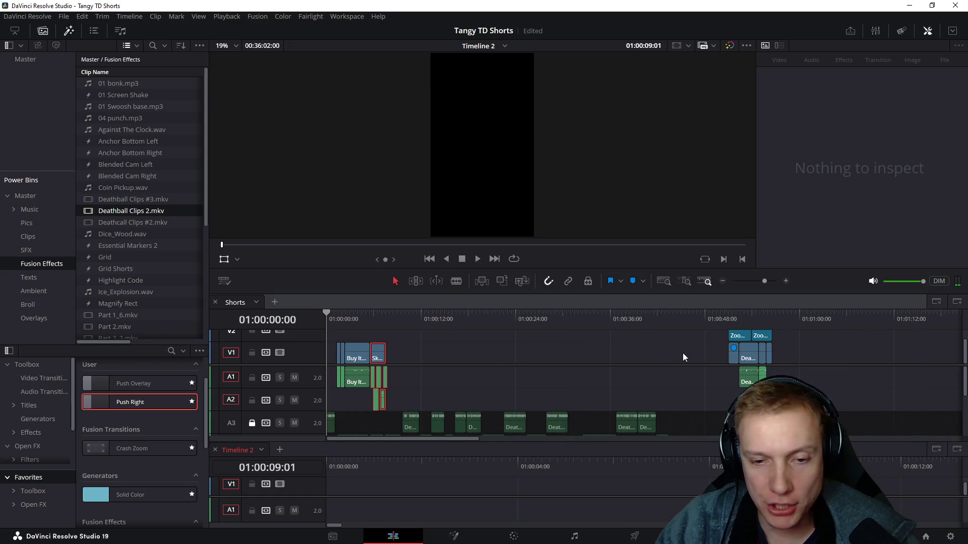
pyautogui.scroll(-3, 643, 492)
pyautogui.scroll(-2, 699, 477)
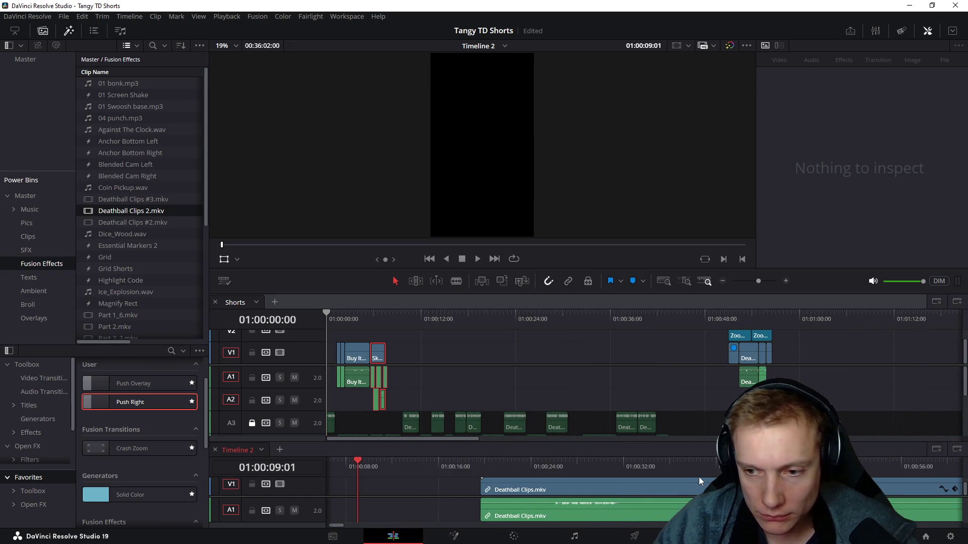
pyautogui.scroll(-2, 699, 476)
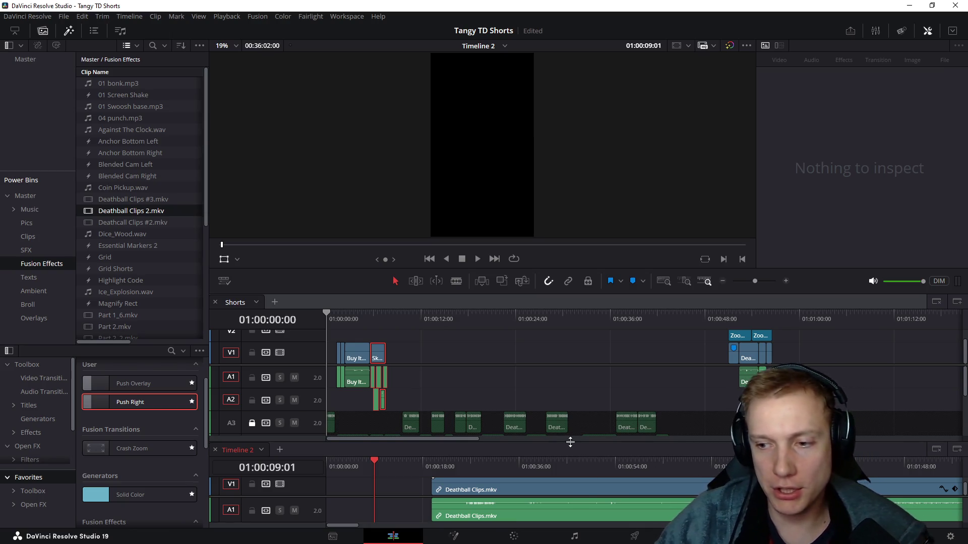
pyautogui.click(474, 467)
pyautogui.moveTo(474, 465); pyautogui.dragTo(895, 474)
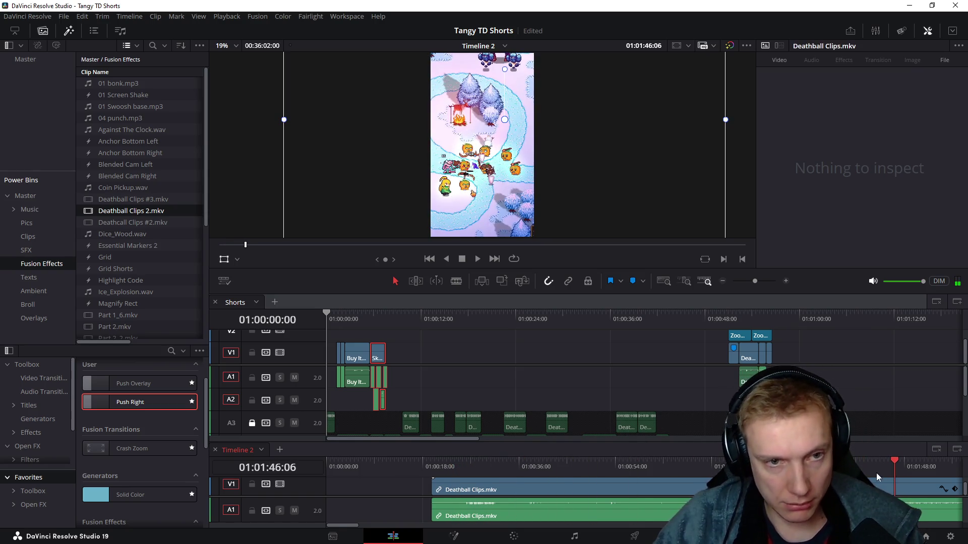
pyautogui.scroll(-2, 895, 474)
pyautogui.click(601, 466)
pyautogui.scroll(2, 579, 482)
# Step: Shuttle through the snowy footage to the chosen moment and paste it into the Shorts timeline
pyautogui.press('space')
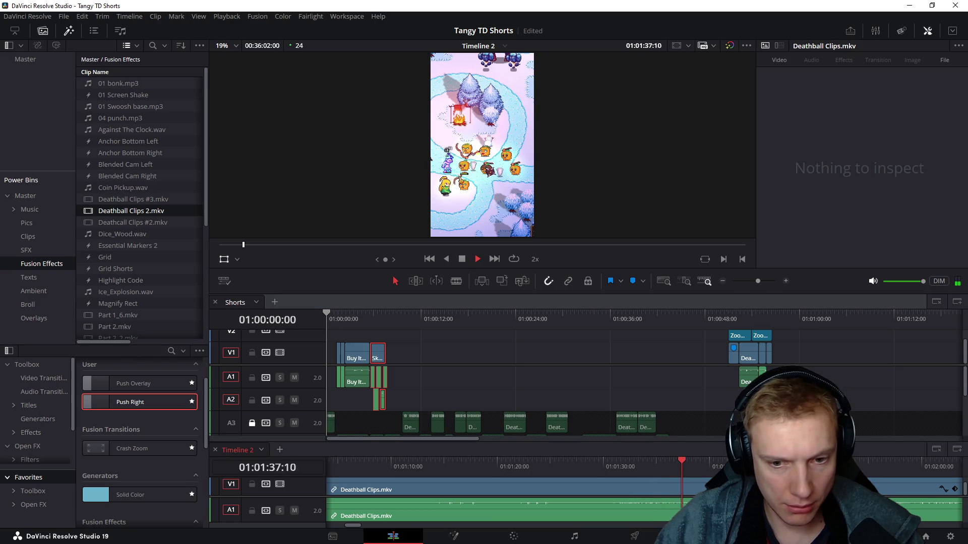
pyautogui.press('l')
pyautogui.press('l')
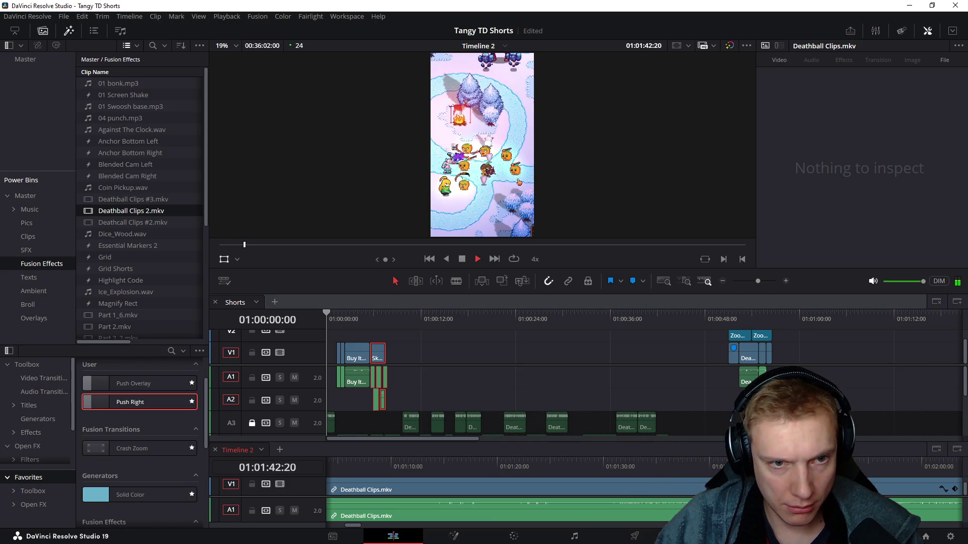
pyautogui.press('k')
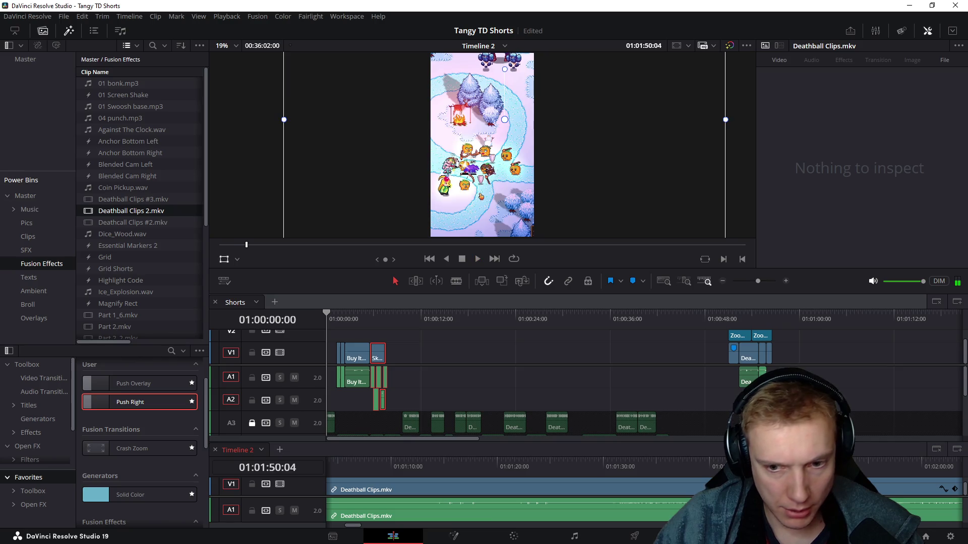
pyautogui.press('j')
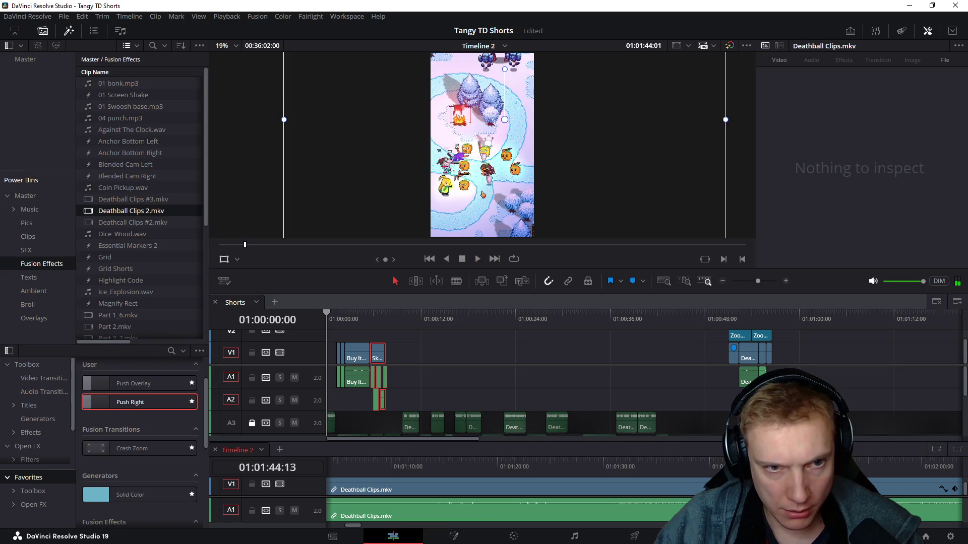
pyautogui.press('l')
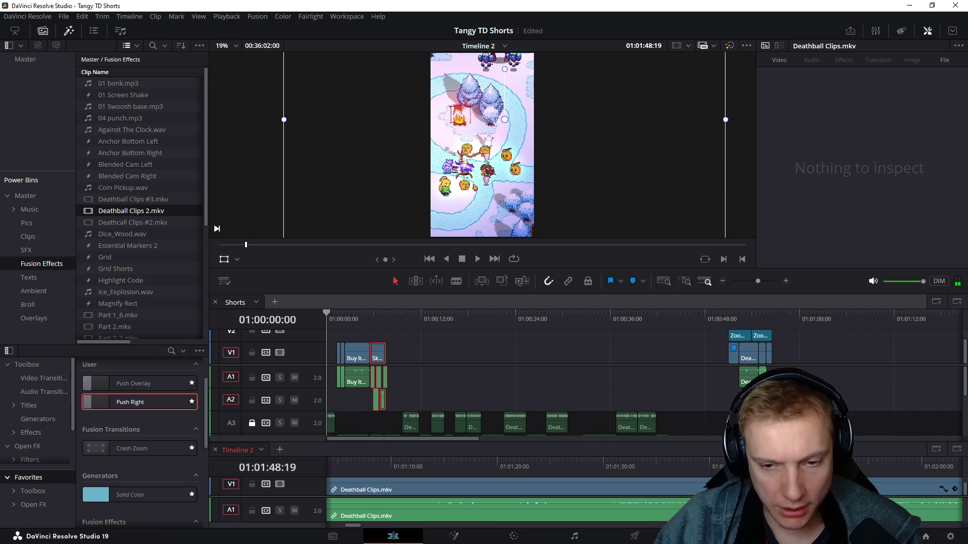
pyautogui.click(466, 318)
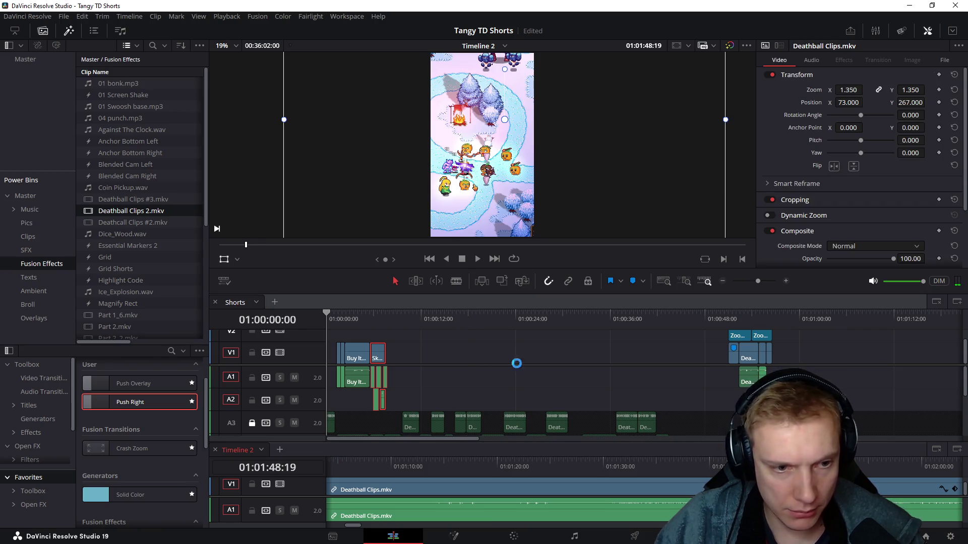
pyautogui.hotkey('ctrl', 'v')
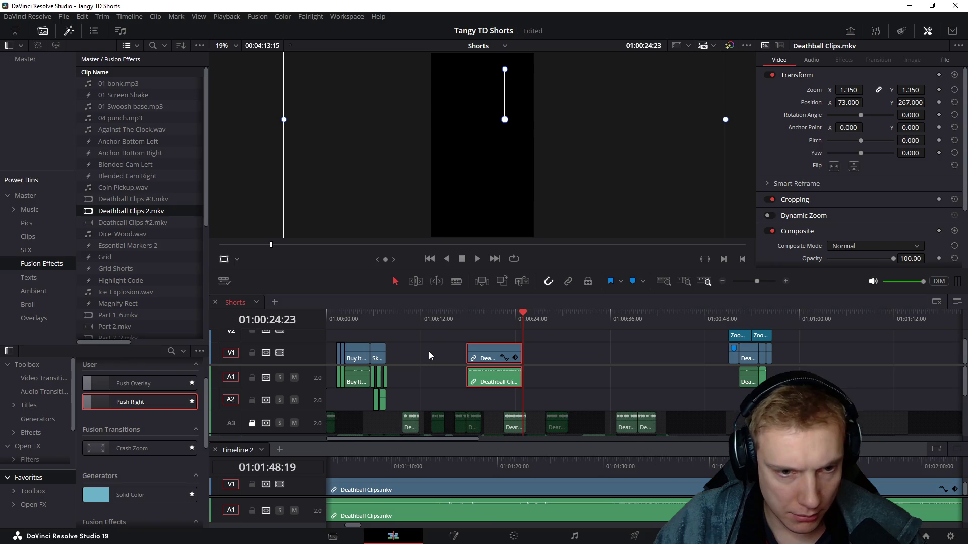
# Step: Shorten the snowy Deathball clip, move it to 01:00:00:00, and set Position X to 104
pyautogui.moveTo(517, 350)
pyautogui.mouseDown()
pyautogui.moveTo(330, 352)
pyautogui.moveTo(424, 363)
pyautogui.mouseUp()
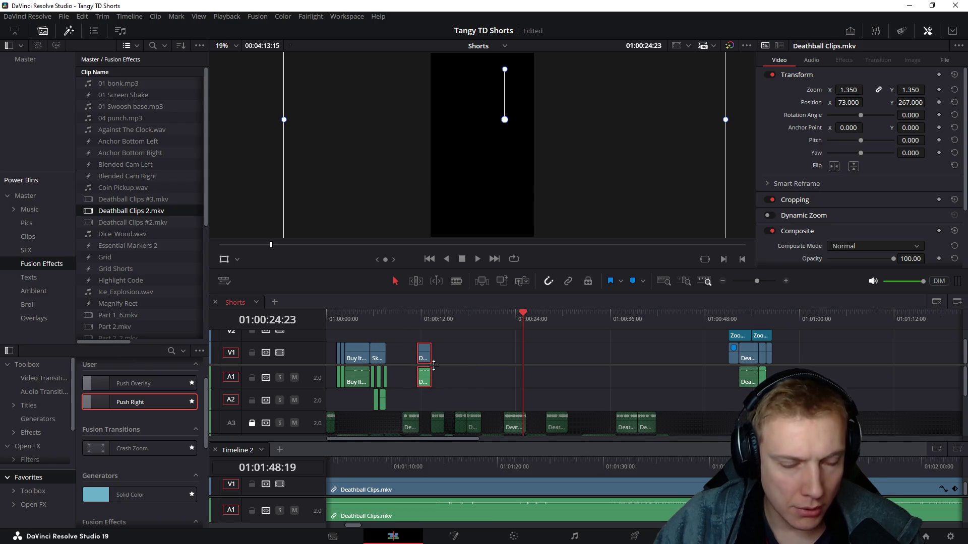
pyautogui.scroll(3, 391, 345)
pyautogui.scroll(1, 573, 353)
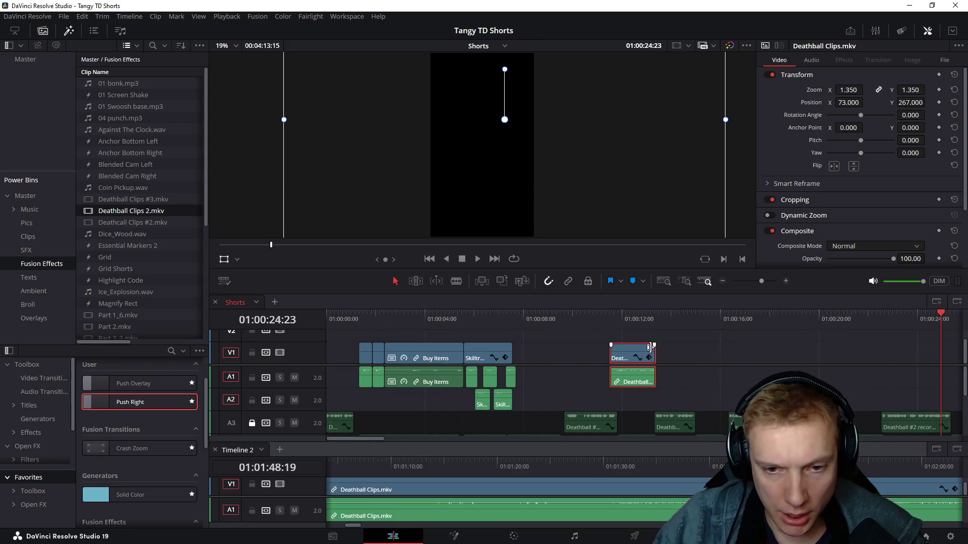
pyautogui.moveTo(649, 347); pyautogui.dragTo(294, 348)
pyautogui.press('Home')
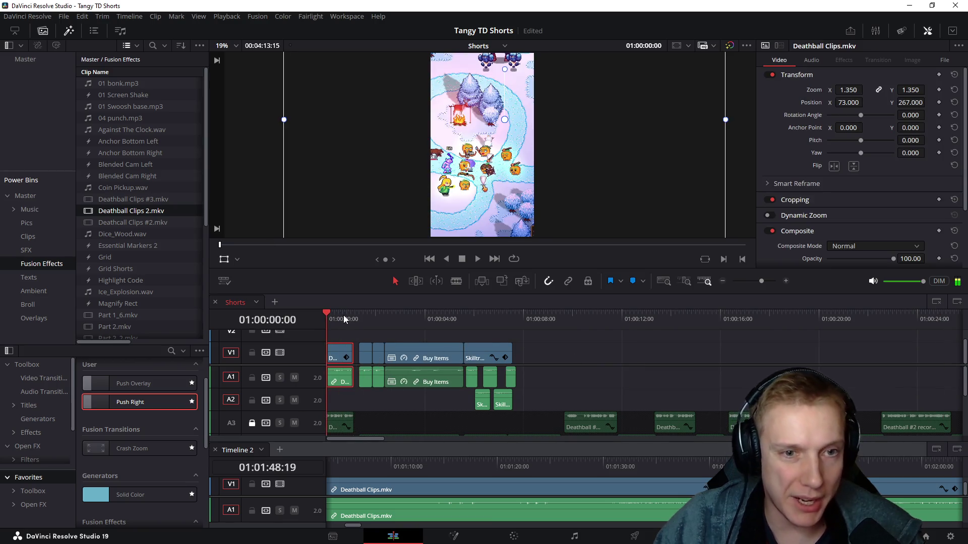
pyautogui.moveTo(849, 106); pyautogui.dragTo(865, 102)
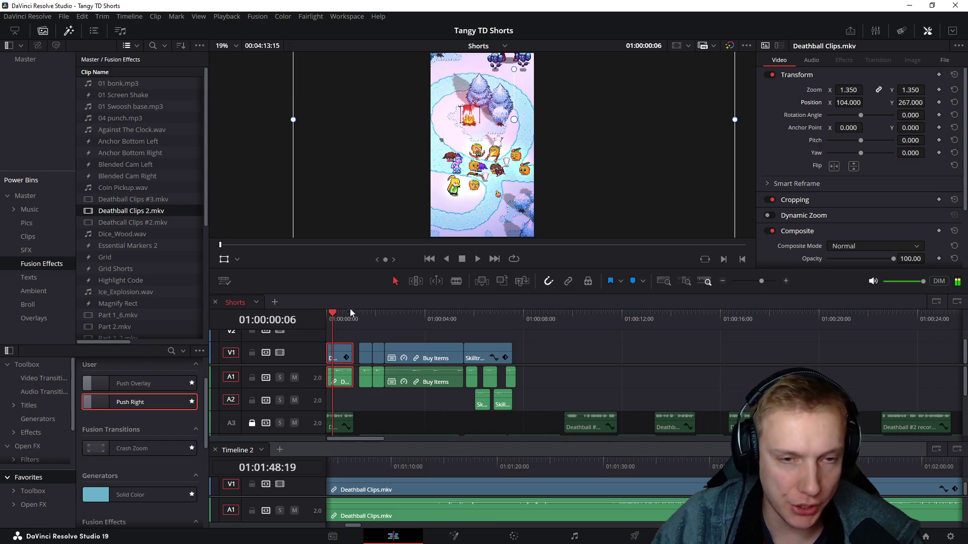
pyautogui.scroll(5, 441, 341)
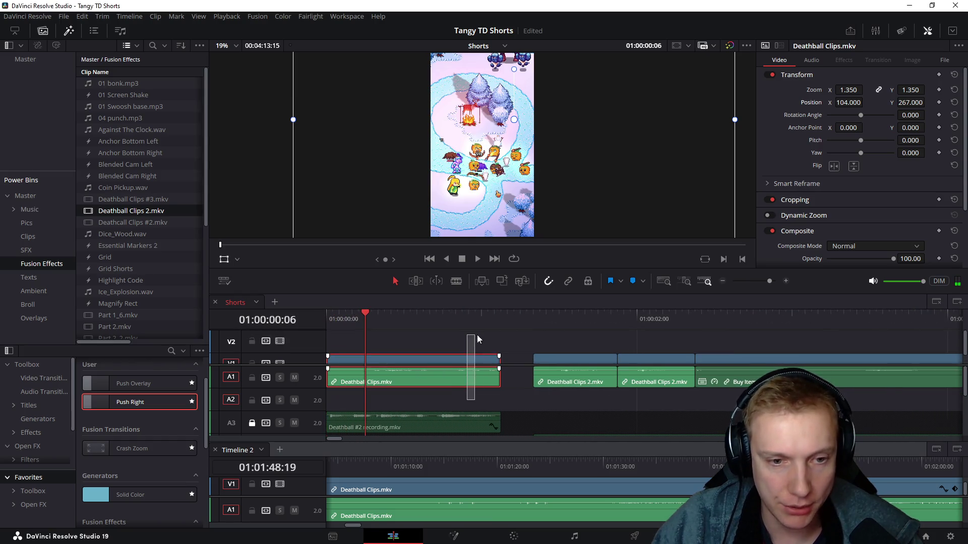
# Step: Trim the opening Deathball clip's start, move it to the timeline start and extend it to meet the next clip
pyautogui.moveTo(497, 349); pyautogui.dragTo(534, 342)
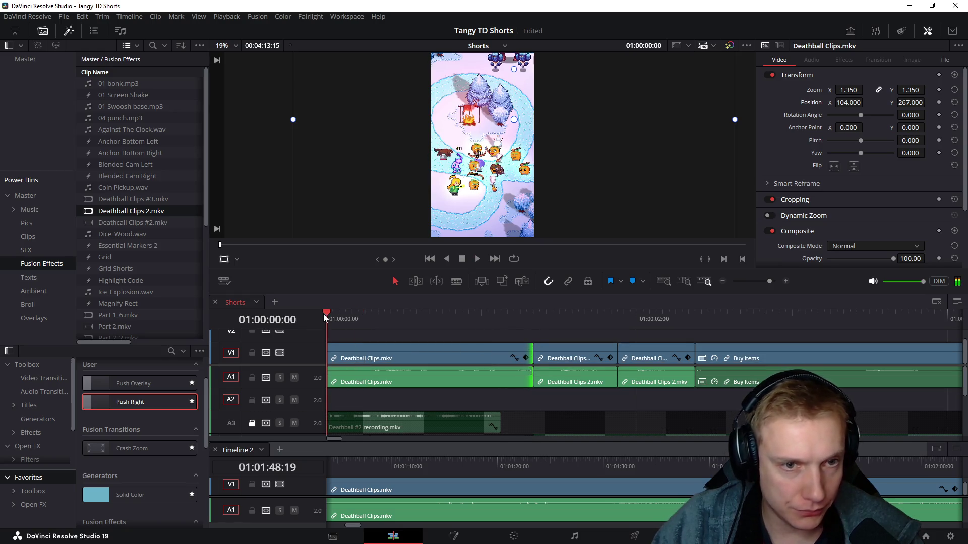
pyautogui.press('space')
pyautogui.press('space')
pyautogui.click(378, 348)
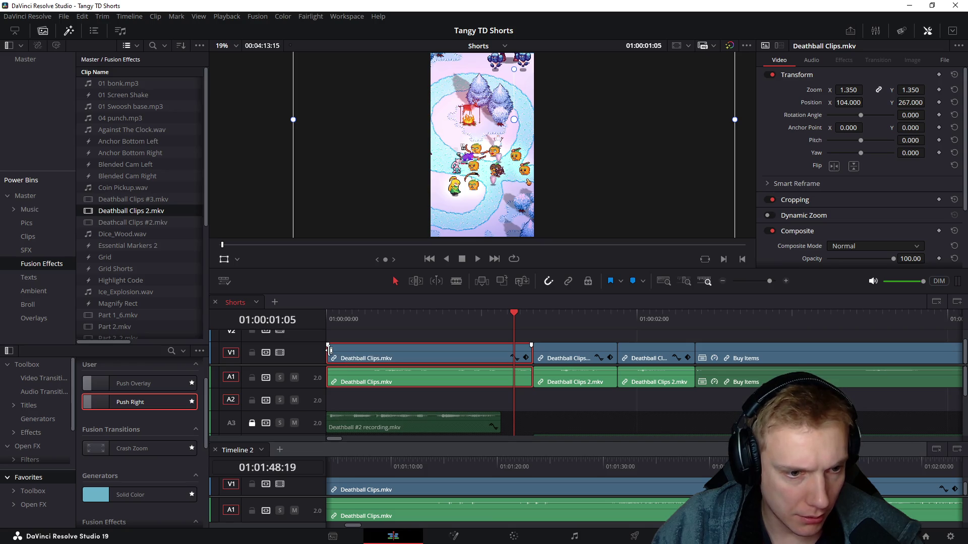
pyautogui.moveTo(329, 350); pyautogui.dragTo(374, 349)
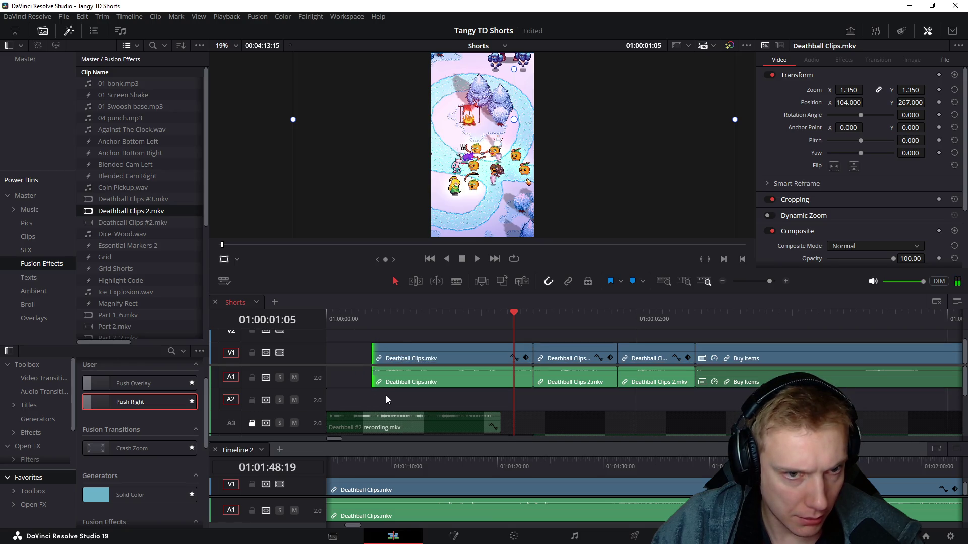
pyautogui.moveTo(453, 348); pyautogui.dragTo(386, 353)
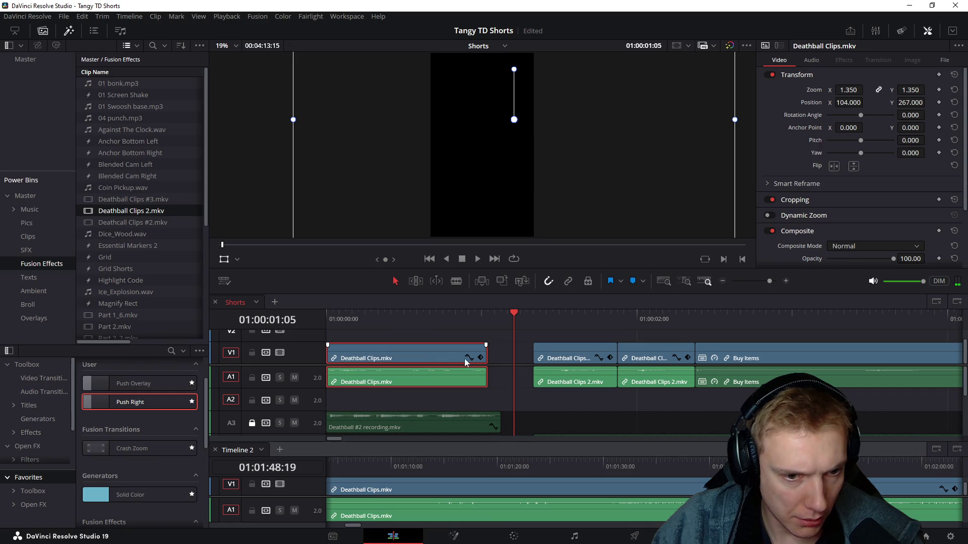
pyautogui.moveTo(481, 353); pyautogui.dragTo(532, 353)
pyautogui.moveTo(384, 322); pyautogui.dragTo(338, 313)
# Step: Play the reworked opening back from the start of the timeline
pyautogui.press('space')
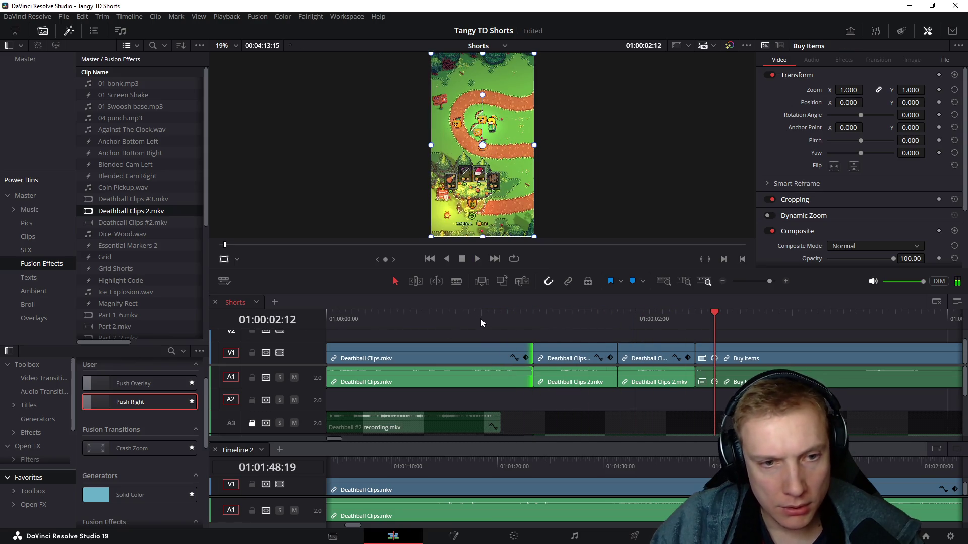
pyautogui.moveTo(480, 318); pyautogui.dragTo(315, 315)
pyautogui.press('space')
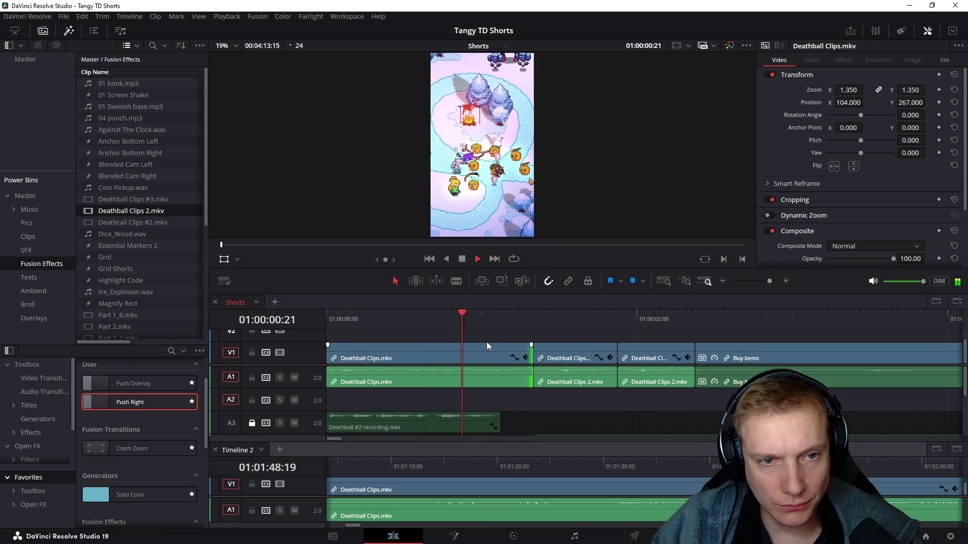
pyautogui.press('space')
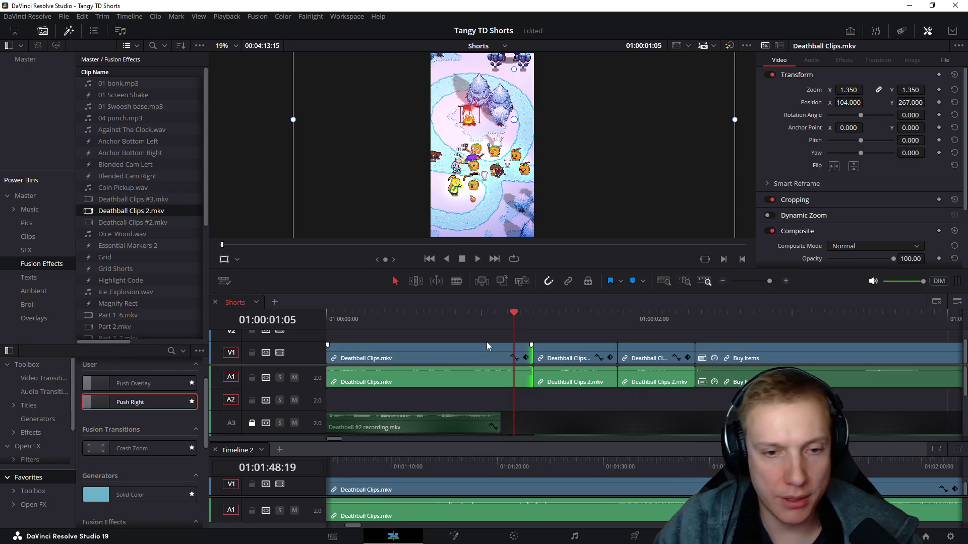
# Step: Select the opening clip, jump to the start, then park the playhead at the end of the edit, 01:00:07:14
pyautogui.click(421, 363)
pyautogui.click(438, 324)
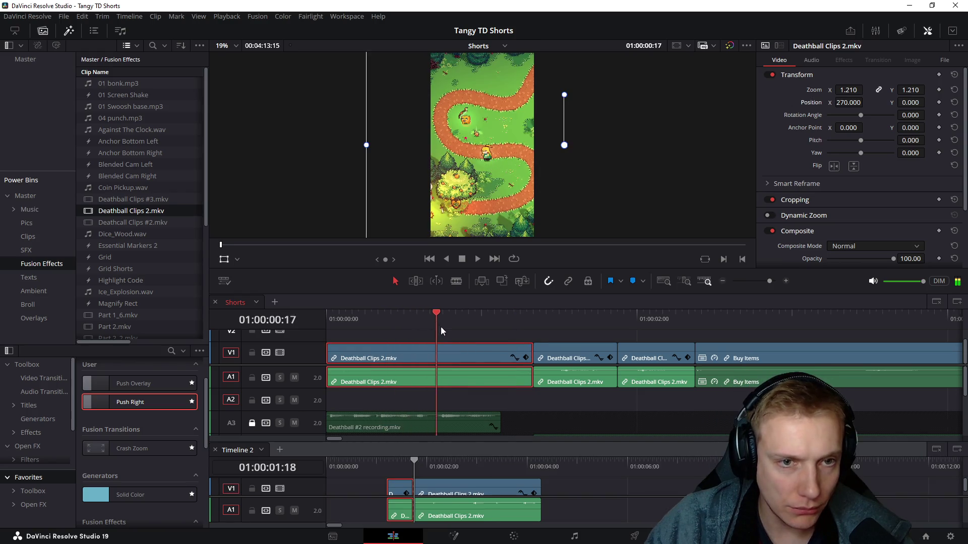
pyautogui.press('Home')
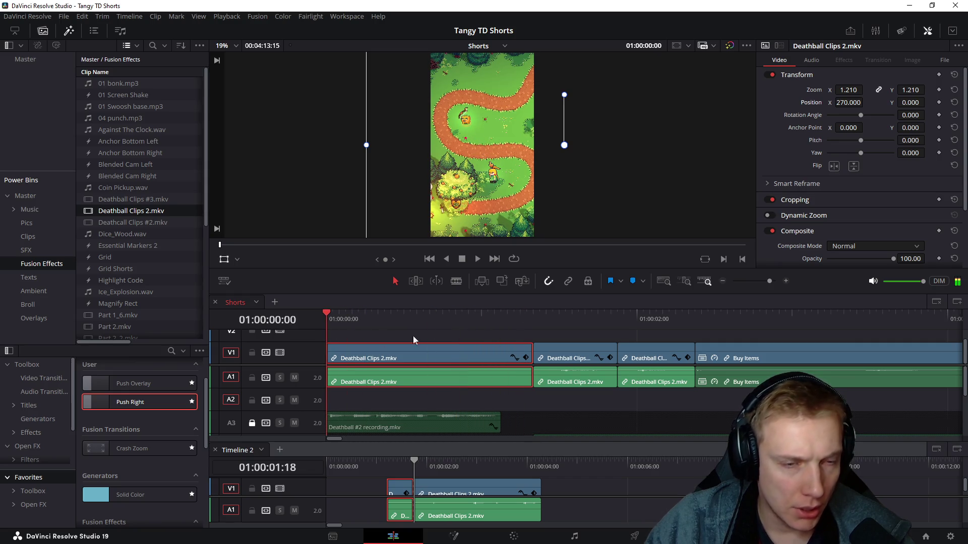
pyautogui.scroll(-1, 555, 336)
pyautogui.scroll(-1, 557, 332)
pyautogui.scroll(-1, 571, 326)
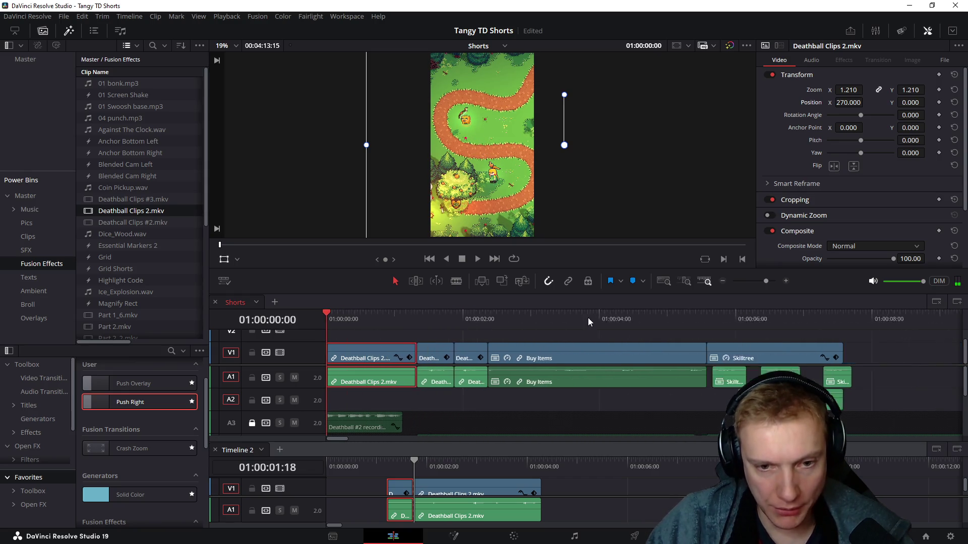
pyautogui.scroll(-1, 588, 318)
pyautogui.scroll(-1, 589, 318)
pyautogui.click(569, 316)
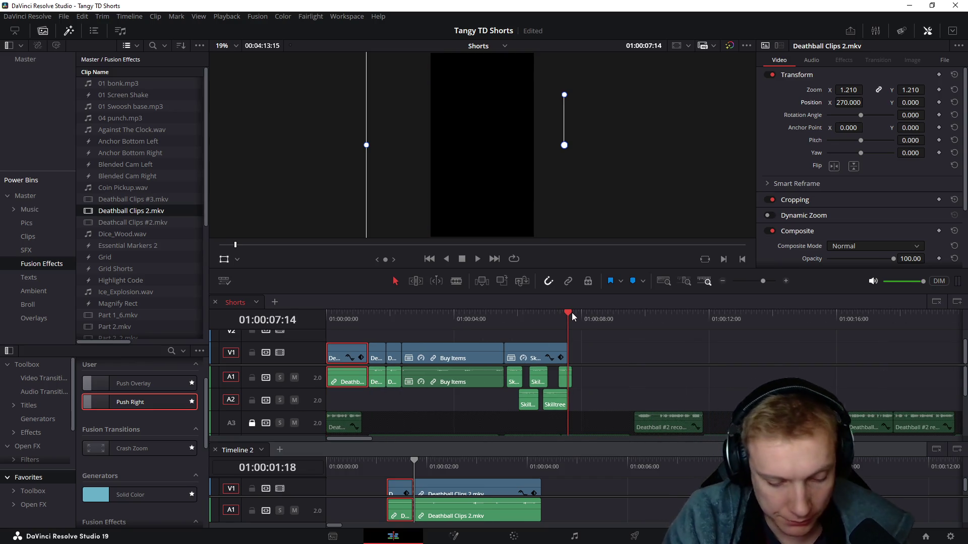
pyautogui.scroll(1, 571, 313)
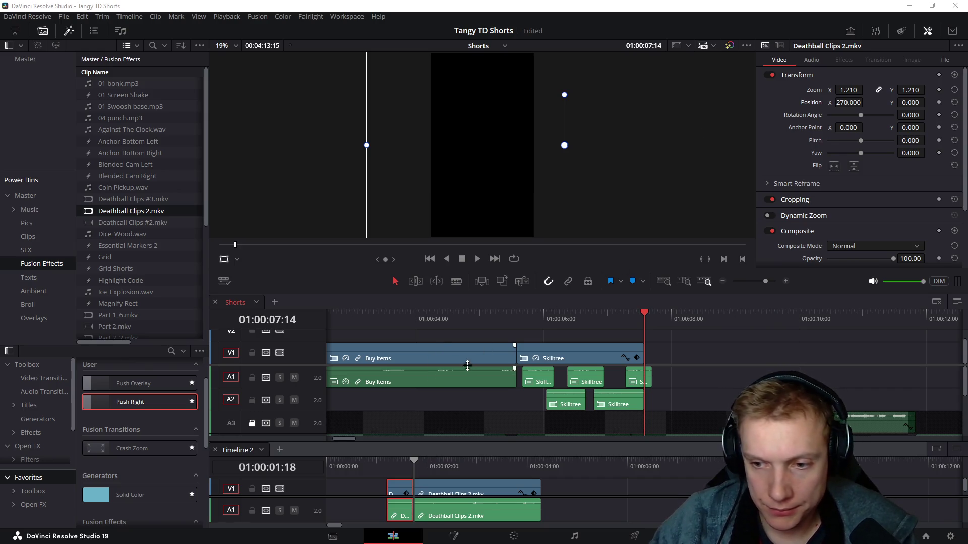
pyautogui.hscroll(-3, 751, 337)
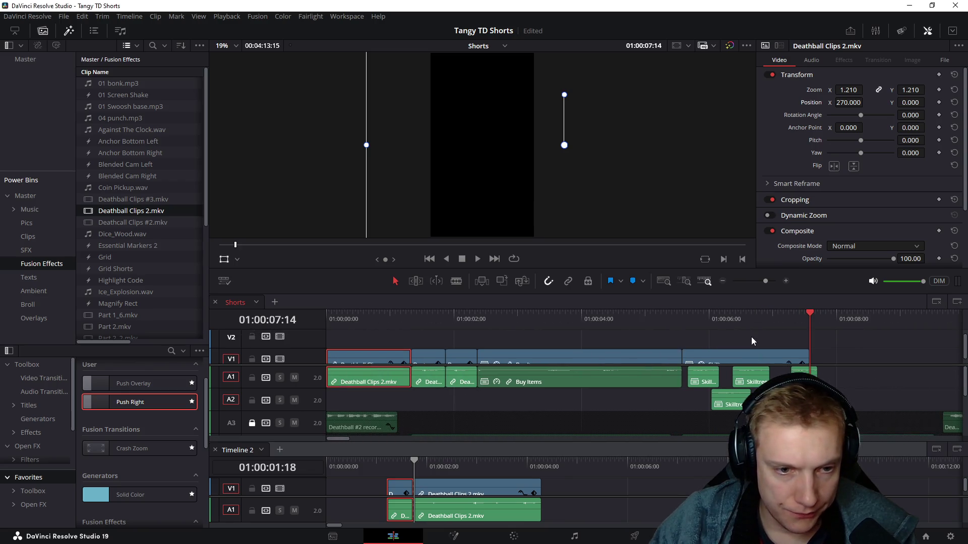
pyautogui.scroll(-1, 547, 344)
# Step: Preview the opening and park the playhead at the timeline start
pyautogui.click(336, 311)
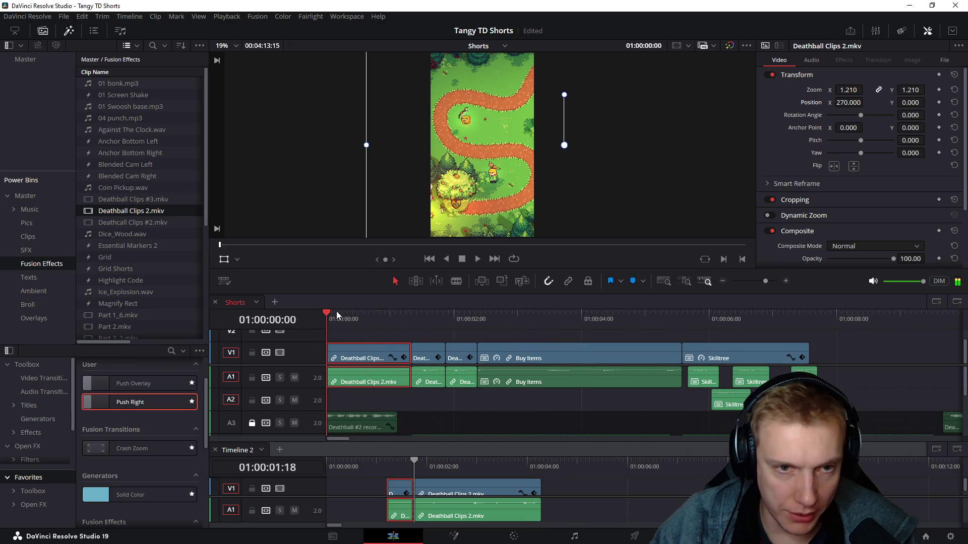
pyautogui.press('space')
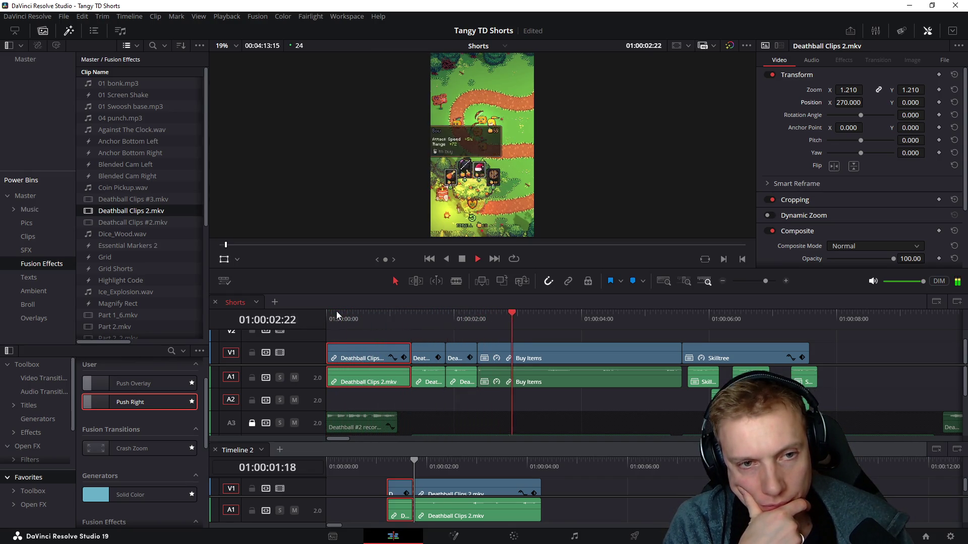
pyautogui.press('space')
pyautogui.click(386, 313)
pyautogui.click(331, 318)
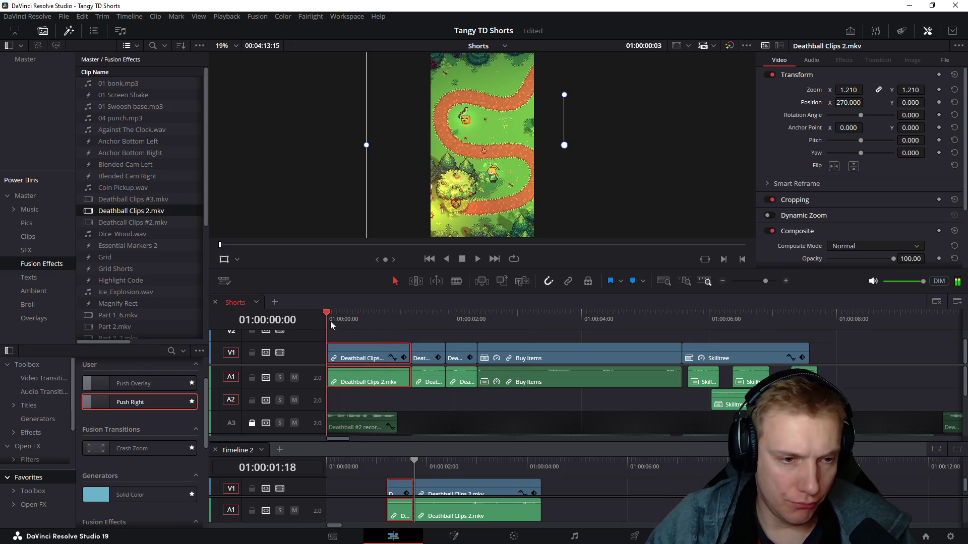
pyautogui.scroll(-1, 673, 378)
pyautogui.hscroll(10, 672, 376)
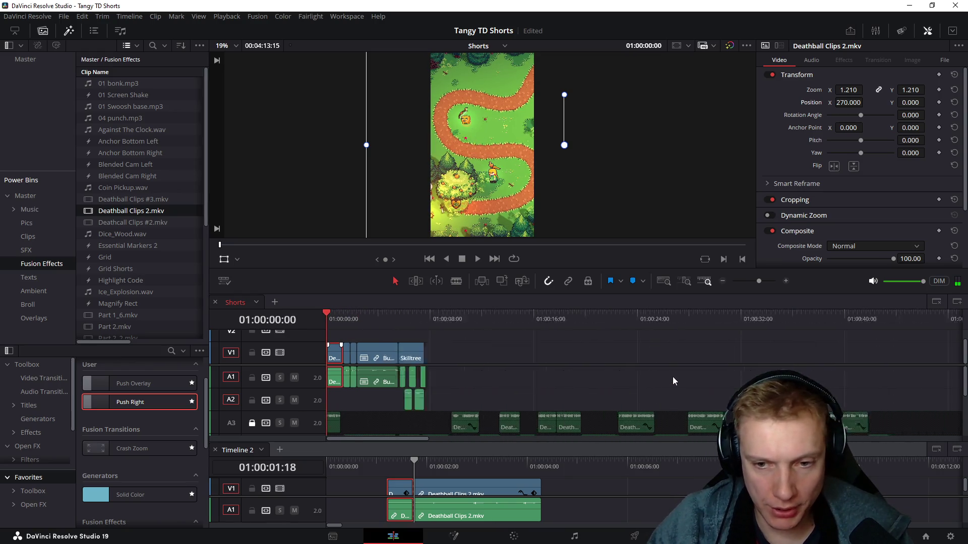
# Step: Copy the Zoom Bottom Left fast effect onto V2 over the opening clip and scrub through the zoom
pyautogui.click(721, 335)
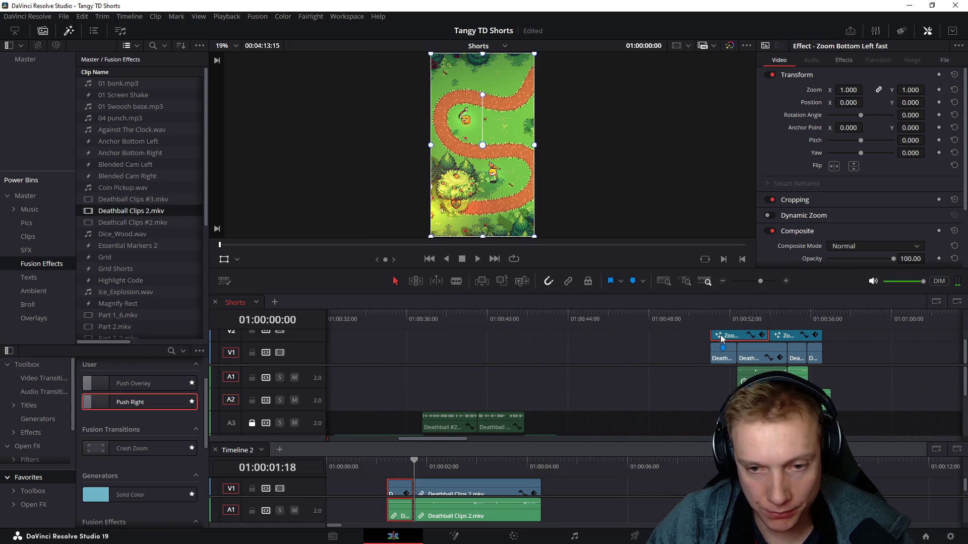
pyautogui.hscroll(-5, 511, 358)
pyautogui.hscroll(-5, 588, 357)
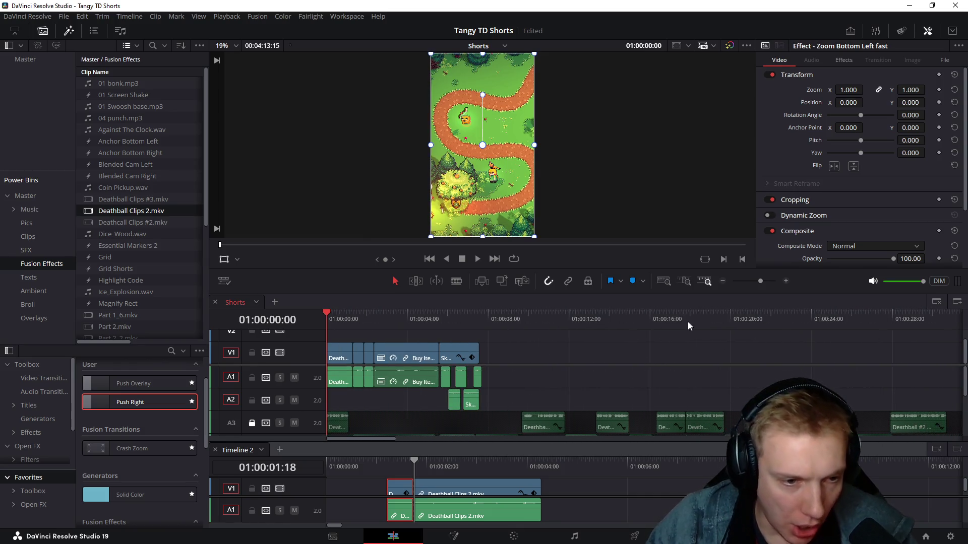
pyautogui.press('Down')
pyautogui.moveTo(343, 314); pyautogui.dragTo(354, 311)
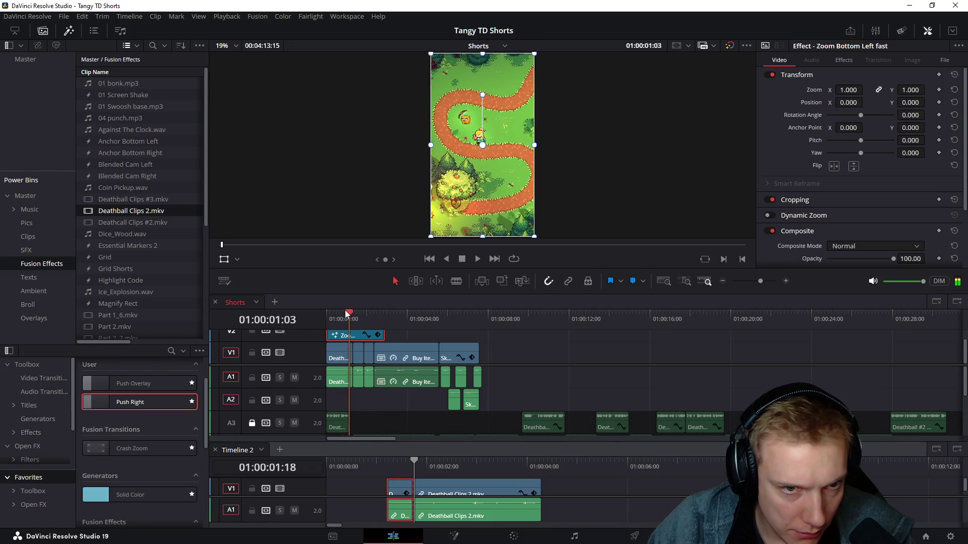
pyautogui.moveTo(355, 311); pyautogui.dragTo(320, 316)
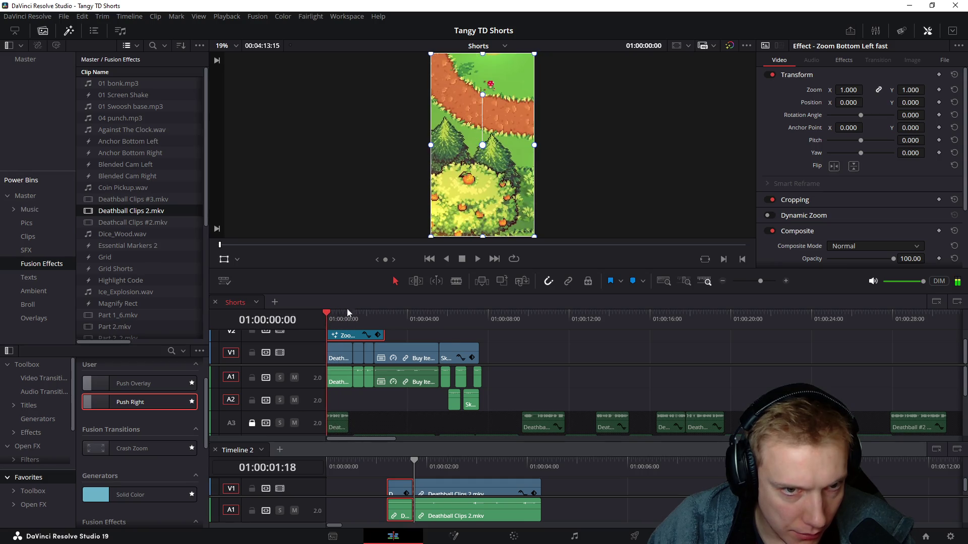
pyautogui.click(237, 260)
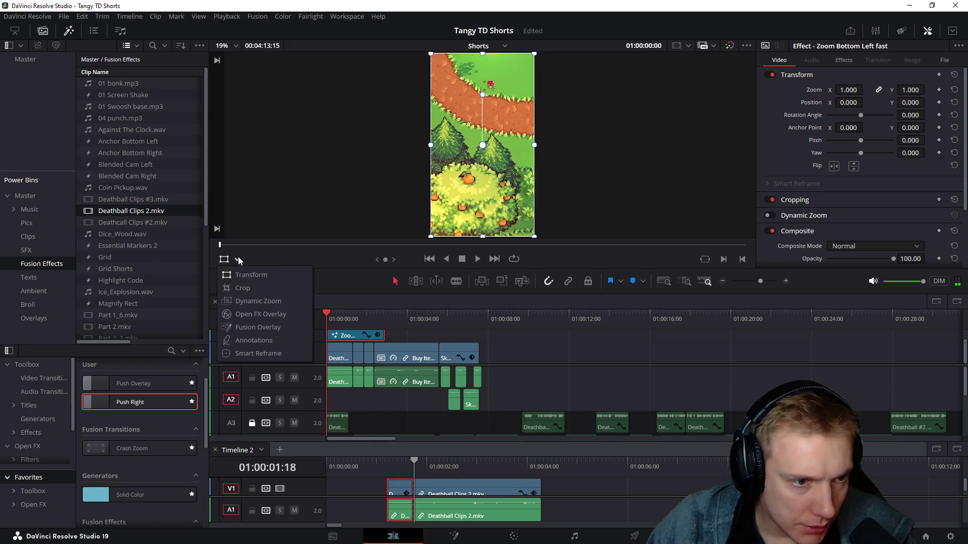
# Step: Switch the viewer overlay mode and preview the opening zoom
pyautogui.click(254, 328)
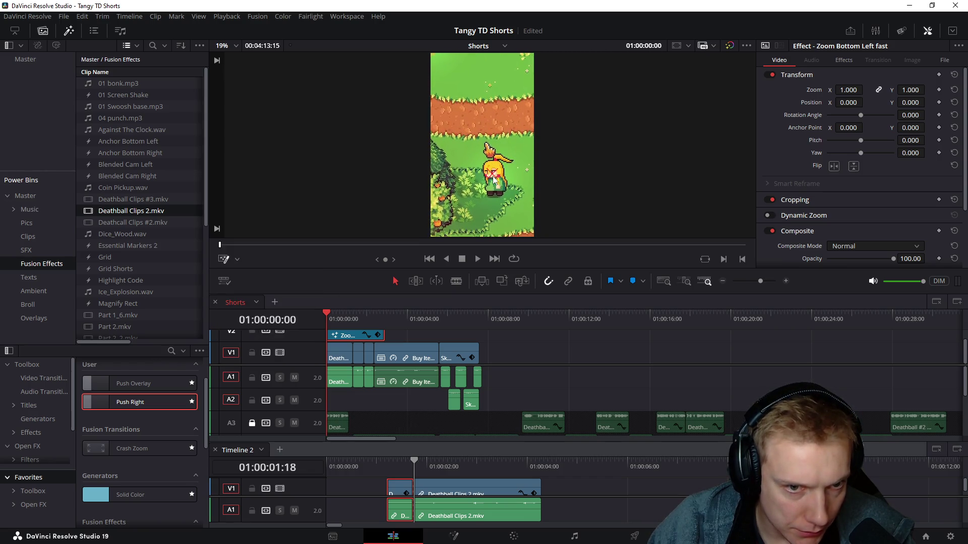
pyautogui.moveTo(330, 318)
pyautogui.mouseDown()
pyautogui.moveTo(338, 320)
pyautogui.moveTo(333, 313)
pyautogui.mouseUp()
pyautogui.press('space')
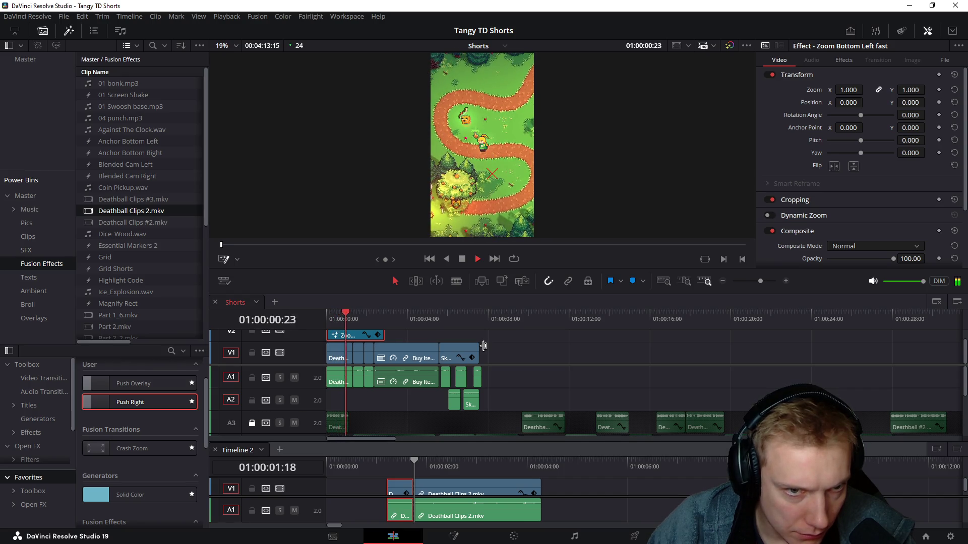
pyautogui.press('space')
# Step: Set the opening Deathball Clips 2 clip's Position X to 324 and replay from the start
pyautogui.click(340, 352)
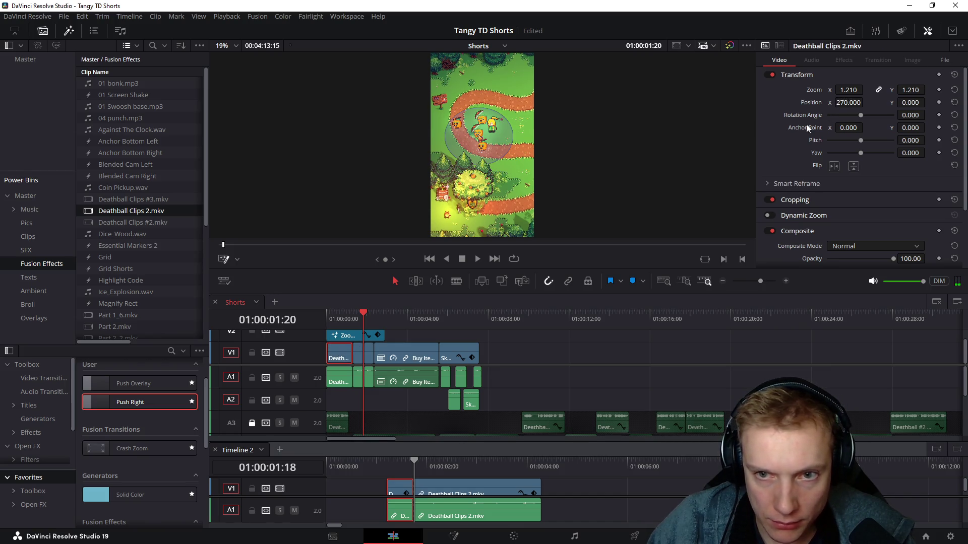
pyautogui.click(396, 357)
pyautogui.write('324.000')
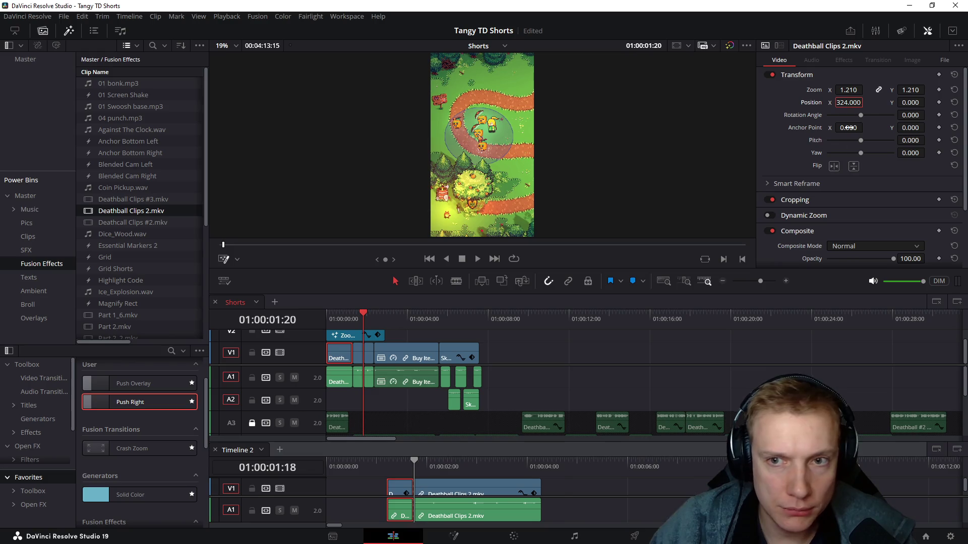
pyautogui.moveTo(348, 317)
pyautogui.mouseDown()
pyautogui.moveTo(319, 317)
pyautogui.moveTo(326, 319)
pyautogui.mouseUp()
pyautogui.press('space')
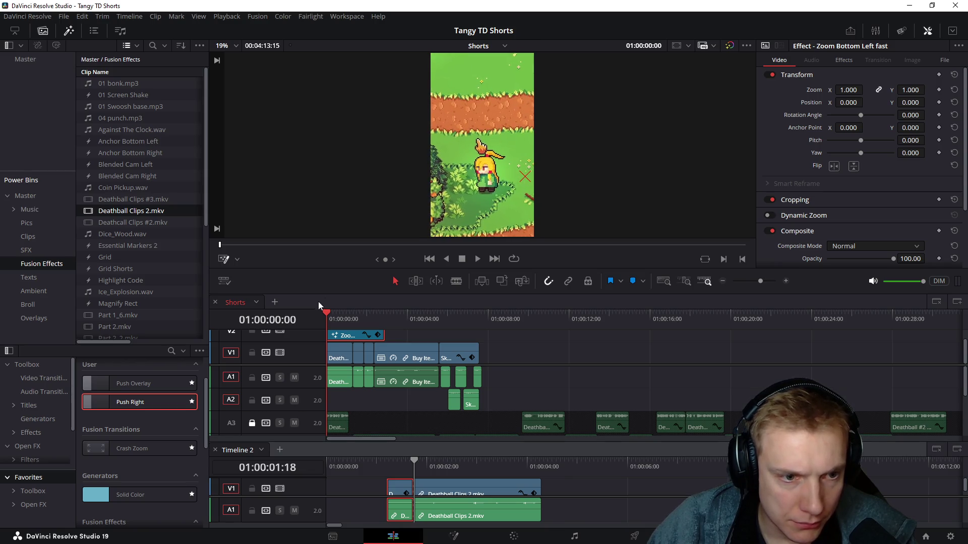
pyautogui.moveTo(328, 319); pyautogui.dragTo(314, 318)
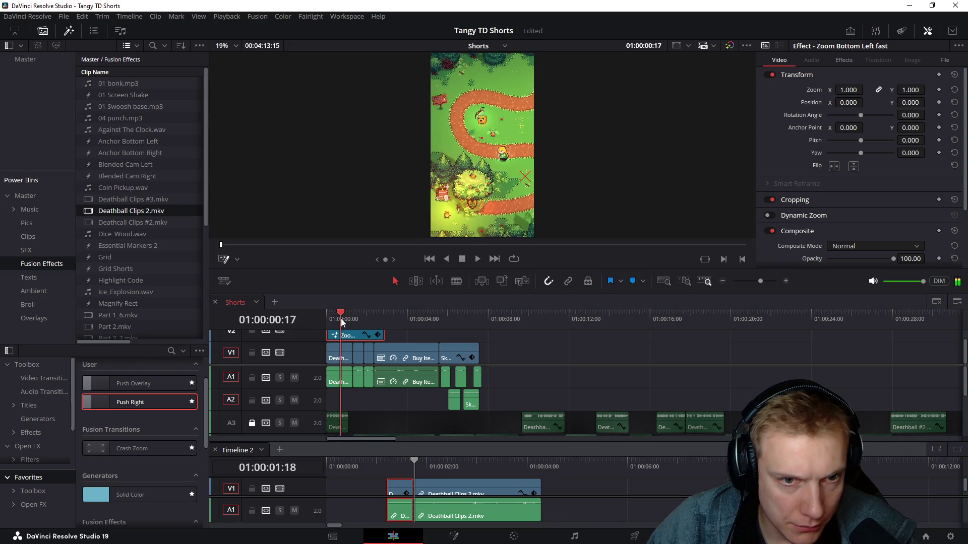
pyautogui.press('space')
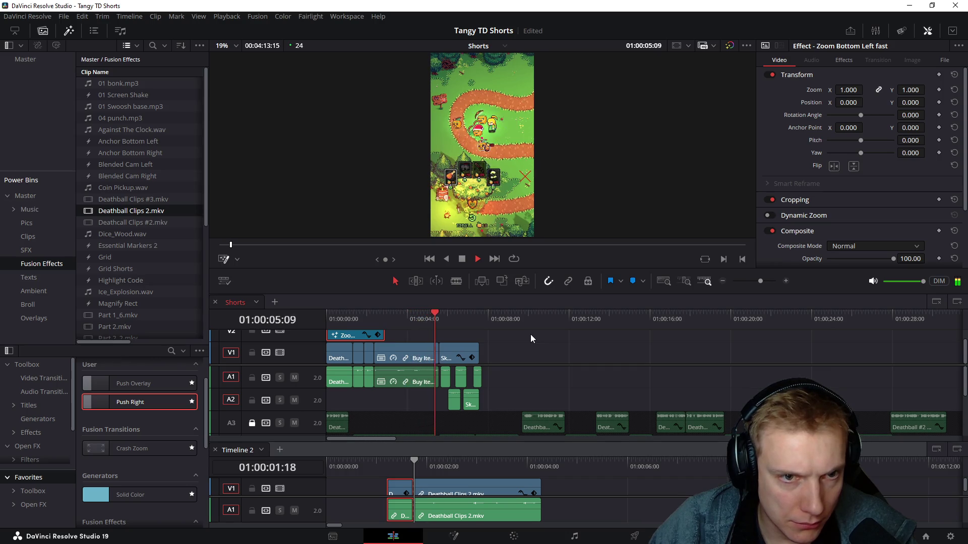
pyautogui.press('space')
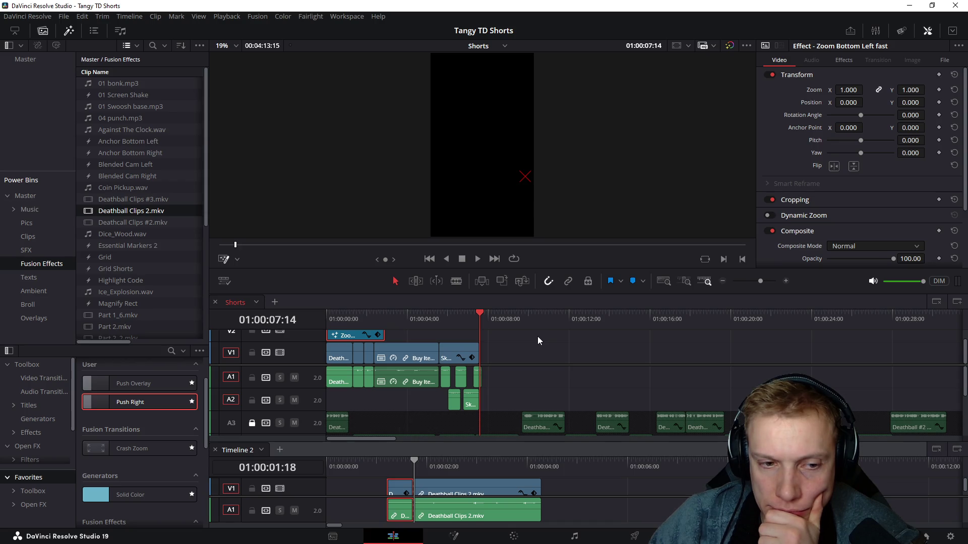
pyautogui.click(560, 353)
pyautogui.moveTo(456, 318)
pyautogui.mouseDown()
pyautogui.moveTo(444, 332)
pyautogui.moveTo(483, 337)
pyautogui.mouseUp()
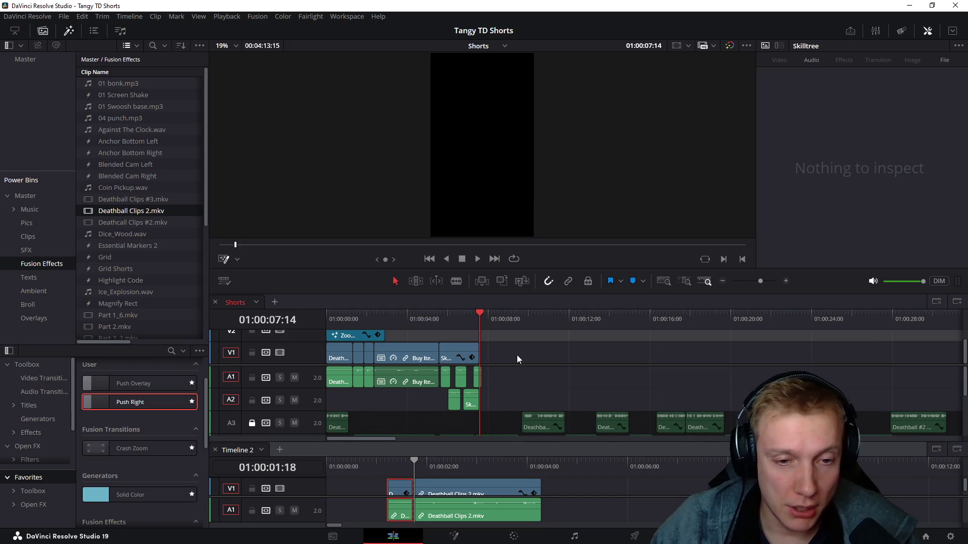
pyautogui.scroll(3, 517, 355)
pyautogui.scroll(2, 539, 344)
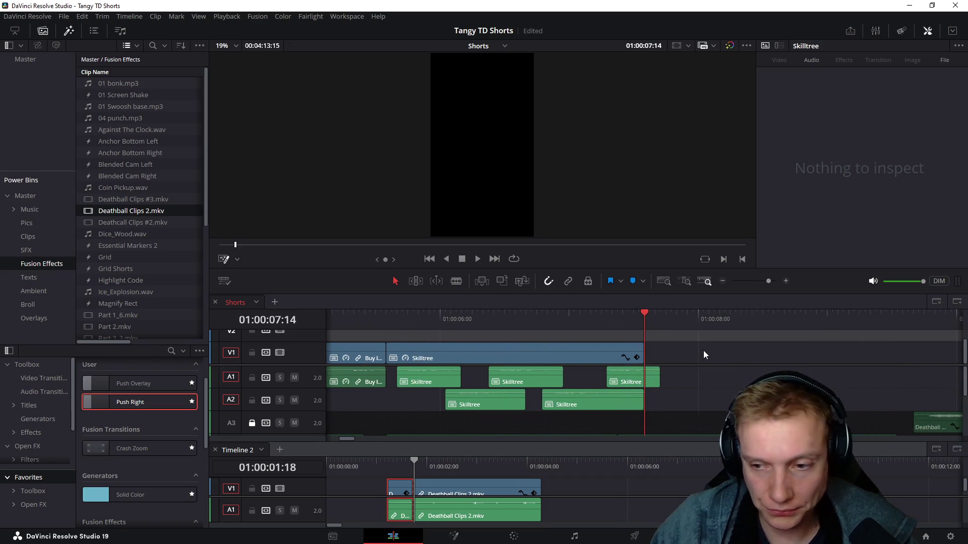
pyautogui.scroll(-3, 703, 350)
pyautogui.scroll(-1, 659, 345)
pyautogui.press('space')
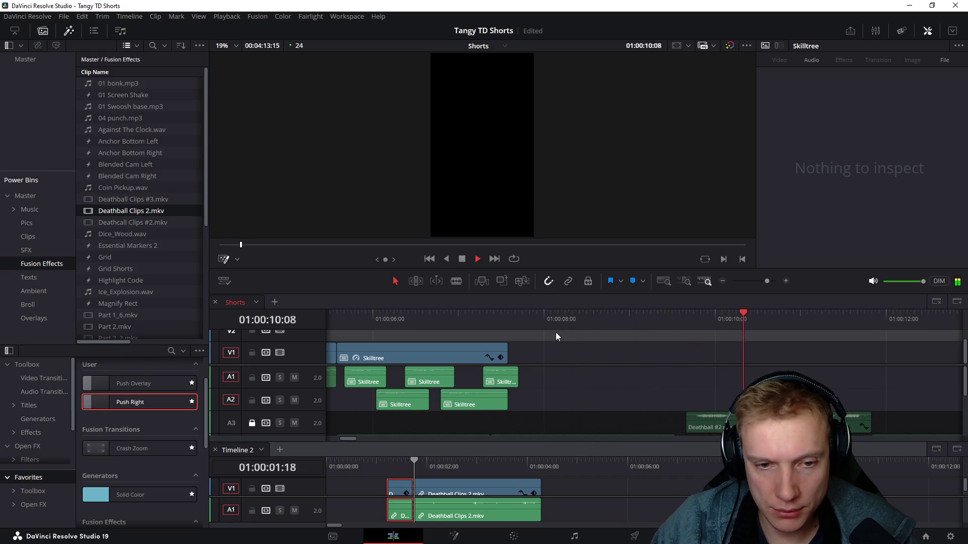
pyautogui.click(509, 317)
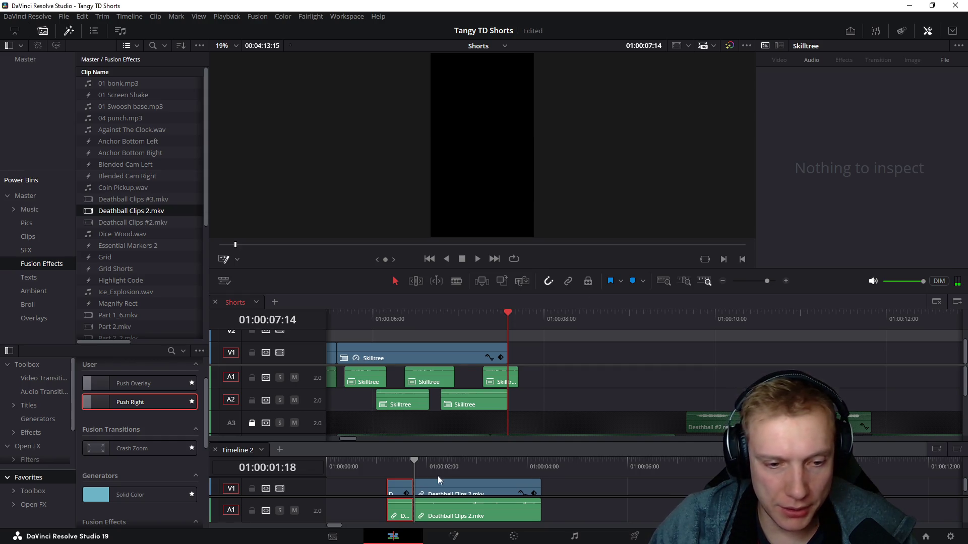
pyautogui.moveTo(589, 487); pyautogui.dragTo(355, 529)
# Step: Delete the short clips at Timeline 2's start and scrub through the snowy Deathball Clips.mkv footage around four minutes
pyautogui.press('Delete')
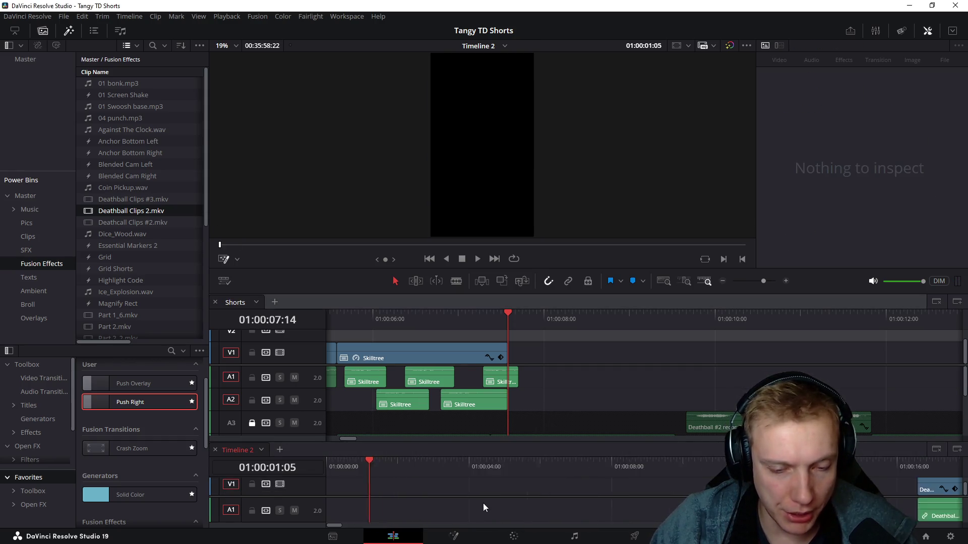
pyautogui.scroll(-3, 483, 503)
pyautogui.moveTo(455, 459); pyautogui.dragTo(633, 479)
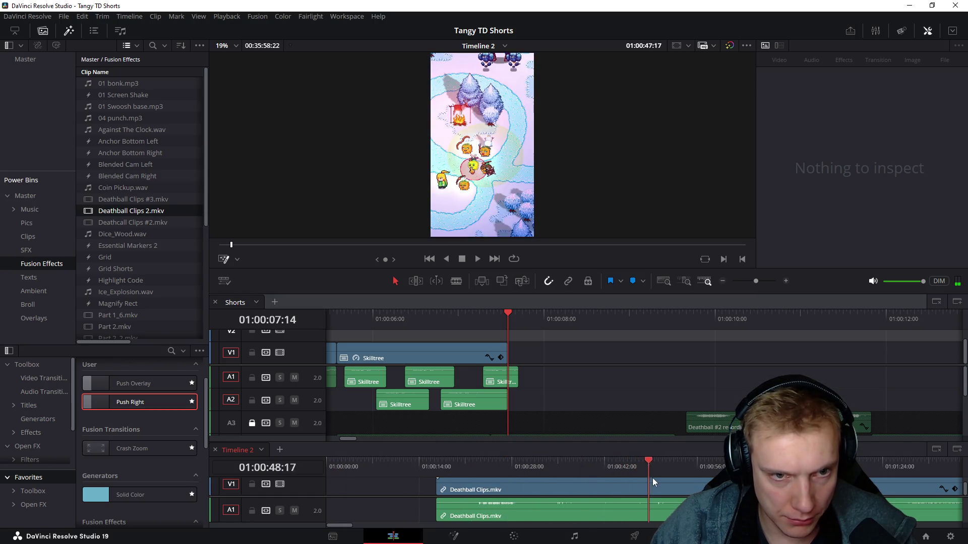
pyautogui.moveTo(632, 478)
pyautogui.mouseDown()
pyautogui.moveTo(875, 482)
pyautogui.moveTo(808, 481)
pyautogui.mouseUp()
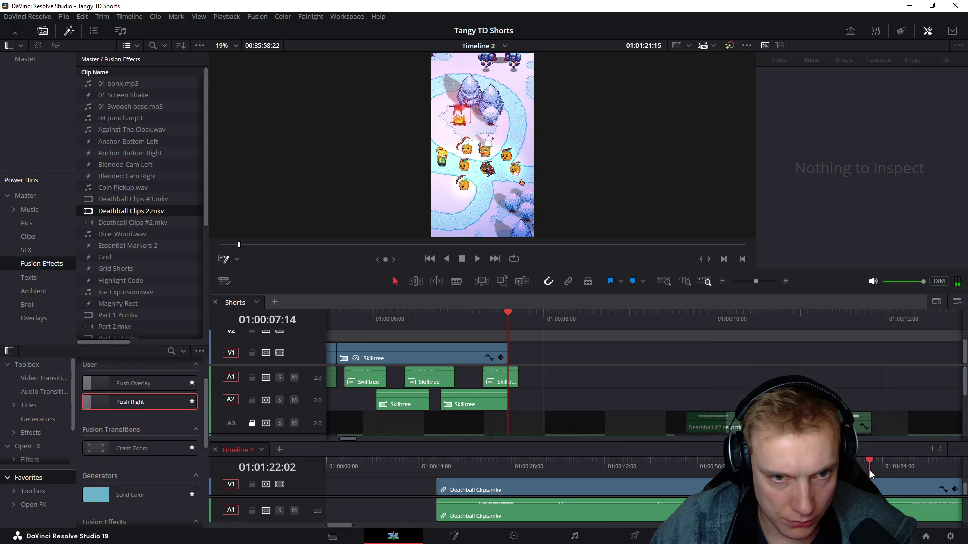
pyautogui.click(894, 476)
pyautogui.scroll(-3, 601, 462)
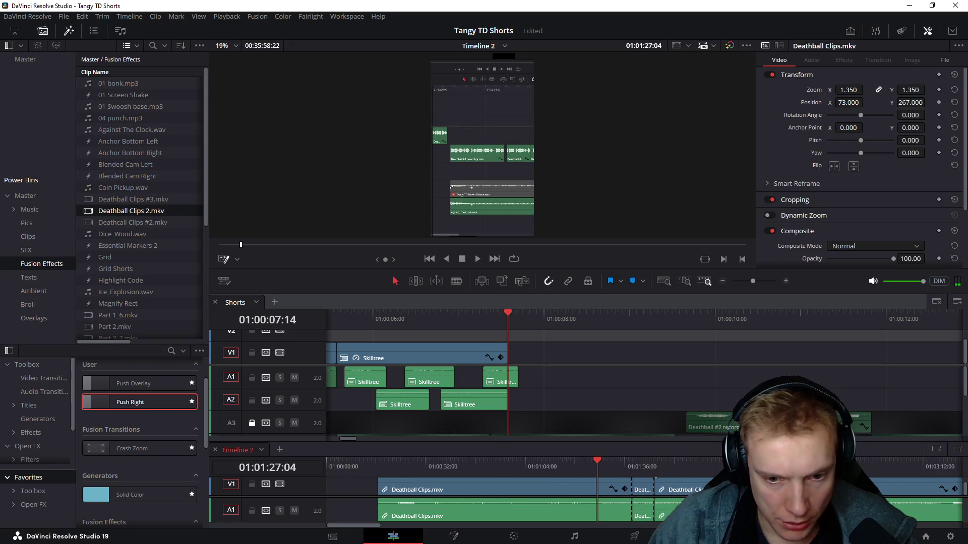
pyautogui.moveTo(601, 462); pyautogui.dragTo(799, 465)
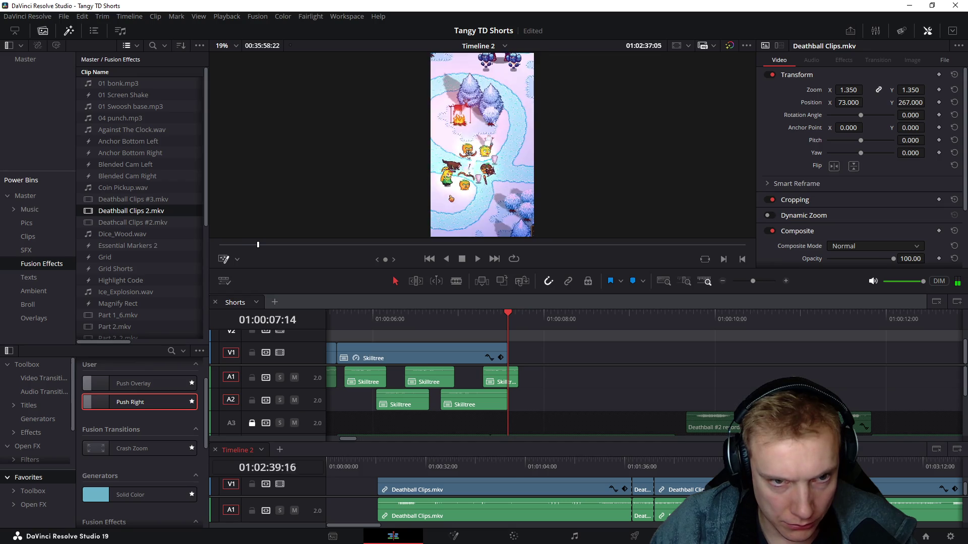
pyautogui.moveTo(858, 464); pyautogui.dragTo(882, 464)
pyautogui.scroll(-1, 907, 498)
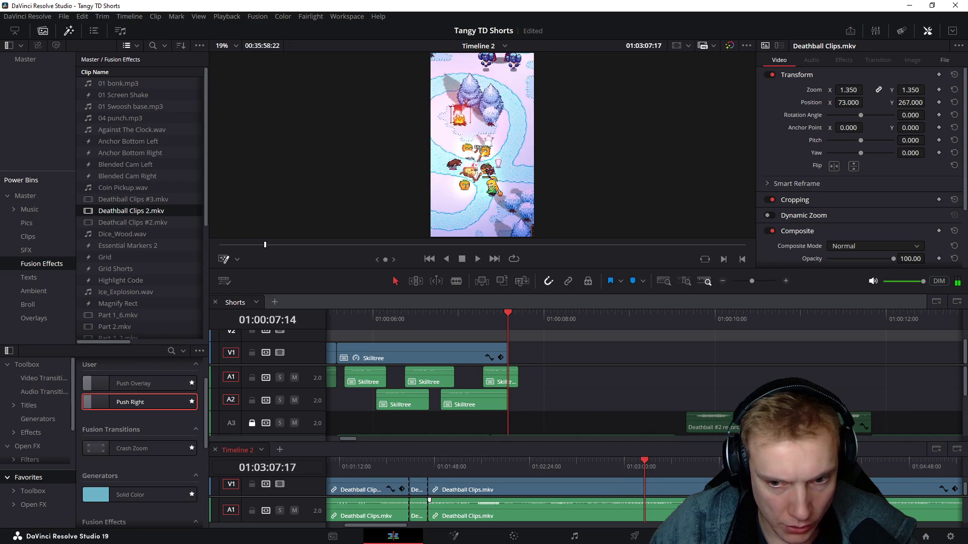
pyautogui.moveTo(657, 467); pyautogui.dragTo(804, 467)
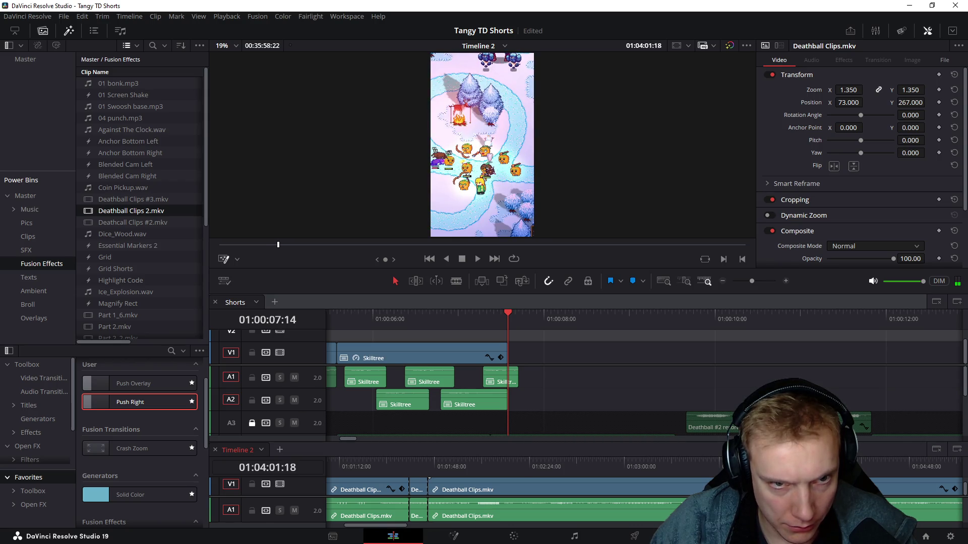
pyautogui.moveTo(805, 467)
pyautogui.mouseDown()
pyautogui.moveTo(777, 466)
pyautogui.moveTo(859, 467)
pyautogui.moveTo(742, 467)
pyautogui.moveTo(802, 467)
pyautogui.moveTo(772, 467)
pyautogui.mouseUp()
# Step: Ripple-delete the earlier Deathball pieces and move the snowy-map clip to the start of Timeline 2
pyautogui.click(428, 466)
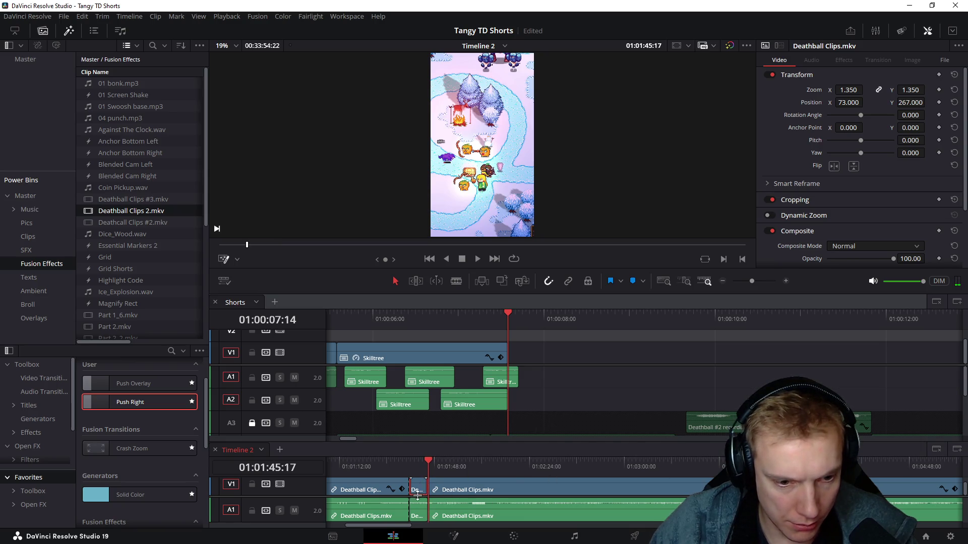
pyautogui.press('Delete')
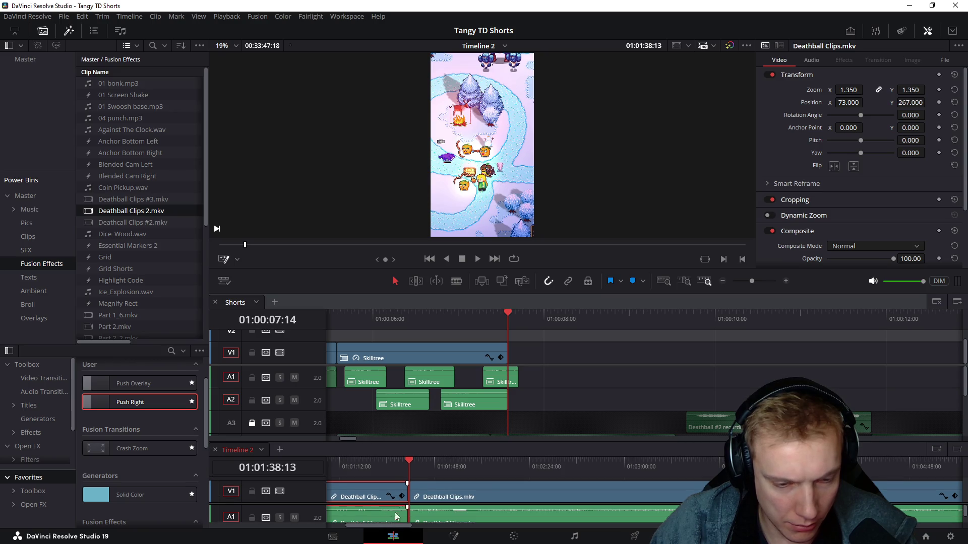
pyautogui.press('Delete')
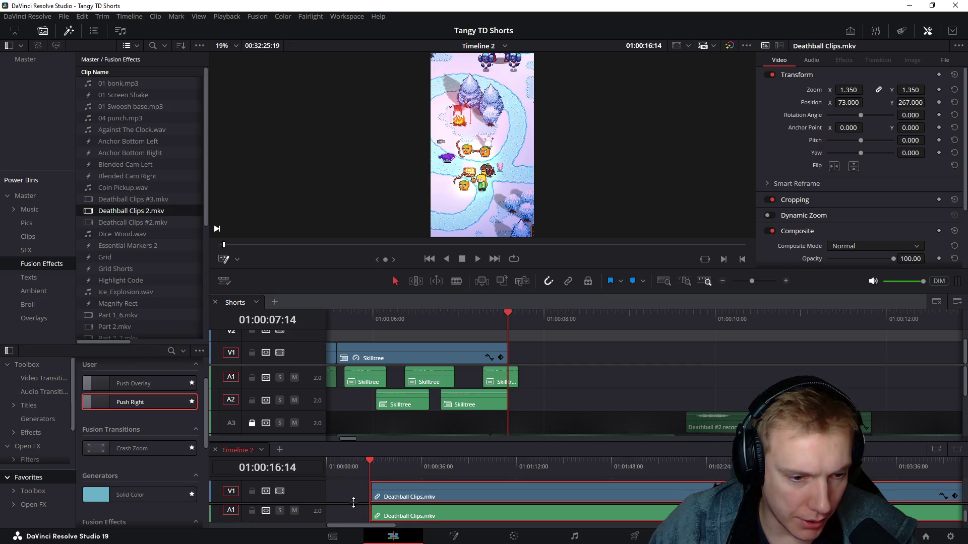
pyautogui.moveTo(393, 498); pyautogui.dragTo(317, 500)
pyautogui.moveTo(347, 461); pyautogui.dragTo(320, 463)
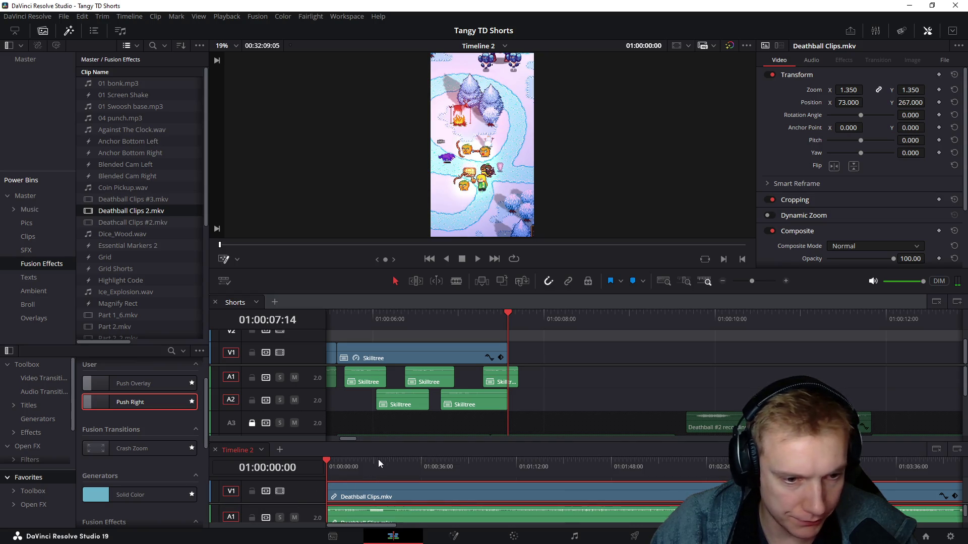
# Step: Enlarge and zoom the Timeline 2 panel, then play its opening seconds from the start
pyautogui.moveTo(386, 444); pyautogui.dragTo(392, 417)
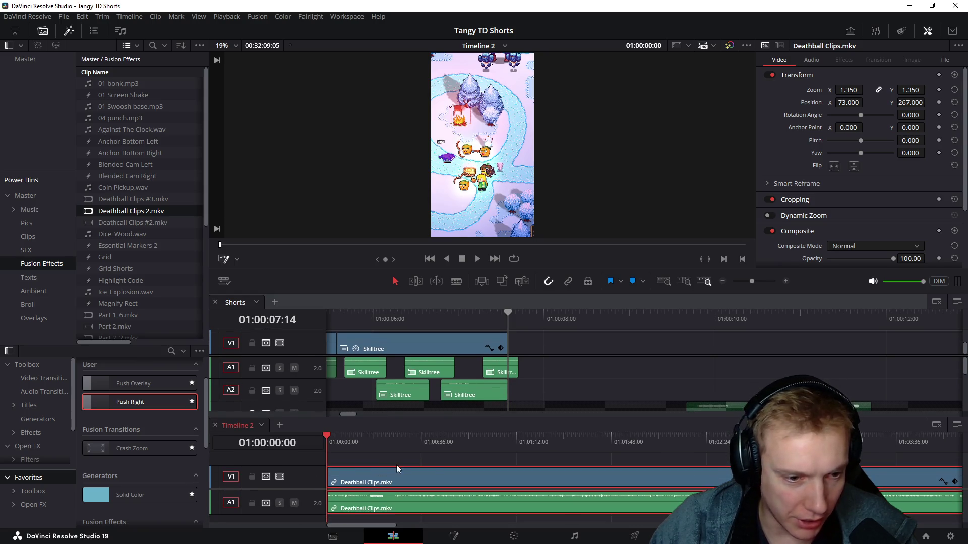
pyautogui.scroll(3, 451, 455)
pyautogui.moveTo(331, 442)
pyautogui.mouseDown()
pyautogui.moveTo(449, 447)
pyautogui.moveTo(426, 449)
pyautogui.mouseUp()
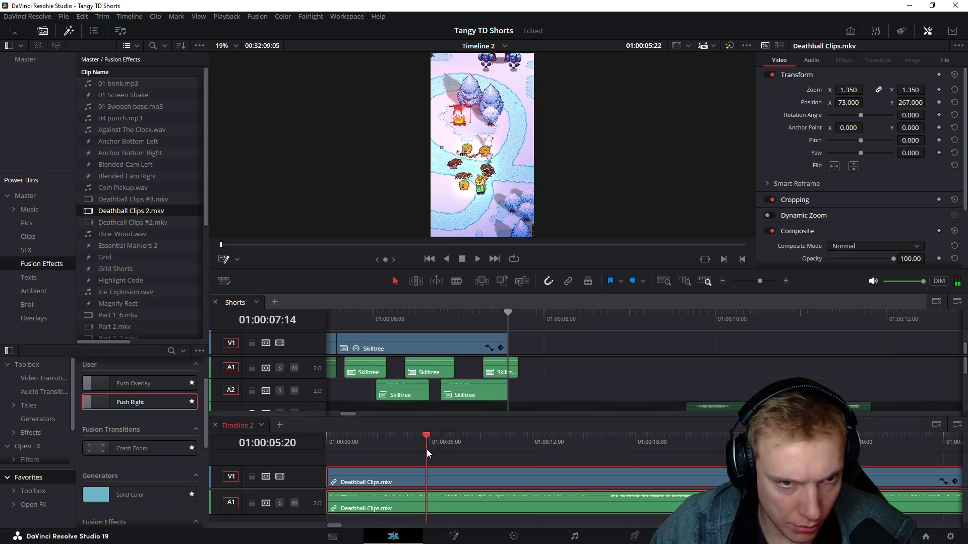
pyautogui.click(446, 459)
pyautogui.press('Home')
pyautogui.press('space')
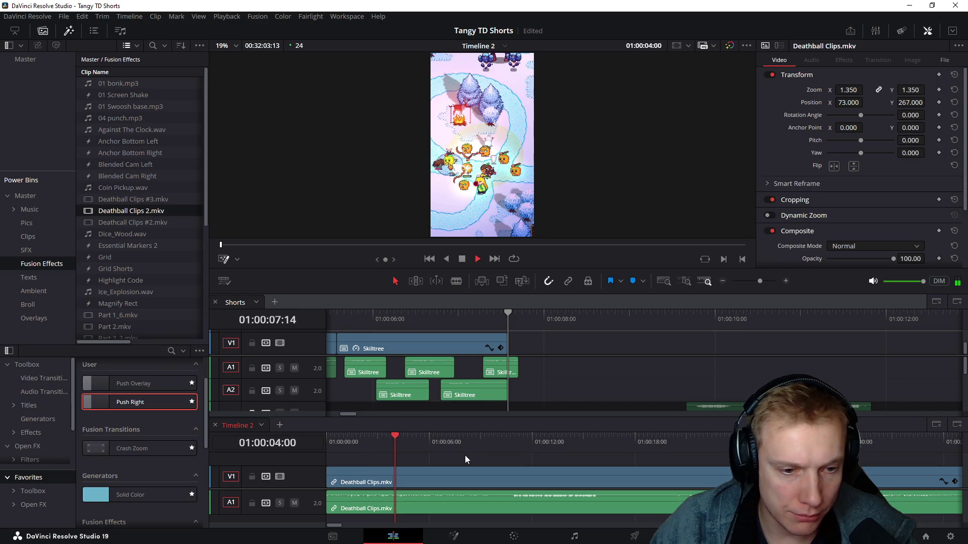
pyautogui.scroll(2, 453, 462)
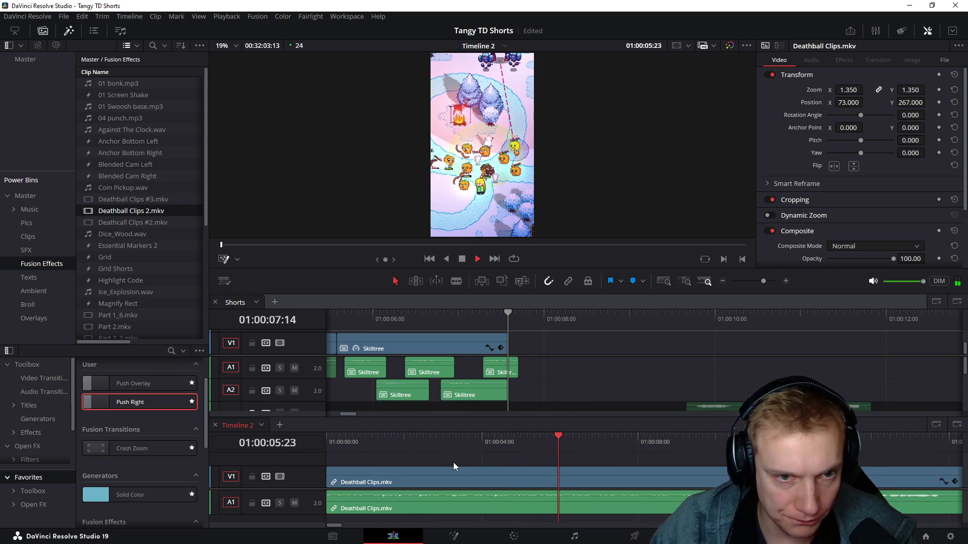
# Step: Split the snowy clip about four seconds in (01:00:04:13) and select the opening piece
pyautogui.moveTo(446, 442)
pyautogui.mouseDown()
pyautogui.moveTo(489, 442)
pyautogui.moveTo(391, 446)
pyautogui.mouseUp()
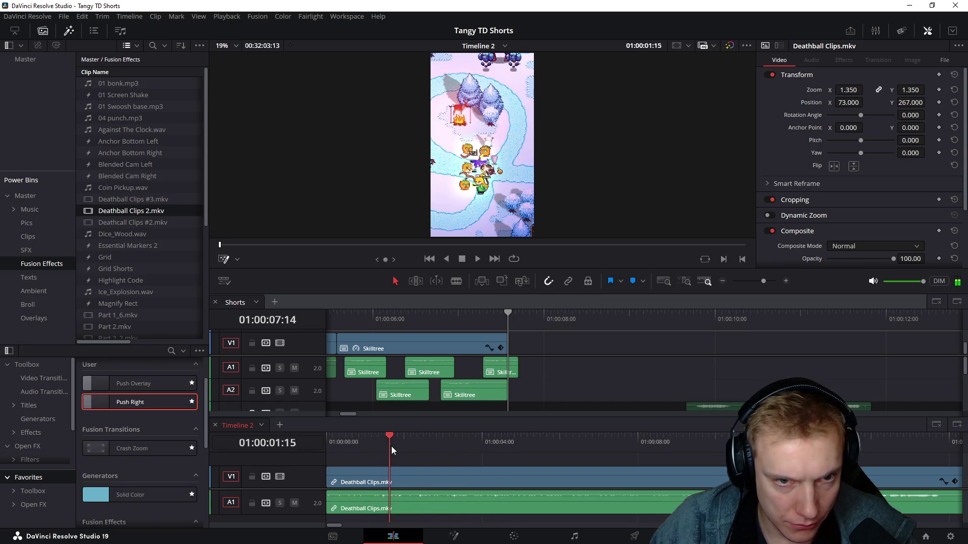
pyautogui.moveTo(391, 447); pyautogui.dragTo(482, 446)
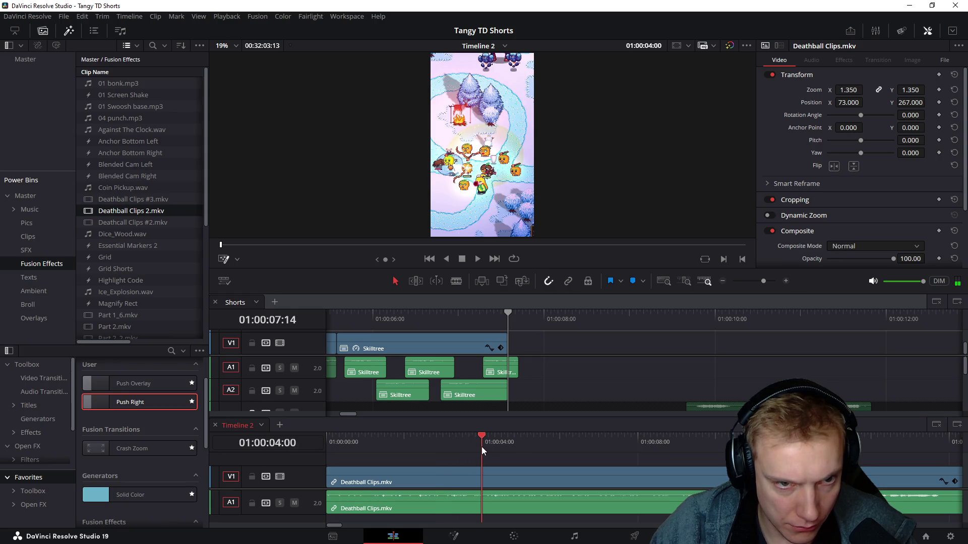
pyautogui.moveTo(481, 447)
pyautogui.mouseDown()
pyautogui.moveTo(520, 452)
pyautogui.moveTo(504, 453)
pyautogui.mouseUp()
pyautogui.hotkey('ctrl', 'b')
pyautogui.click(429, 488)
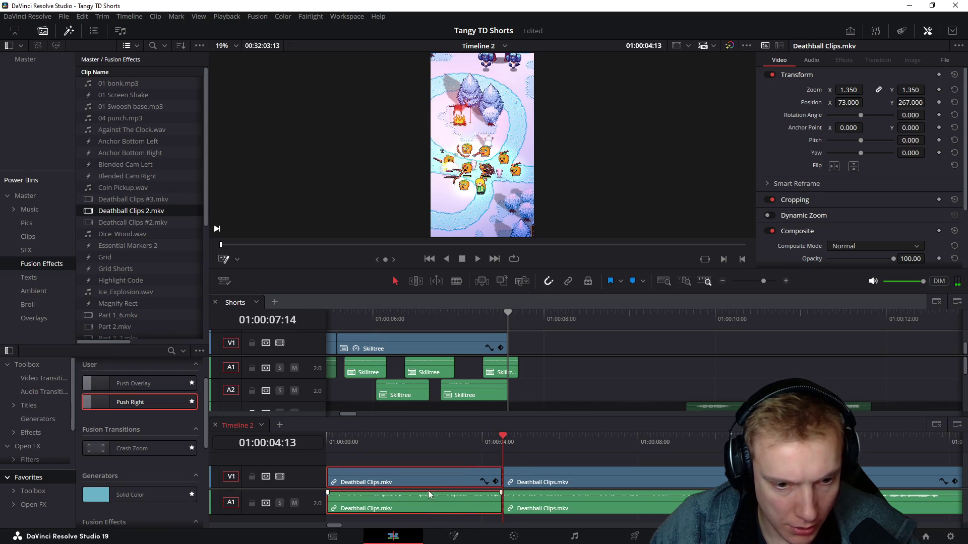
# Step: Paste the snowy Deathball piece right after Skilltree in Shorts with its audio on A2
pyautogui.click(550, 370)
pyautogui.hscroll(2, 572, 374)
pyautogui.click(469, 314)
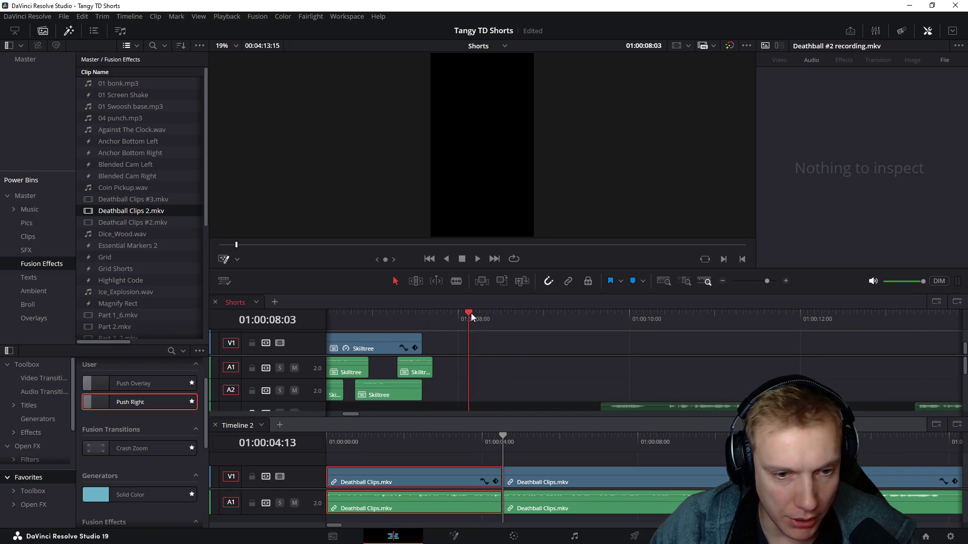
pyautogui.hotkey('ctrl', 'v')
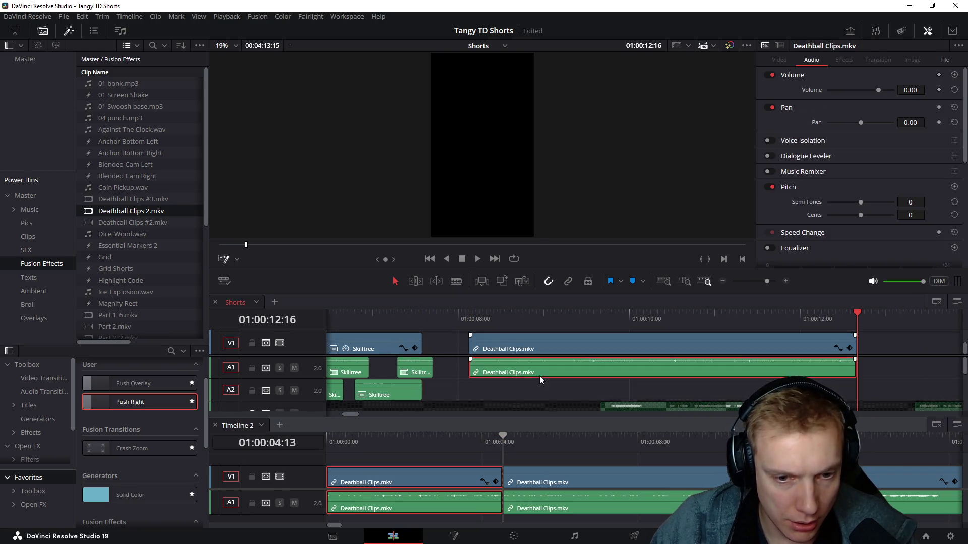
pyautogui.moveTo(539, 375); pyautogui.dragTo(536, 394)
pyautogui.moveTo(489, 349); pyautogui.dragTo(446, 348)
pyautogui.moveTo(412, 320); pyautogui.dragTo(472, 325)
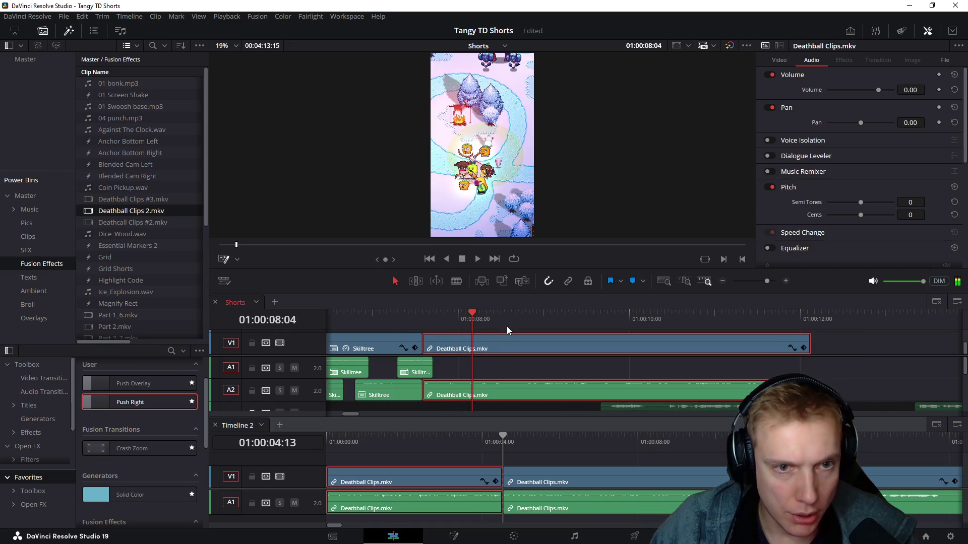
# Step: Extend the Deathball clip's end to around 14 seconds and preview the lengthened ending
pyautogui.press('space')
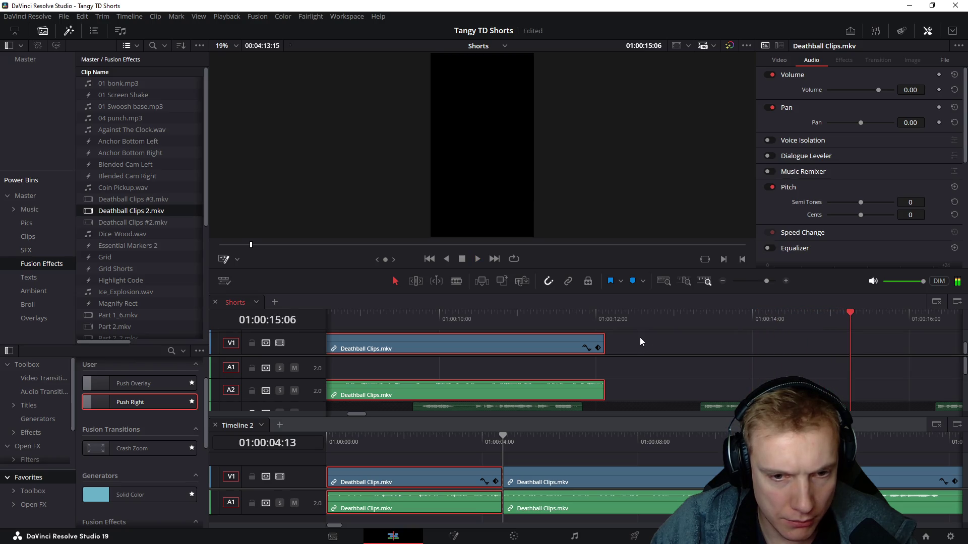
pyautogui.moveTo(604, 346); pyautogui.dragTo(828, 356)
pyautogui.click(440, 310)
pyautogui.press('space')
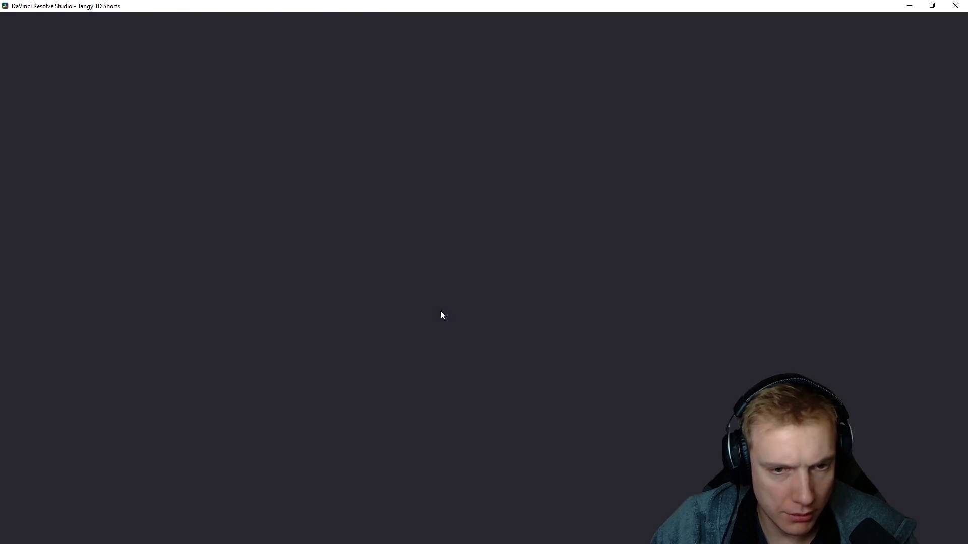
pyautogui.scroll(-2, 794, 346)
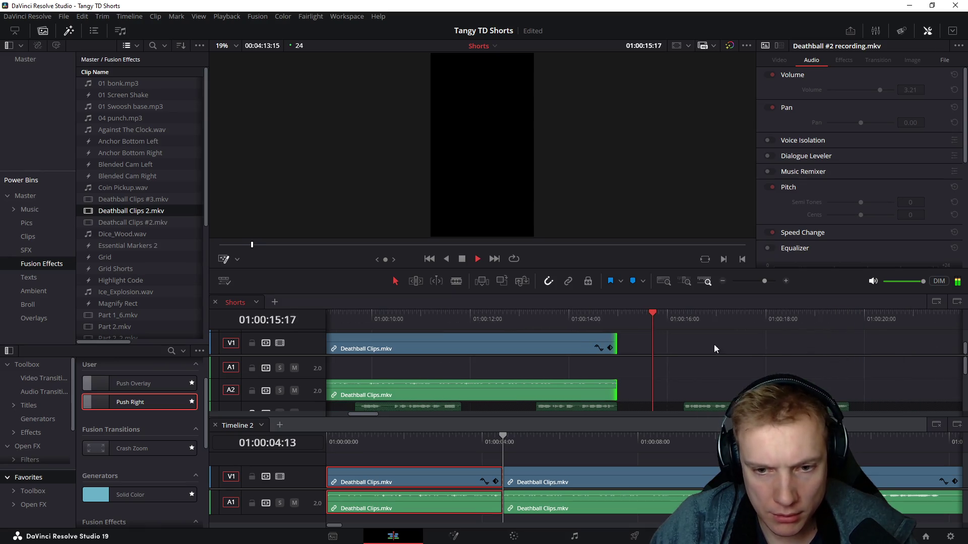
pyautogui.scroll(-1, 681, 348)
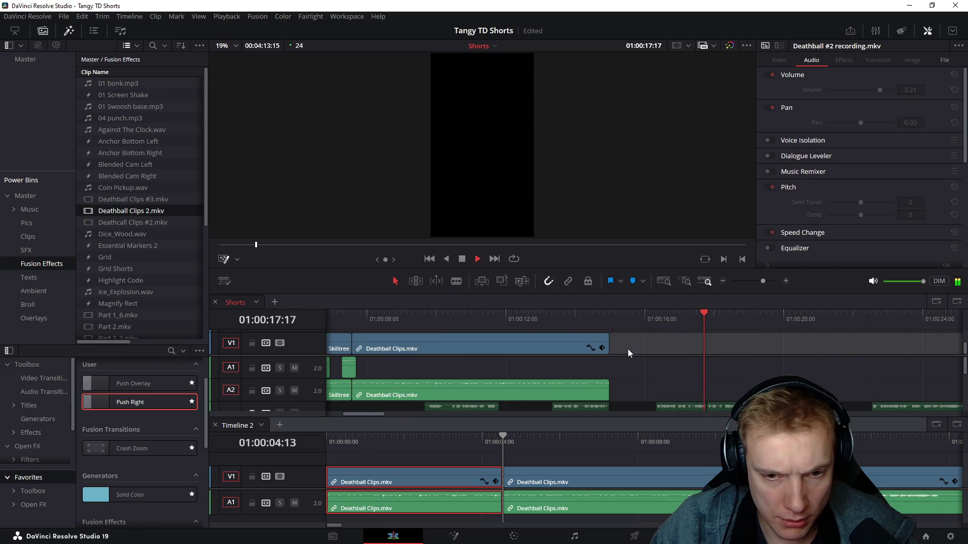
pyautogui.scroll(-1, 627, 351)
pyautogui.press('space')
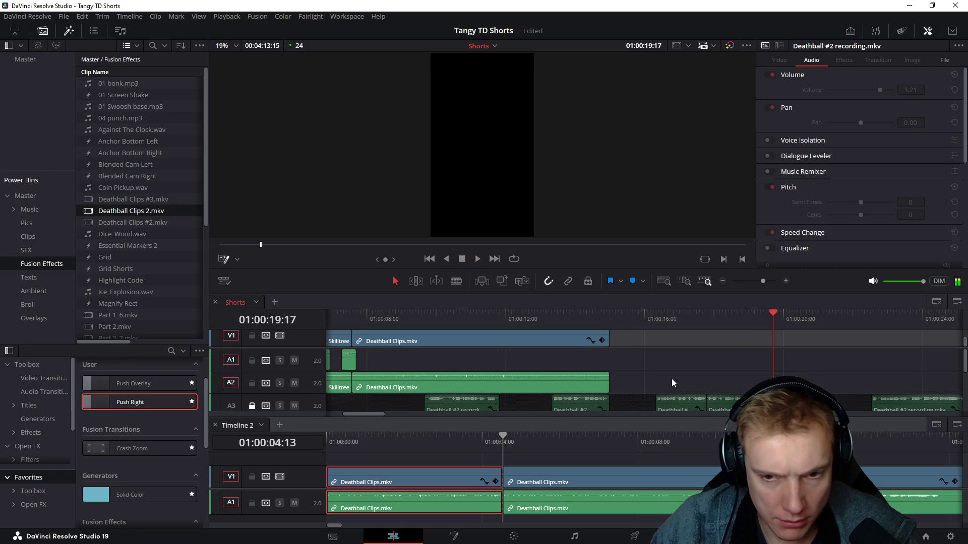
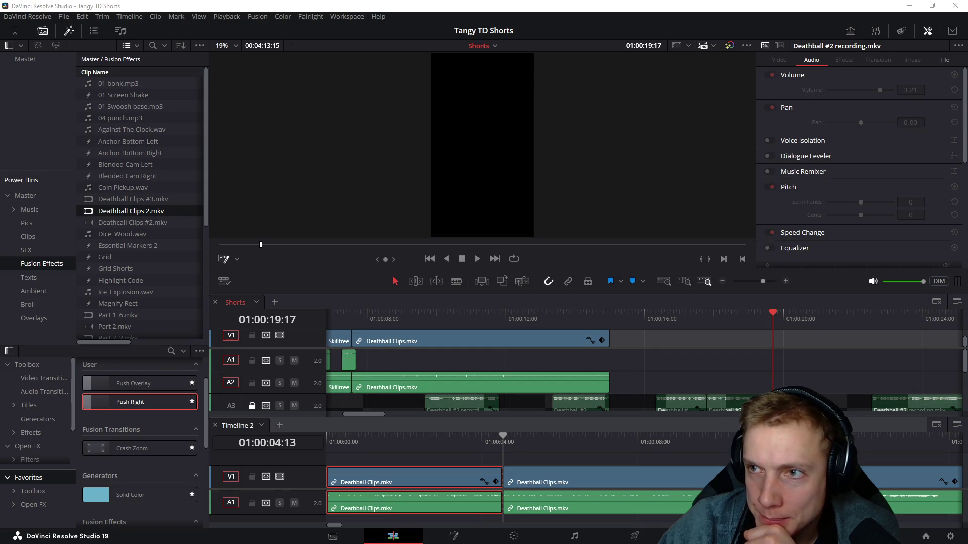
# Step: Replay the Shorts edit and park the playhead back at 01:00:15:00
pyautogui.click(612, 310)
pyautogui.press('space')
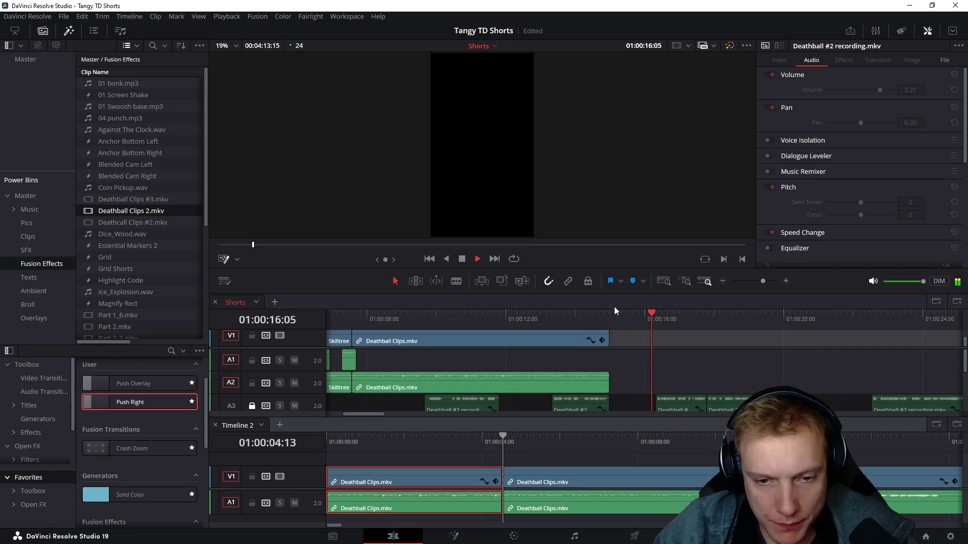
pyautogui.click(610, 313)
# Step: Scrub the zoomed-out Timeline 2 to the gameplay moment at 01:00:28:07, then return to the last Shorts Deathball clip
pyautogui.moveTo(506, 443); pyautogui.dragTo(554, 453)
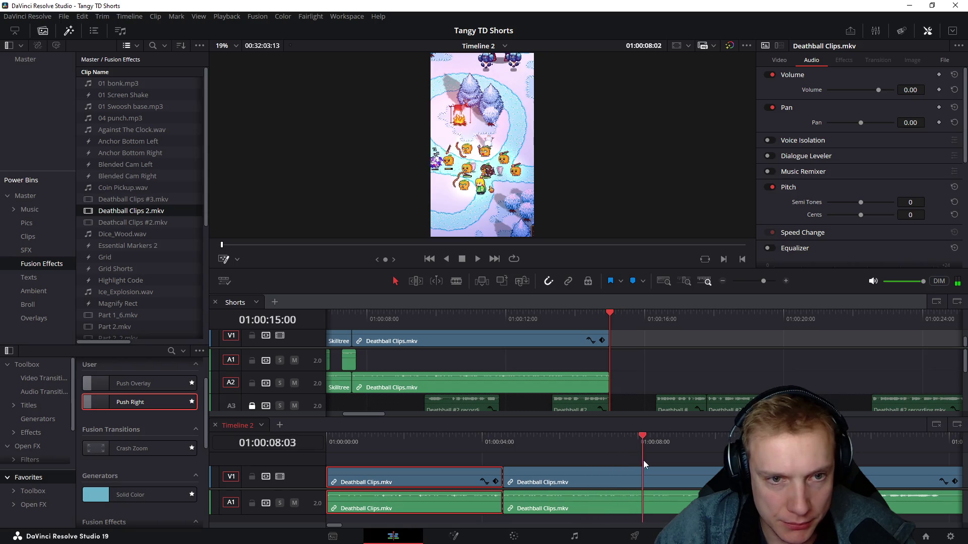
pyautogui.moveTo(593, 459); pyautogui.dragTo(771, 458)
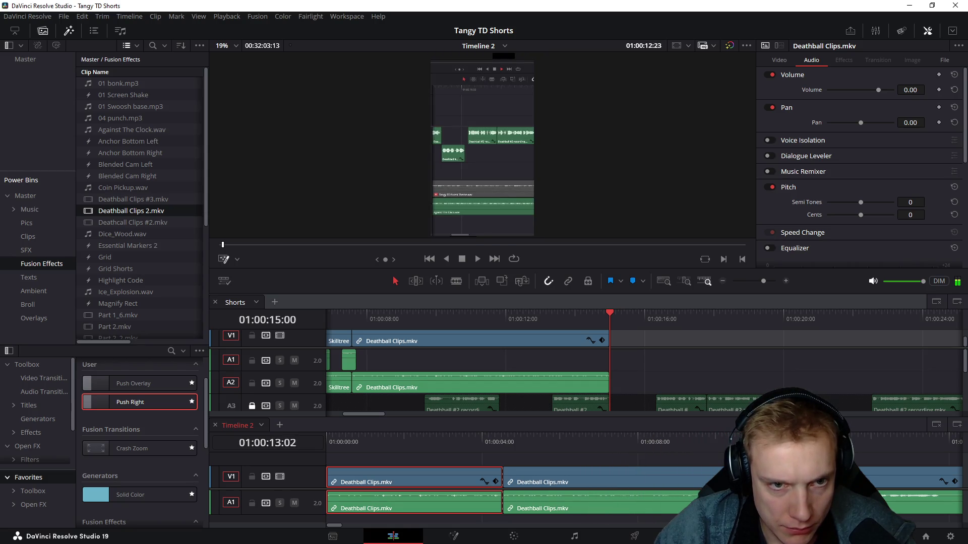
pyautogui.hotkey('shift', 'z')
pyautogui.moveTo(482, 436); pyautogui.dragTo(567, 449)
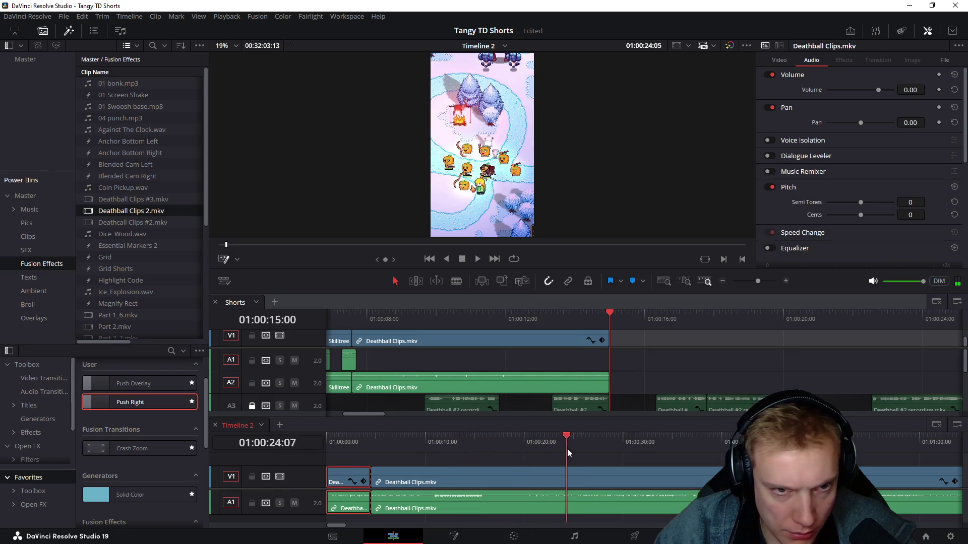
pyautogui.moveTo(567, 449); pyautogui.dragTo(606, 452)
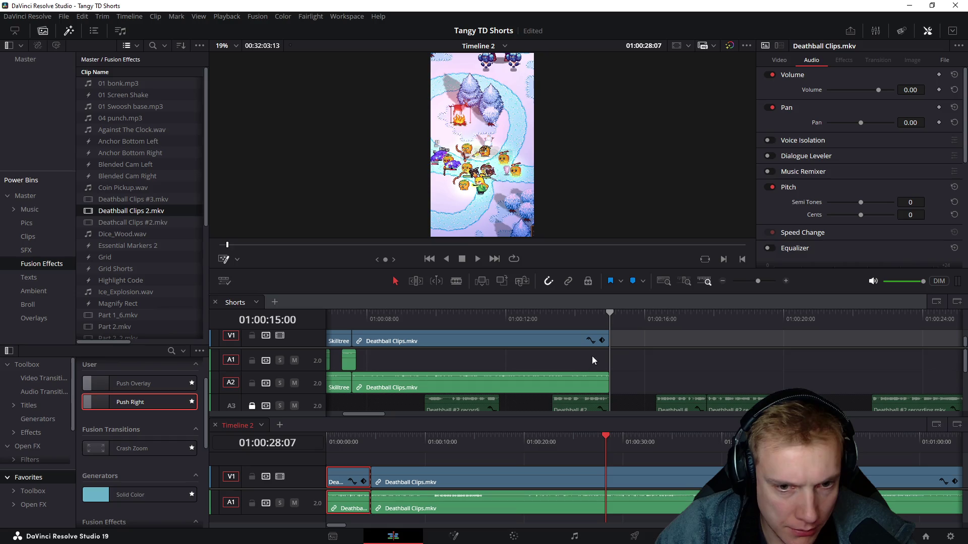
pyautogui.moveTo(621, 380); pyautogui.dragTo(588, 335)
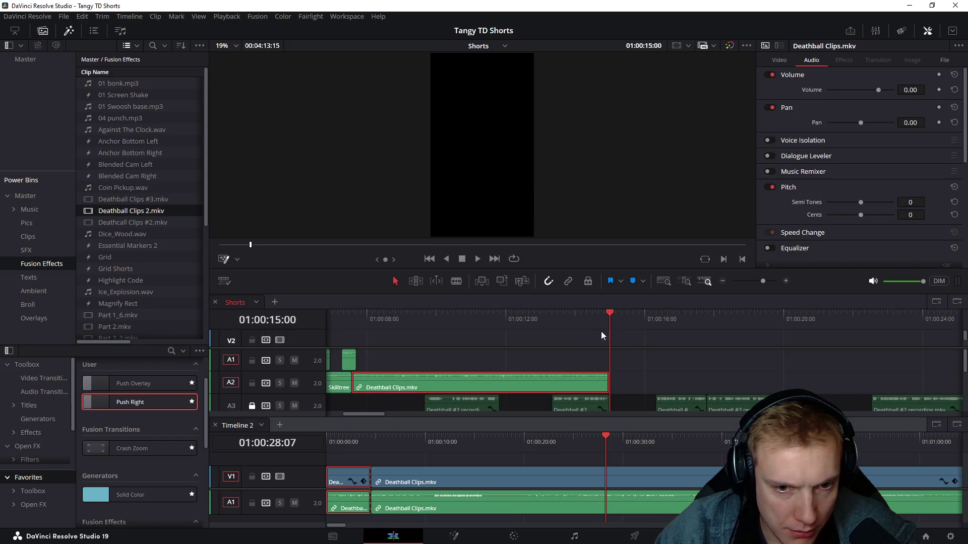
pyautogui.scroll(1, 627, 352)
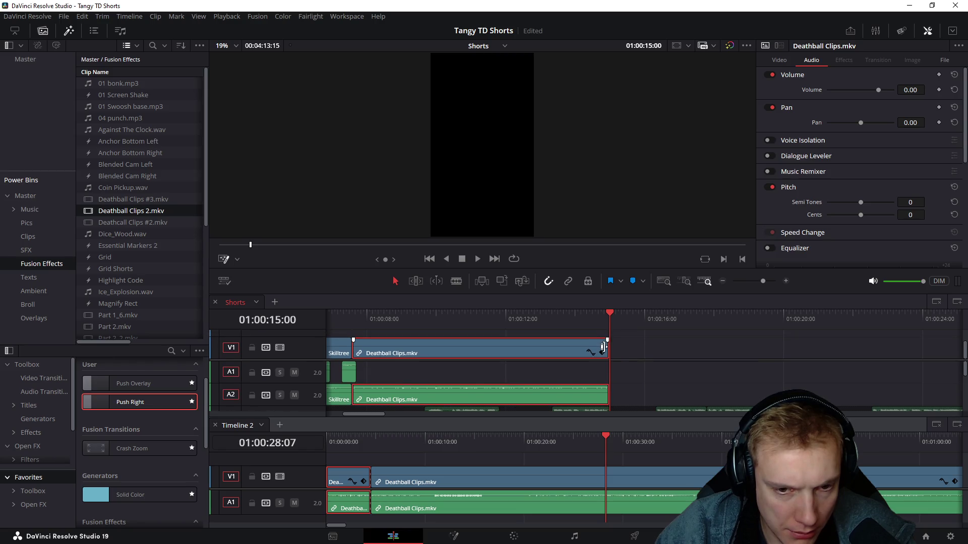
pyautogui.moveTo(611, 443); pyautogui.dragTo(642, 442)
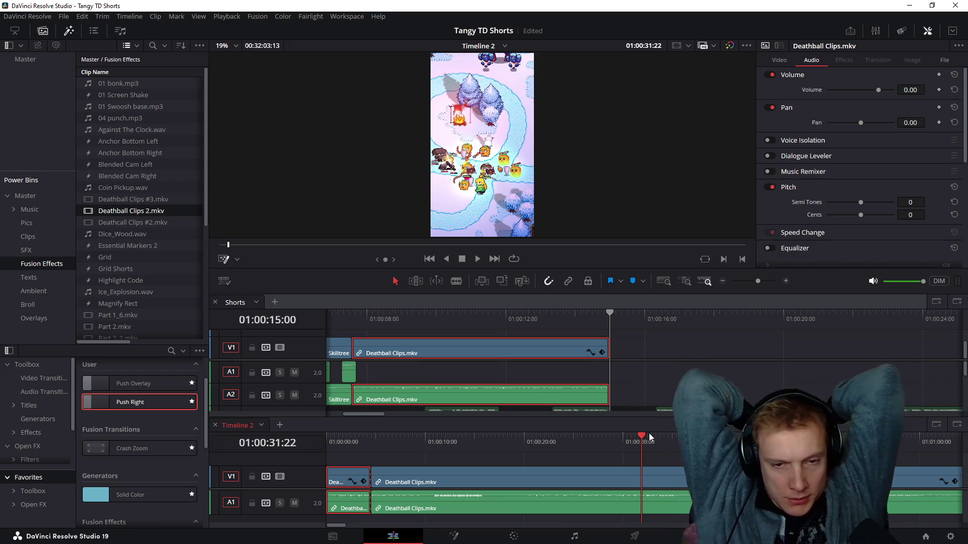
pyautogui.click(544, 333)
pyautogui.click(533, 316)
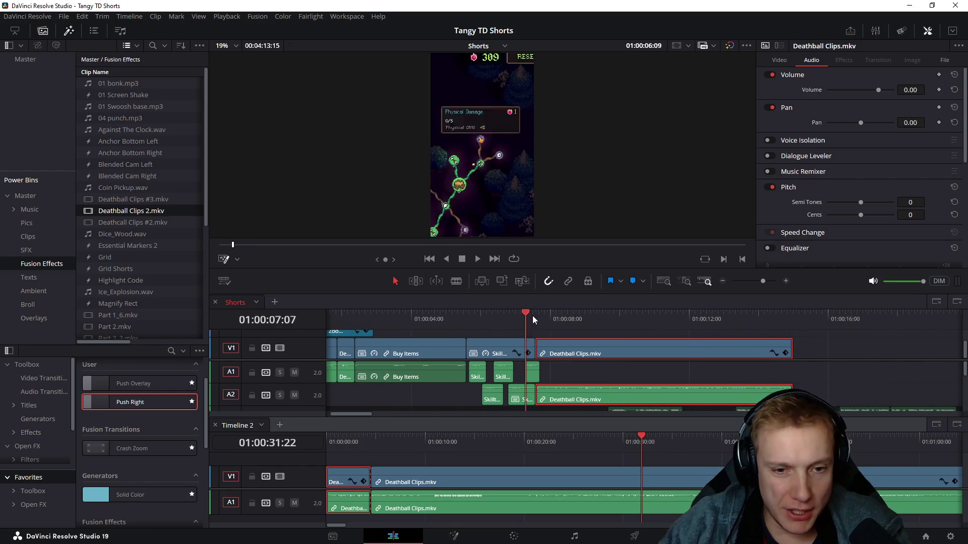
pyautogui.press('space')
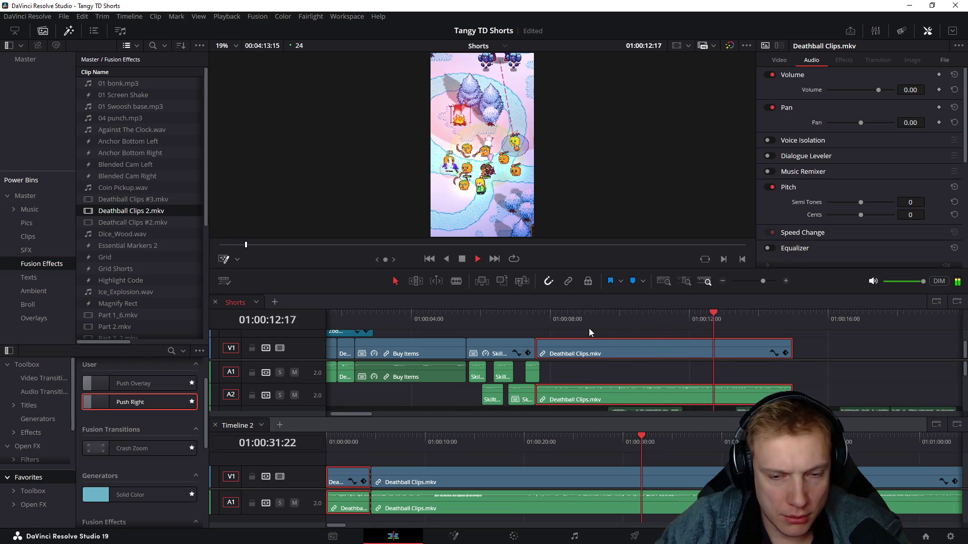
pyautogui.scroll(-1, 633, 360)
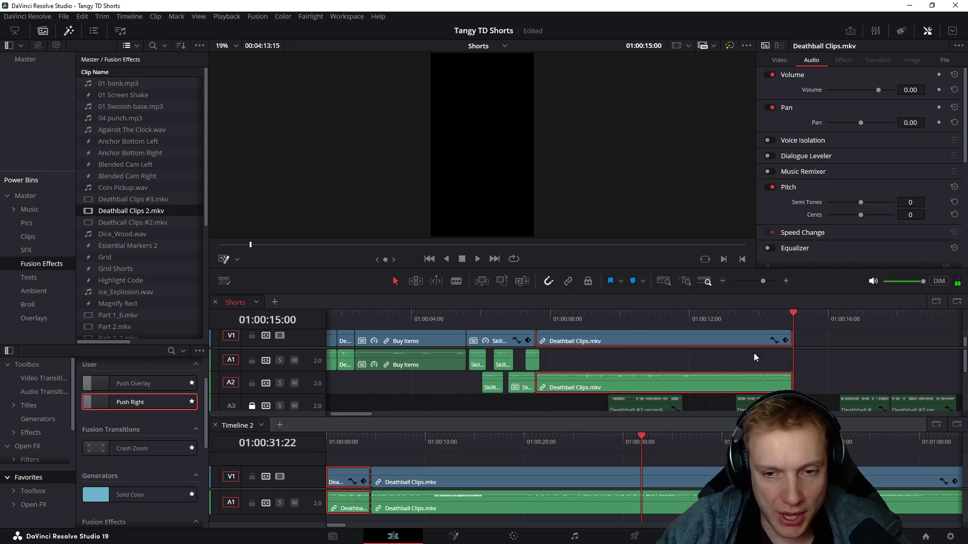
pyautogui.hscroll(2, 859, 355)
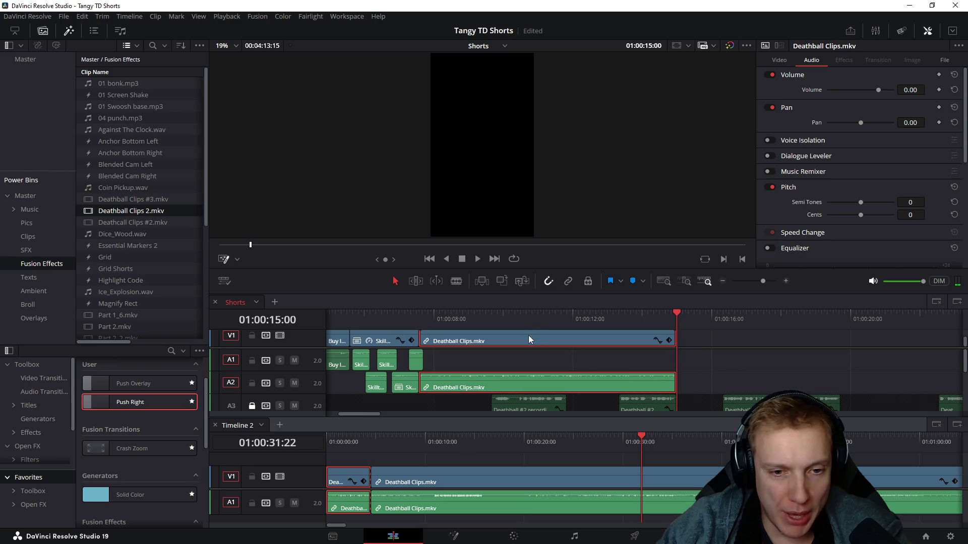
pyautogui.moveTo(528, 340); pyautogui.dragTo(787, 342)
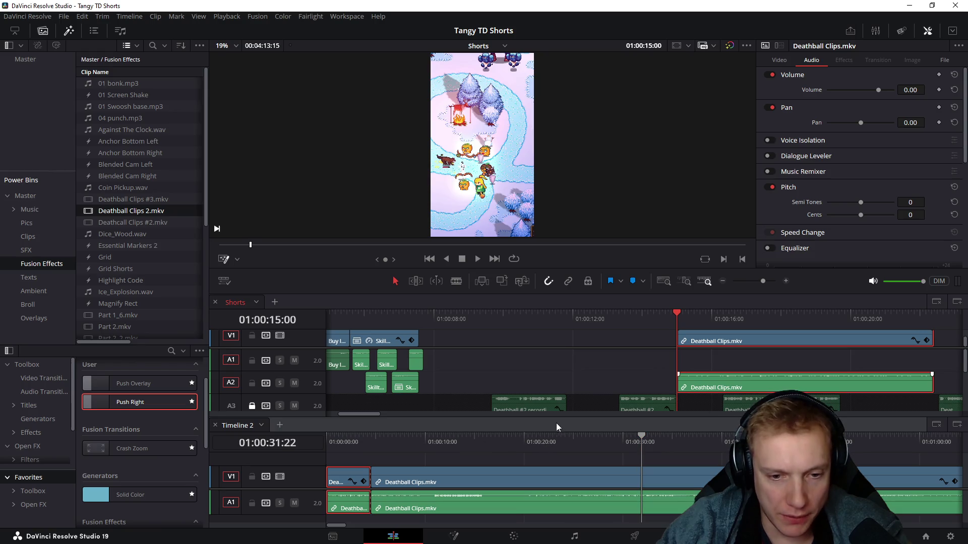
# Step: Review the placed Deathball clip, split it at 01:00:19:17 and delete everything after the cut
pyautogui.moveTo(561, 418); pyautogui.dragTo(562, 443)
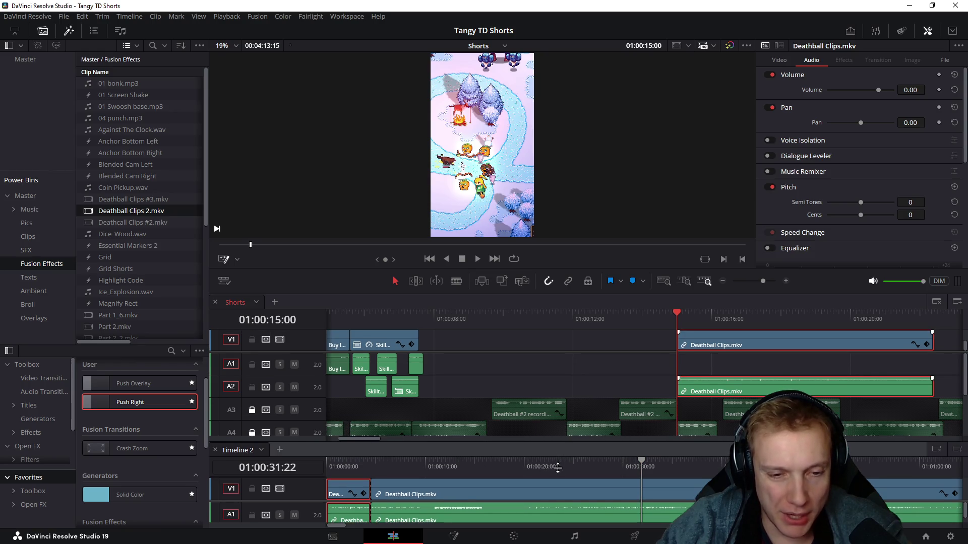
pyautogui.hscroll(1, 582, 381)
pyautogui.press('space')
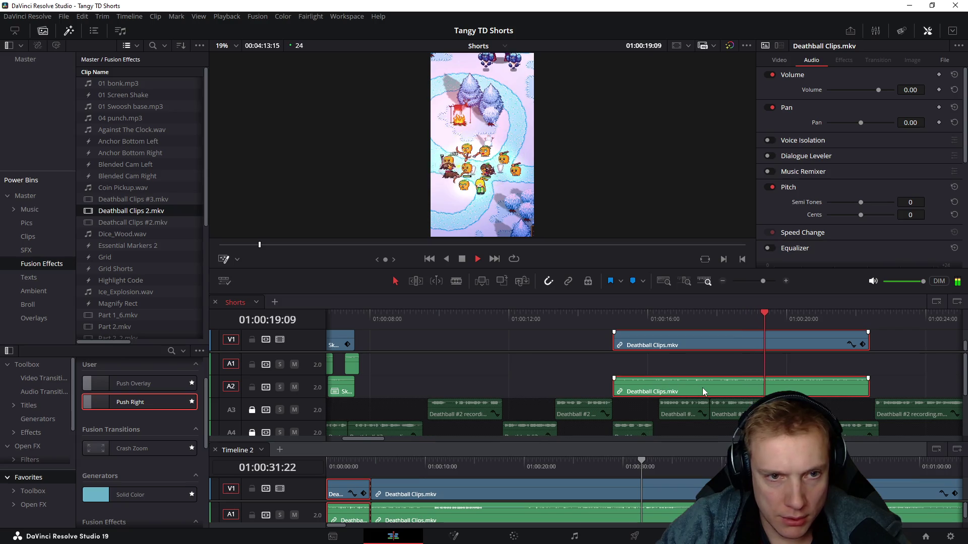
pyautogui.hscroll(1, 651, 394)
pyautogui.hscroll(1, 661, 401)
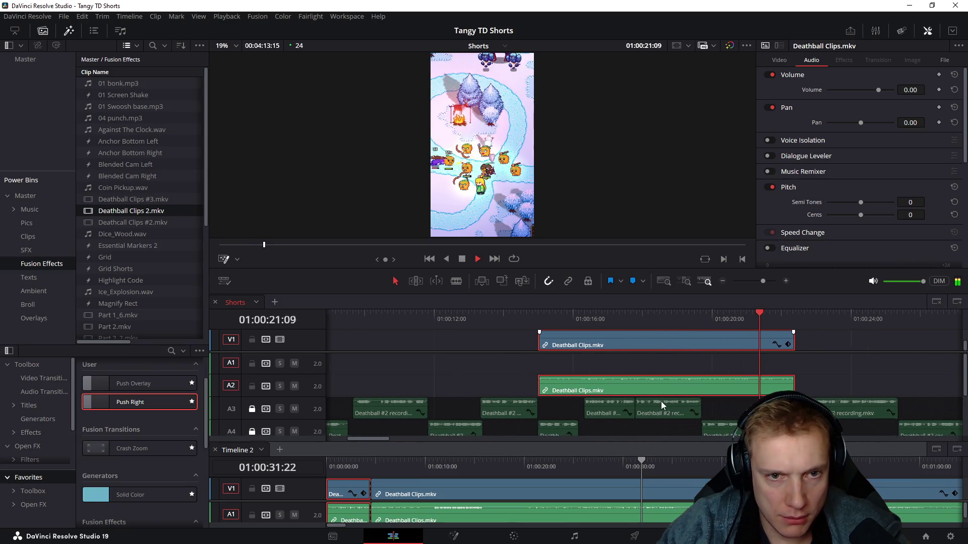
pyautogui.hscroll(1, 651, 397)
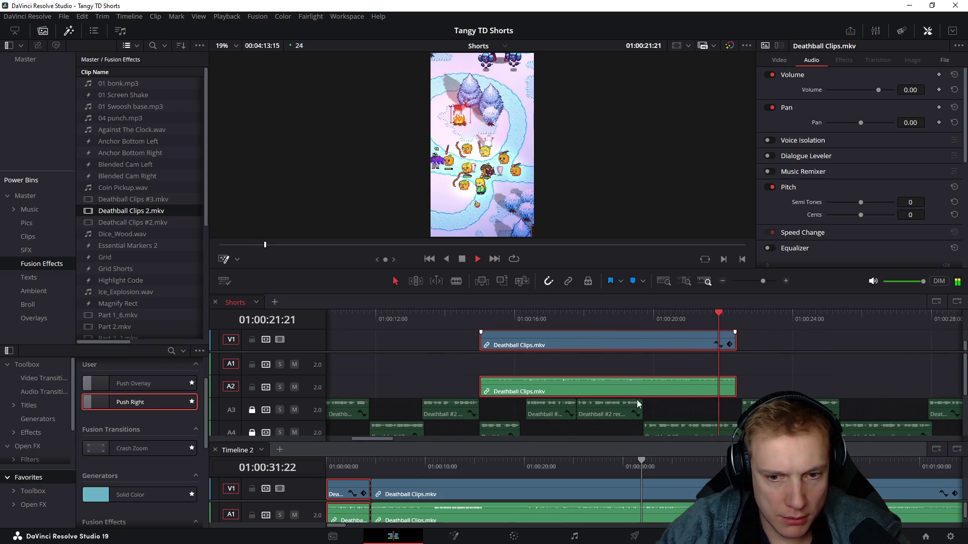
pyautogui.click(643, 320)
pyautogui.hotkey('ctrl', 'b')
pyautogui.moveTo(674, 402); pyautogui.dragTo(710, 338)
pyautogui.press('Delete')
pyautogui.scroll(-2, 486, 364)
pyautogui.scroll(2, 486, 363)
# Step: Move the Deathball audio onto A1 and unlock track A3
pyautogui.moveTo(532, 392); pyautogui.dragTo(531, 373)
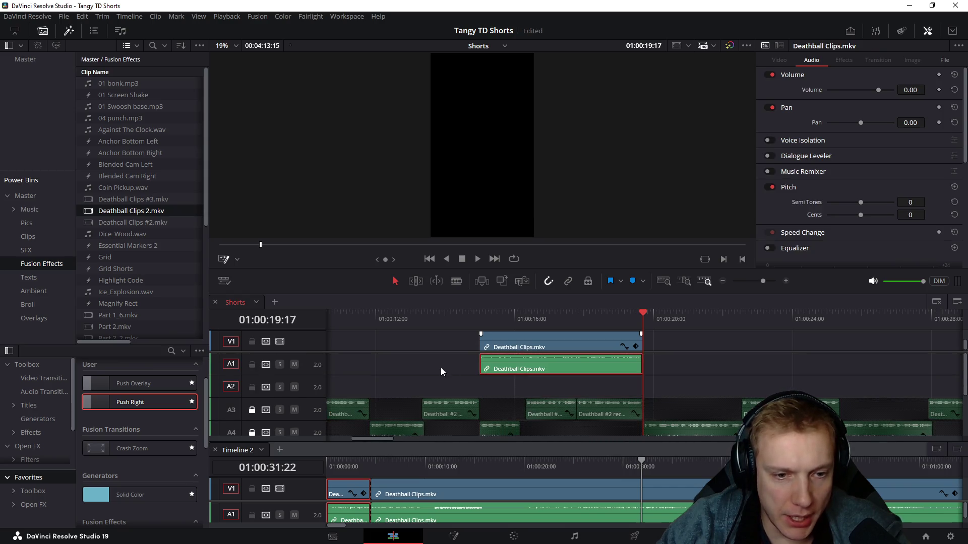
pyautogui.hscroll(-2, 582, 381)
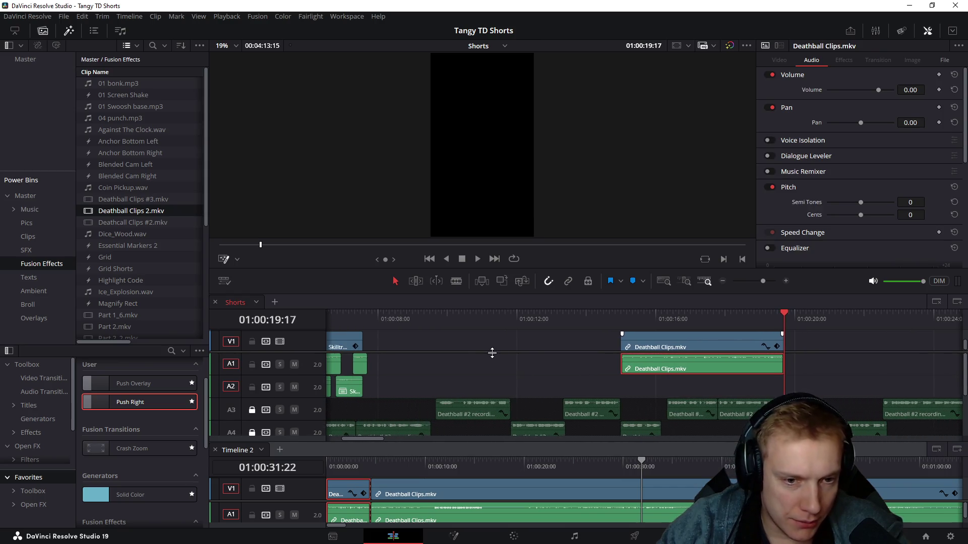
pyautogui.scroll(-2, 522, 387)
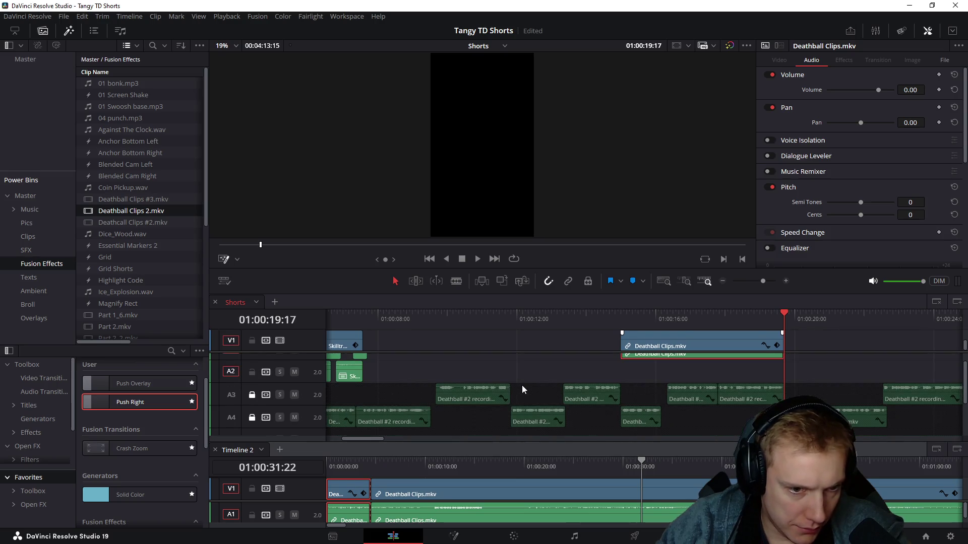
pyautogui.click(252, 395)
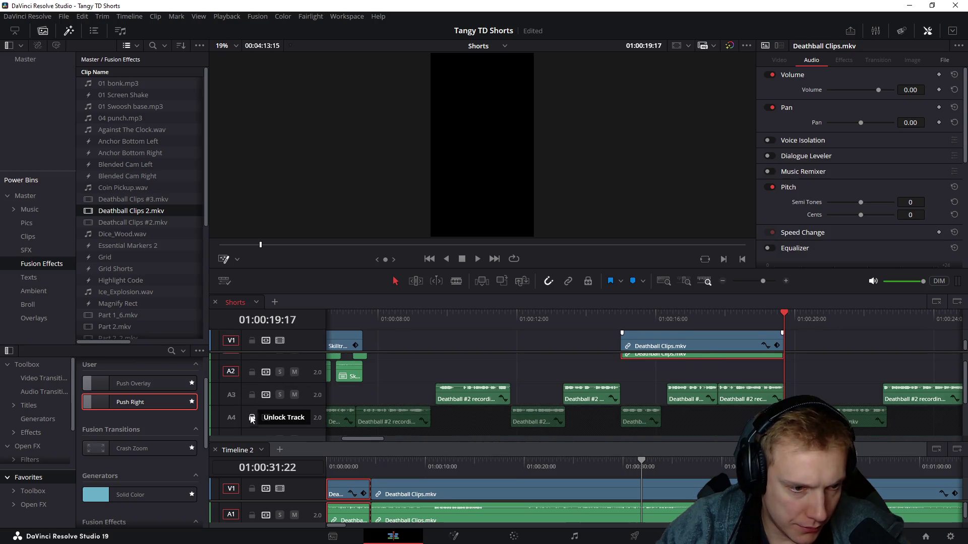
# Step: Unlock A4, select the four recording clips on A3/A4 and delete them after a quick replay
pyautogui.click(251, 418)
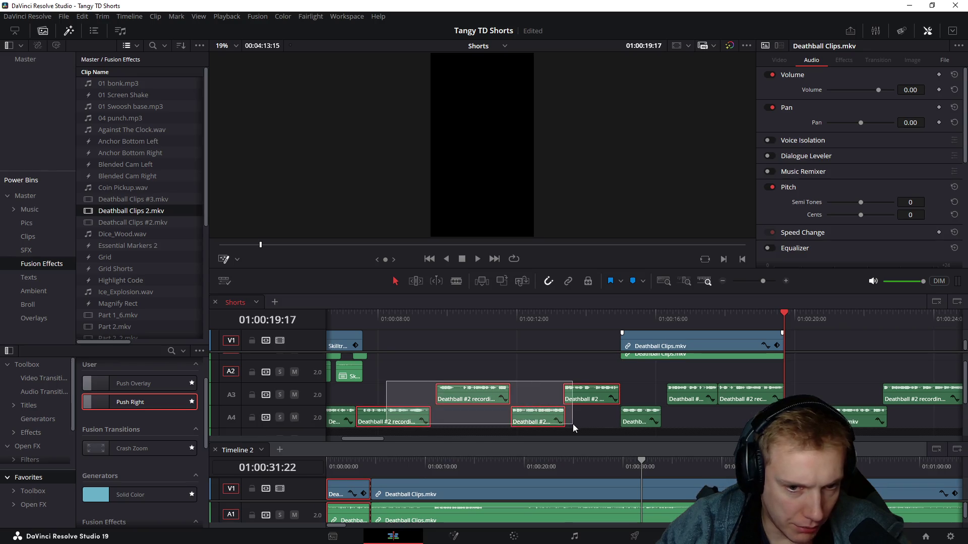
pyautogui.moveTo(387, 385); pyautogui.dragTo(593, 424)
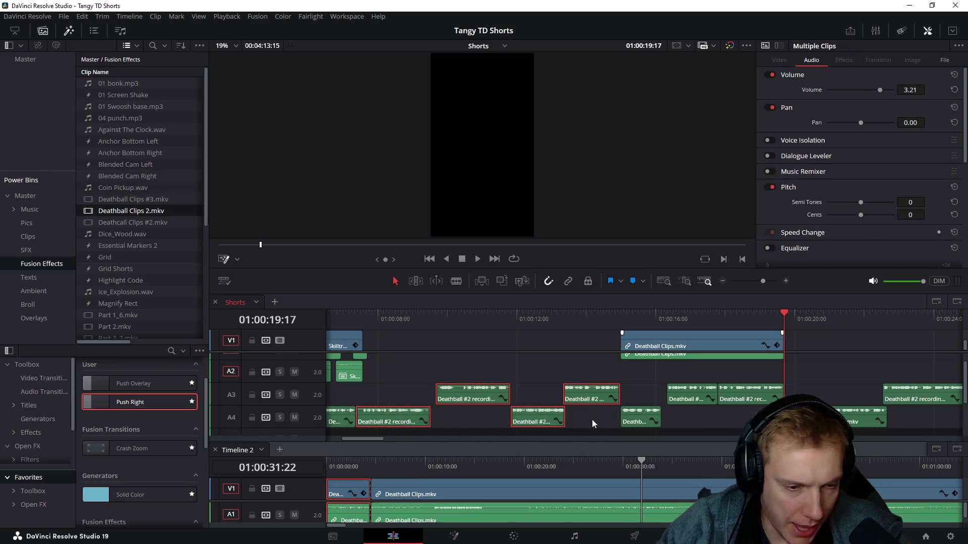
pyautogui.click(355, 317)
pyautogui.press('space')
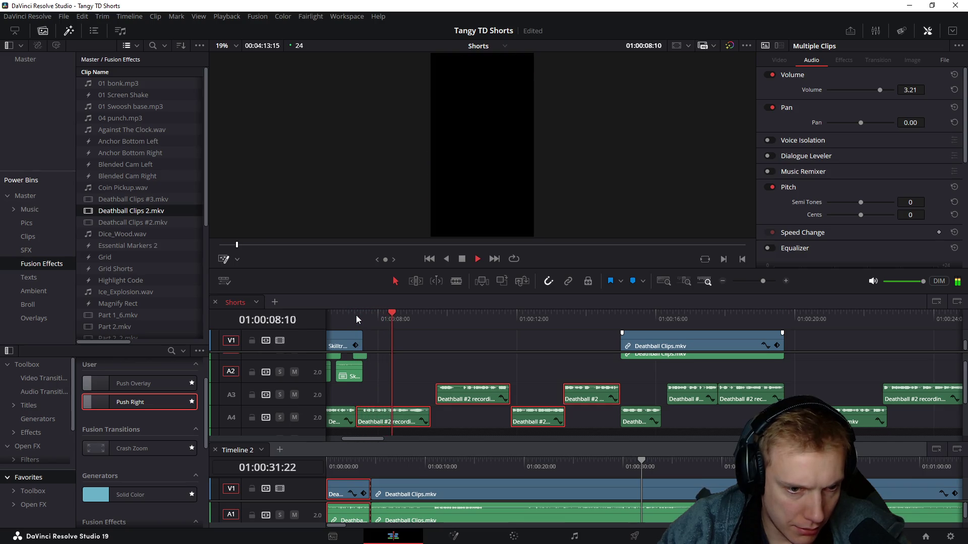
pyautogui.press('space')
pyautogui.press('BackSpace')
# Step: Shift all clips after the playhead about seven seconds earlier to close the gap and play it back
pyautogui.press('y')
pyautogui.scroll(-2, 576, 390)
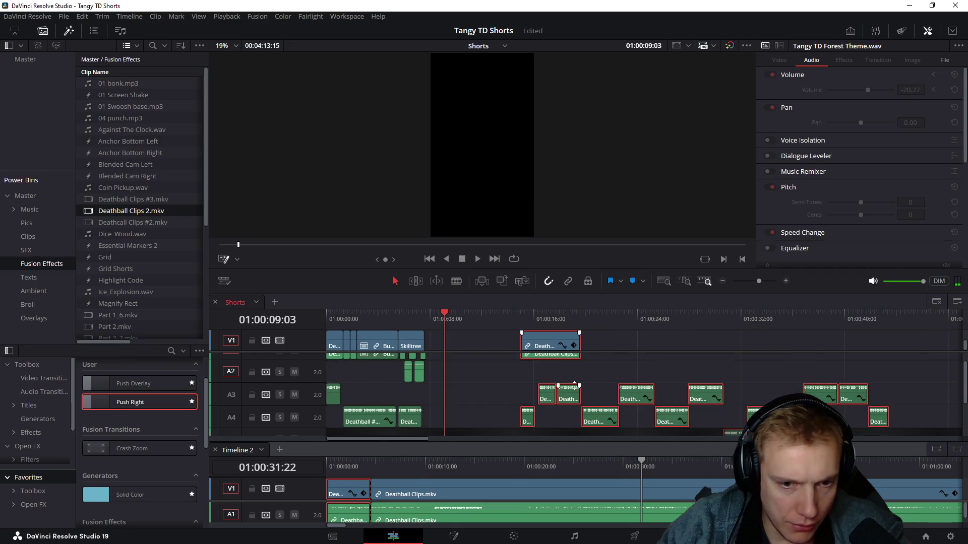
pyautogui.scroll(-2, 476, 398)
pyautogui.scroll(2, 477, 393)
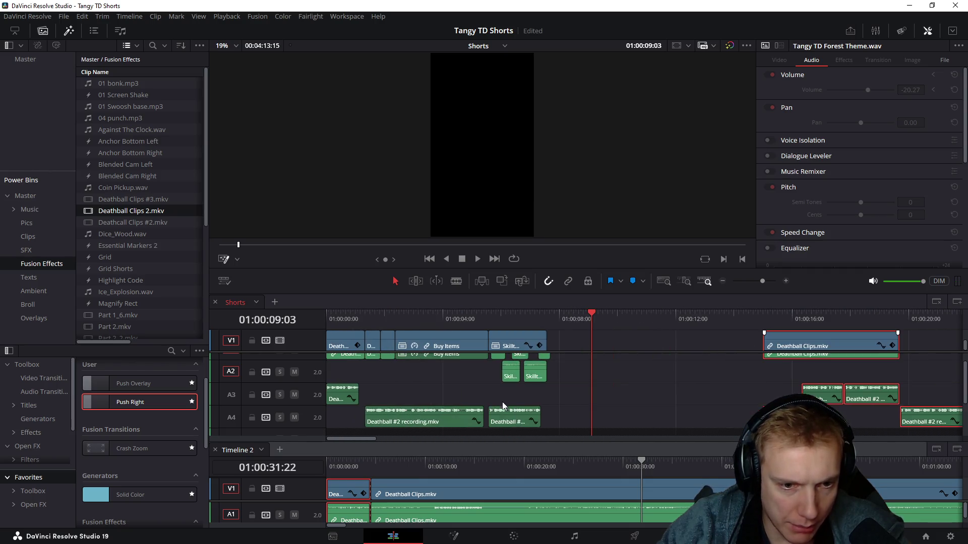
pyautogui.moveTo(815, 398); pyautogui.dragTo(599, 394)
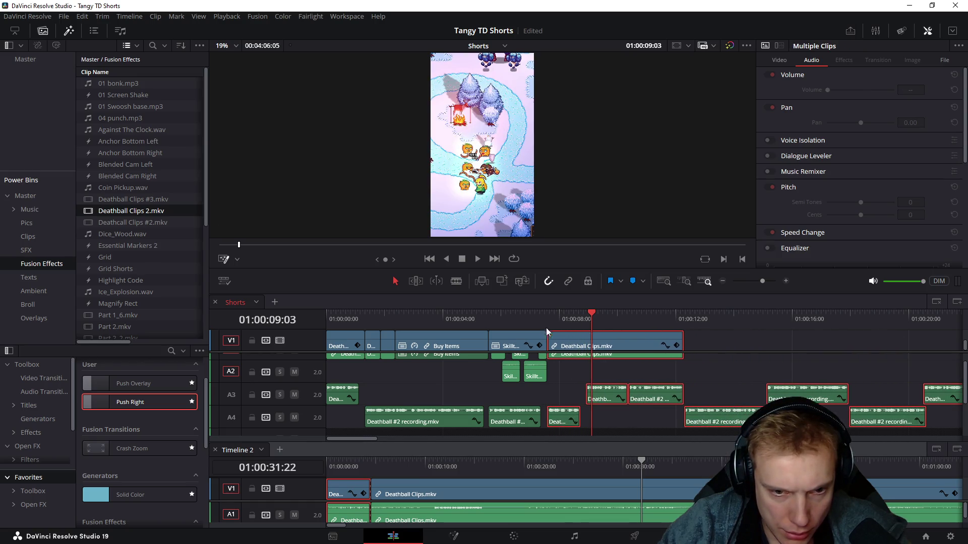
pyautogui.click(529, 318)
pyautogui.press('space')
pyautogui.scroll(2, 589, 355)
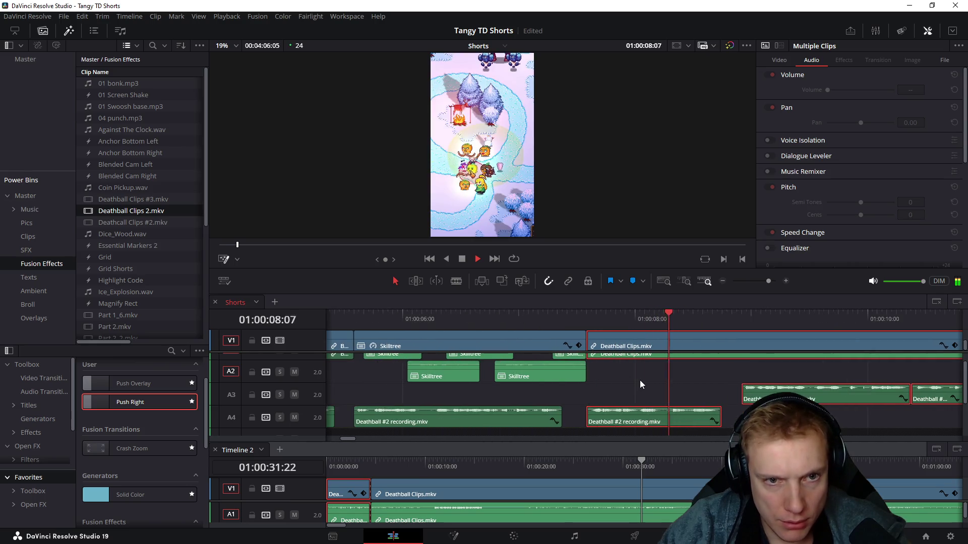
pyautogui.scroll(1, 640, 384)
pyautogui.press('space')
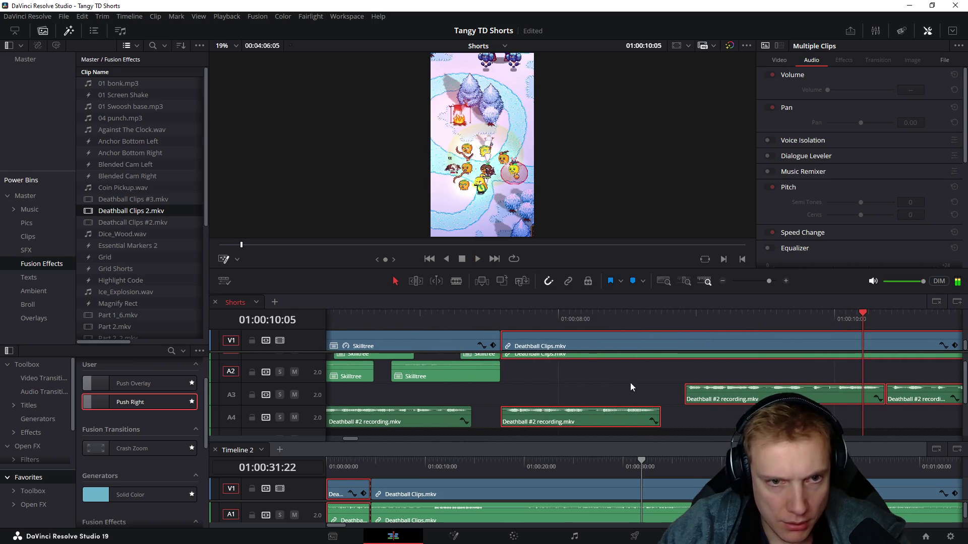
pyautogui.scroll(1, 631, 387)
pyautogui.scroll(-2, 627, 381)
# Step: Select the Deathball video and audio clips and play the edit from about 7 seconds
pyautogui.click(557, 380)
pyautogui.click(489, 352)
pyautogui.click(397, 314)
pyautogui.press('space')
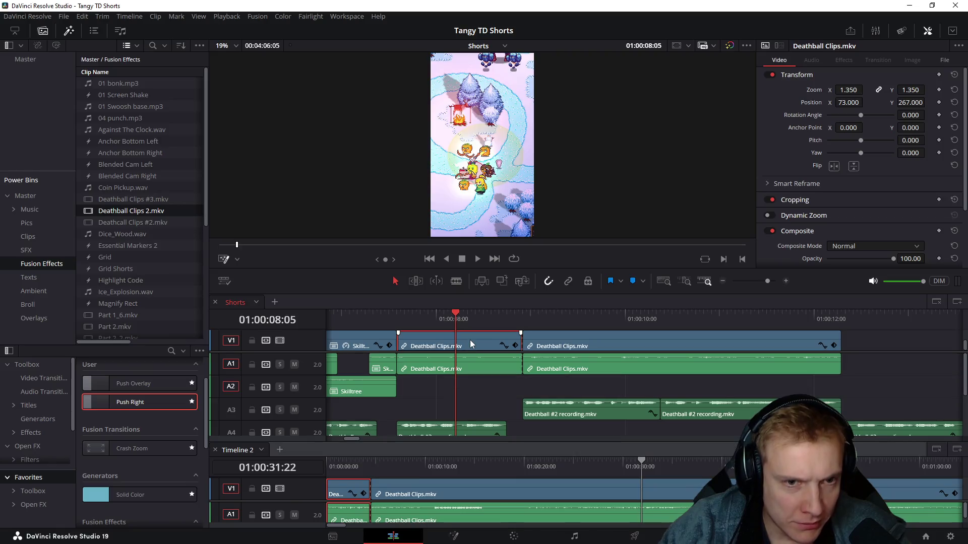
# Step: Set the Deathball clip's zoom to 2.53 and position to 157, 862, then review from before the clip
pyautogui.moveTo(847, 89); pyautogui.dragTo(850, 89)
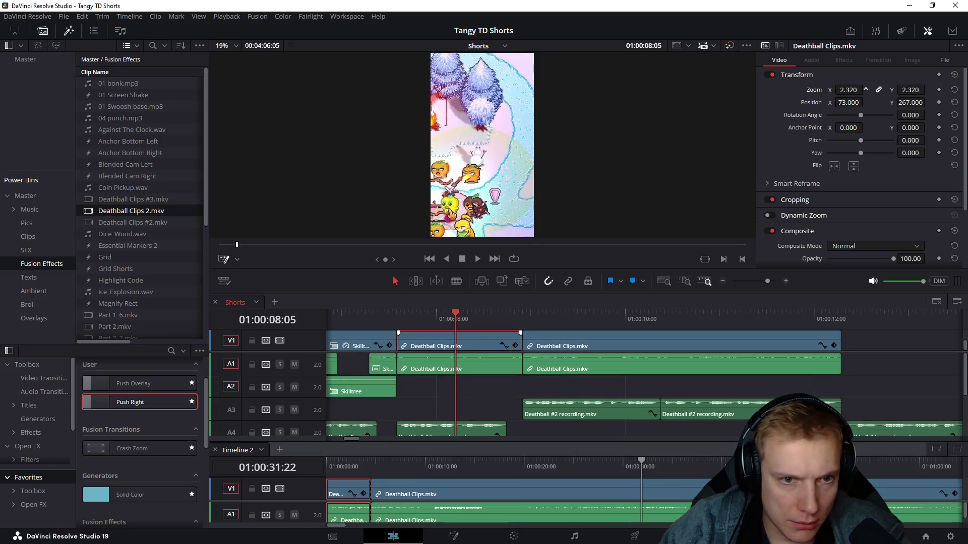
pyautogui.moveTo(907, 102); pyautogui.dragTo(928, 103)
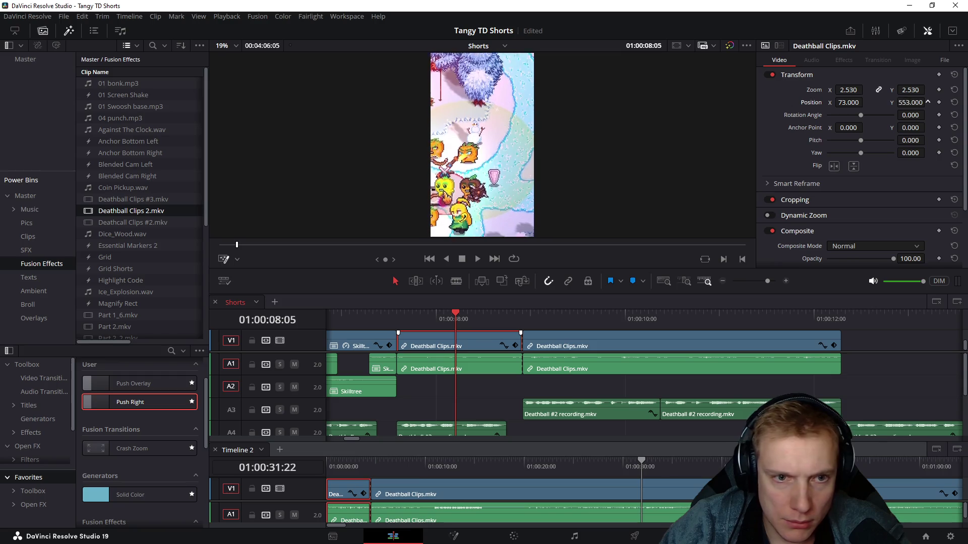
pyautogui.moveTo(844, 104); pyautogui.dragTo(866, 102)
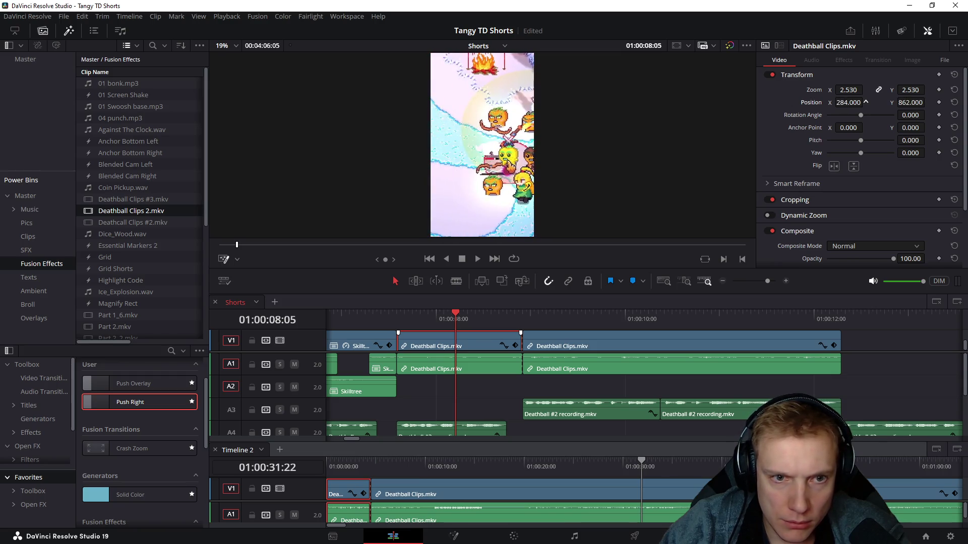
pyautogui.click(354, 318)
pyautogui.press('space')
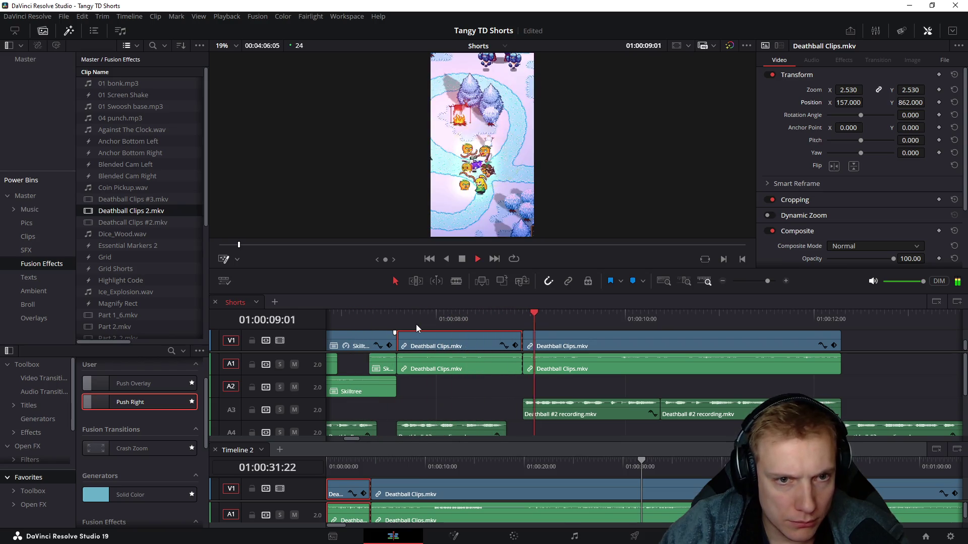
pyautogui.press('space')
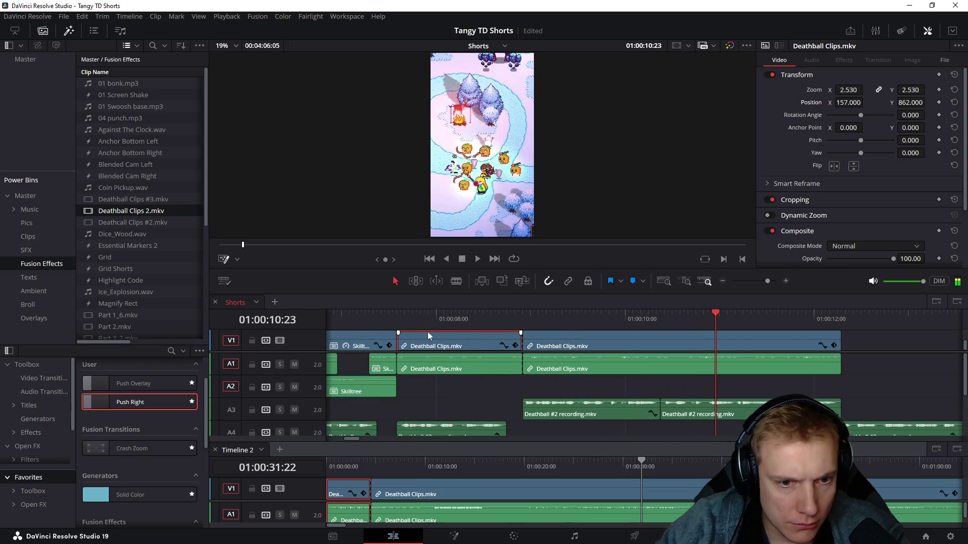
# Step: Select the Deathball clips, scrub back to 01:00:08:08 and pick the left clip
pyautogui.moveTo(554, 391)
pyautogui.mouseDown()
pyautogui.moveTo(613, 338)
pyautogui.moveTo(596, 338)
pyautogui.mouseUp()
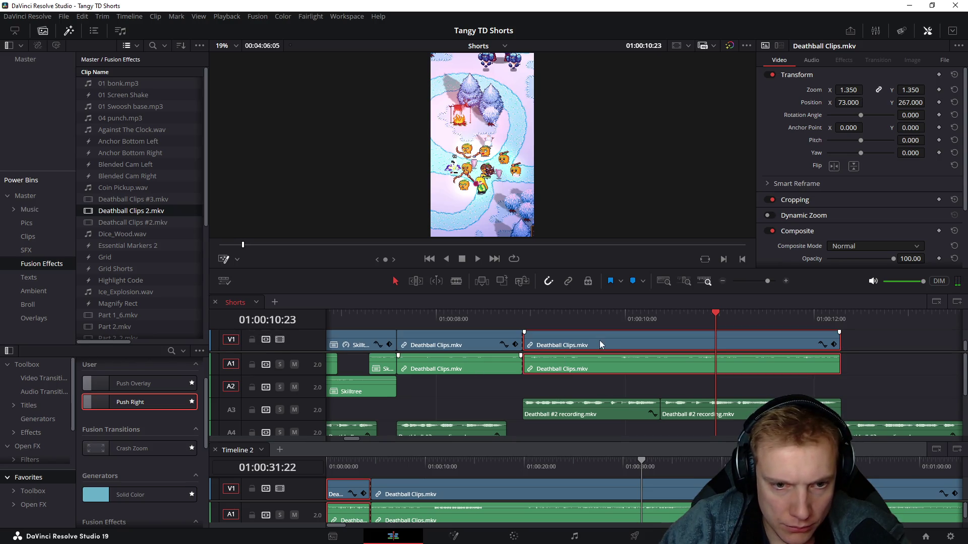
pyautogui.click(523, 312)
pyautogui.press('space')
pyautogui.press('space')
pyautogui.moveTo(530, 317); pyautogui.dragTo(469, 330)
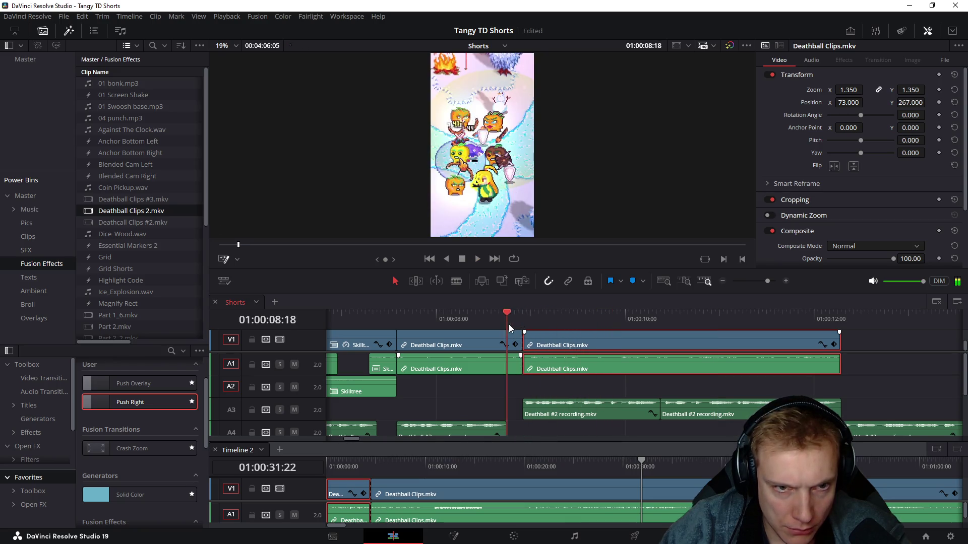
pyautogui.click(494, 376)
pyautogui.scroll(2, 512, 335)
pyautogui.scroll(-2, 495, 333)
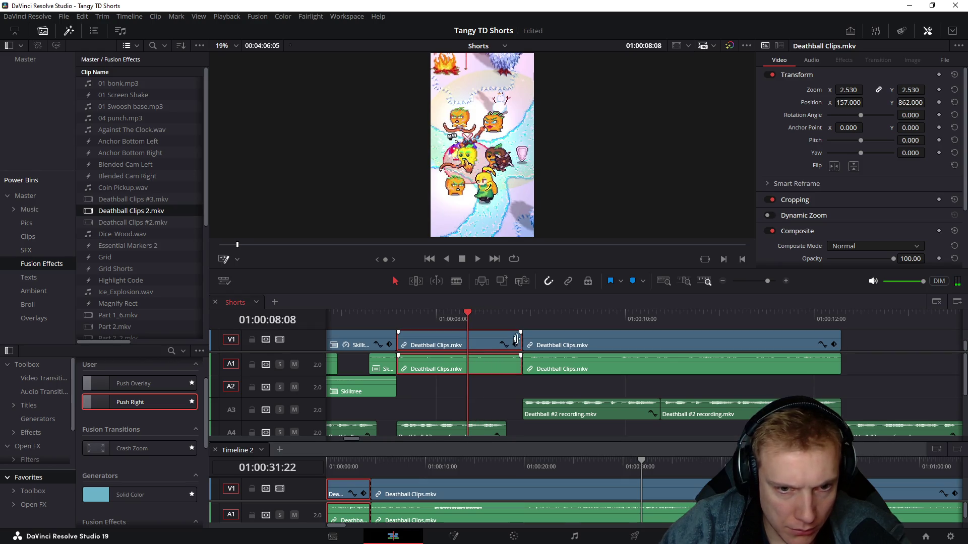
# Step: Trim the zoomed clip's video and audio ends earlier and slide it against the next clip
pyautogui.moveTo(518, 338); pyautogui.dragTo(436, 344)
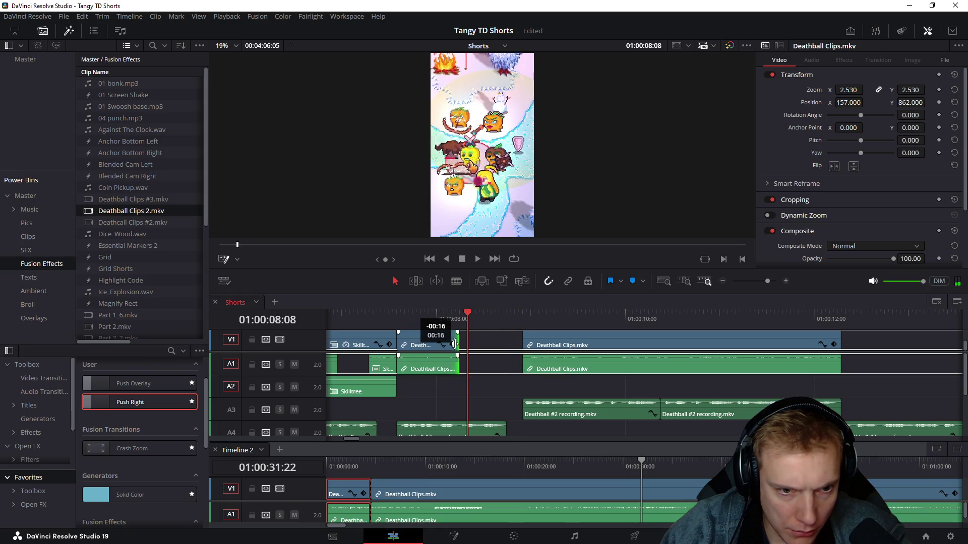
pyautogui.moveTo(437, 343)
pyautogui.mouseDown()
pyautogui.moveTo(492, 344)
pyautogui.moveTo(410, 339)
pyautogui.mouseUp()
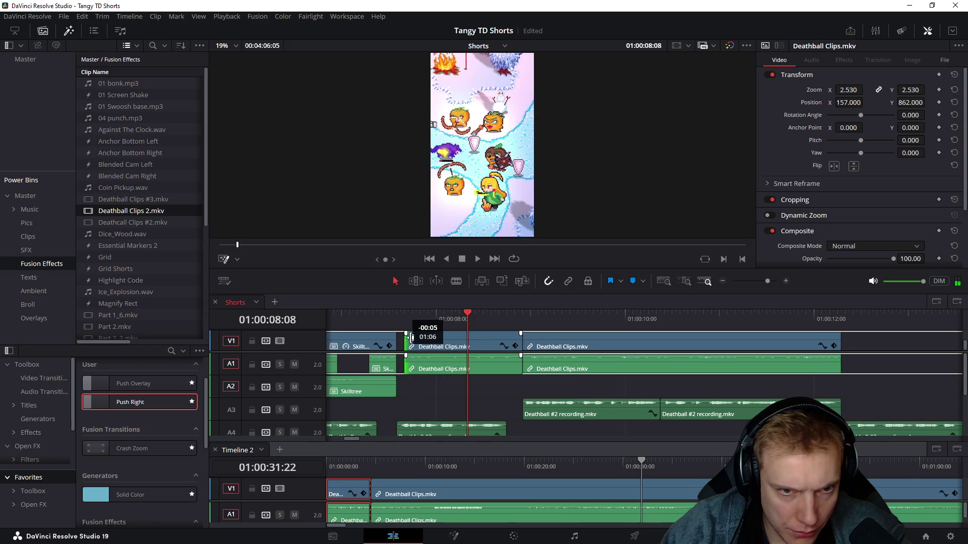
pyautogui.moveTo(411, 338); pyautogui.dragTo(399, 338)
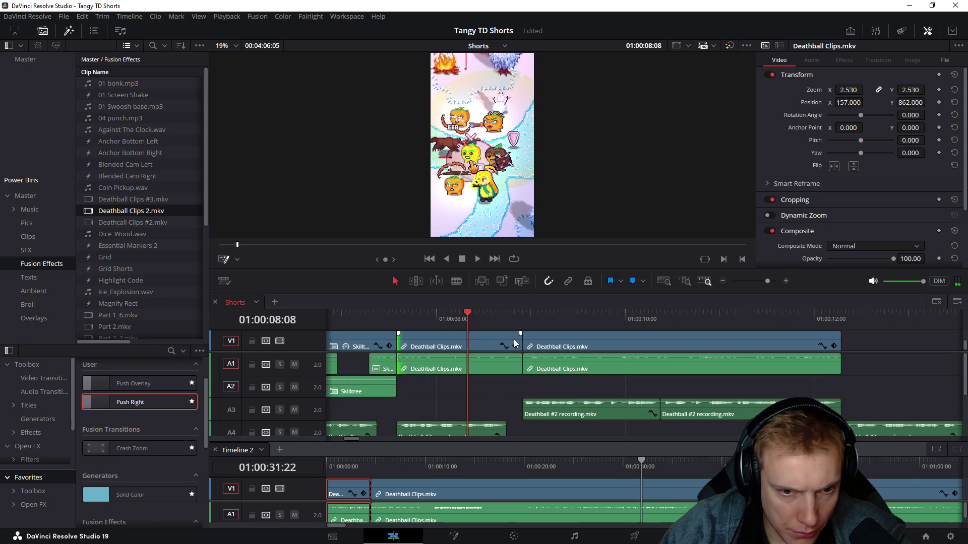
pyautogui.moveTo(519, 335)
pyautogui.mouseDown()
pyautogui.moveTo(442, 342)
pyautogui.moveTo(452, 342)
pyautogui.mouseUp()
pyautogui.moveTo(516, 363)
pyautogui.mouseDown()
pyautogui.moveTo(454, 363)
pyautogui.moveTo(496, 338)
pyautogui.moveTo(427, 347)
pyautogui.mouseUp()
pyautogui.scroll(-1, 423, 344)
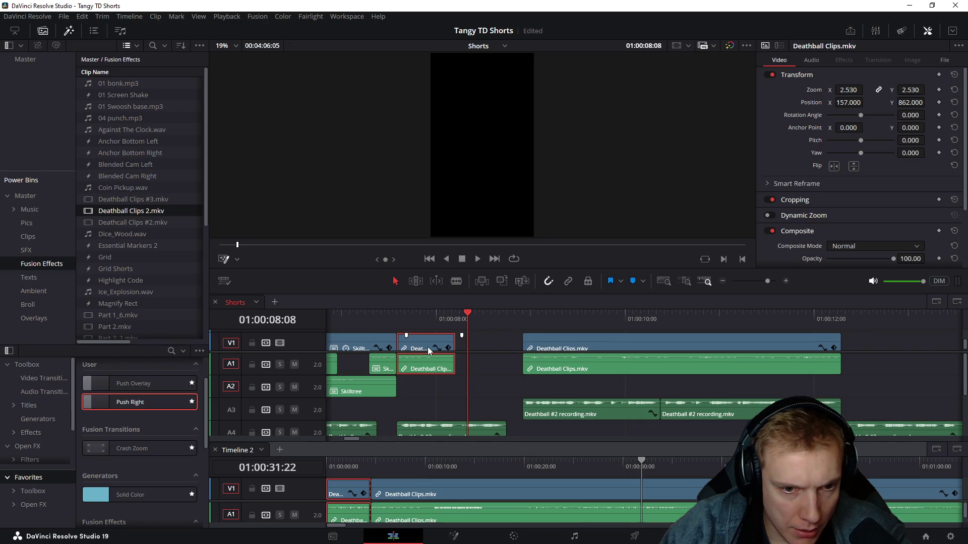
pyautogui.moveTo(427, 347)
pyautogui.mouseDown()
pyautogui.moveTo(493, 346)
pyautogui.moveTo(399, 343)
pyautogui.mouseUp()
# Step: Play back the edit and step the playhead to the frame around 08:07
pyautogui.click(394, 318)
pyautogui.press('space')
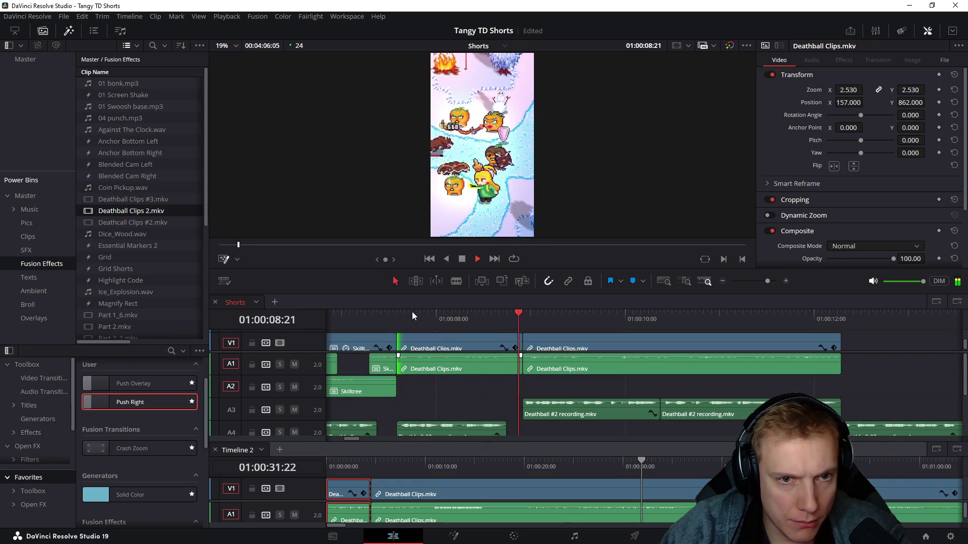
pyautogui.press('space')
pyautogui.click(404, 318)
pyautogui.moveTo(407, 320); pyautogui.dragTo(474, 309)
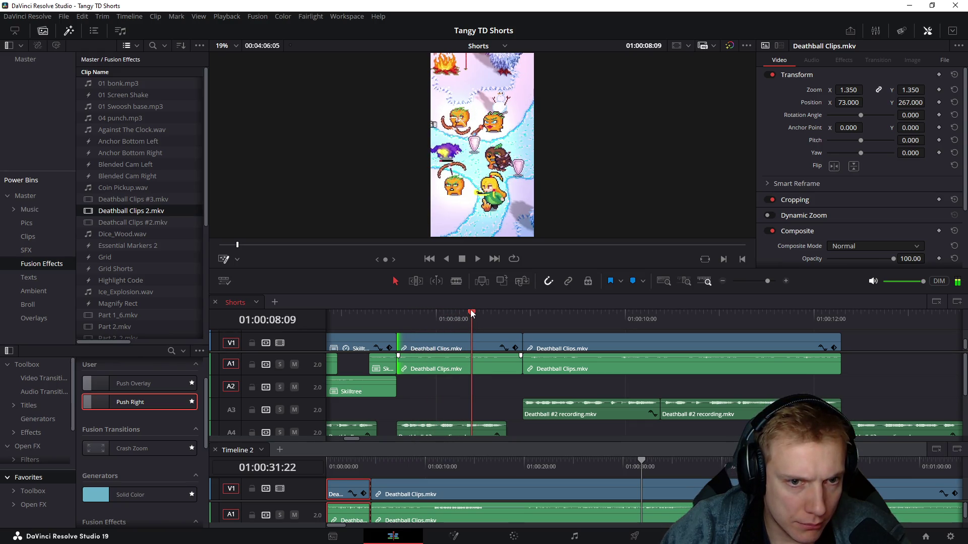
pyautogui.click(457, 320)
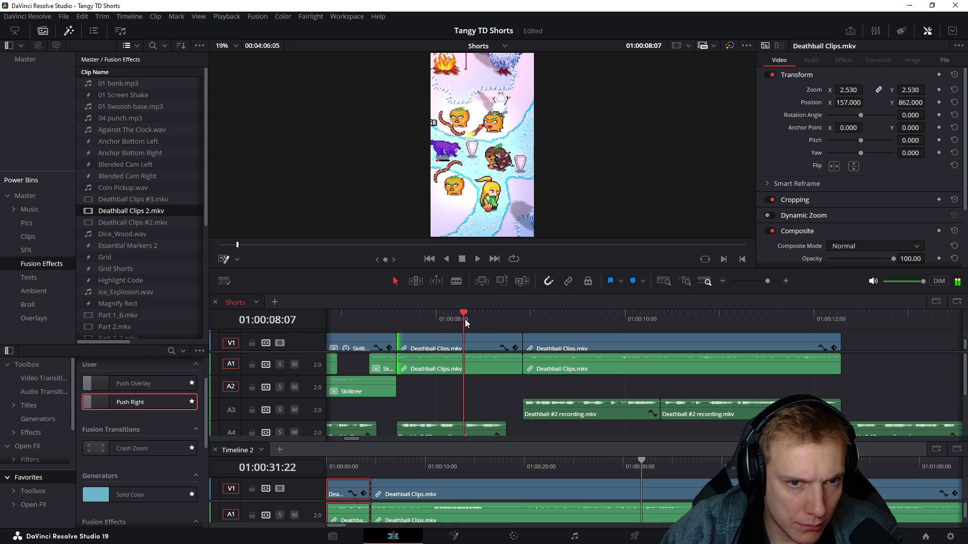
pyautogui.moveTo(456, 320); pyautogui.dragTo(468, 319)
pyautogui.click(497, 405)
pyautogui.press('space')
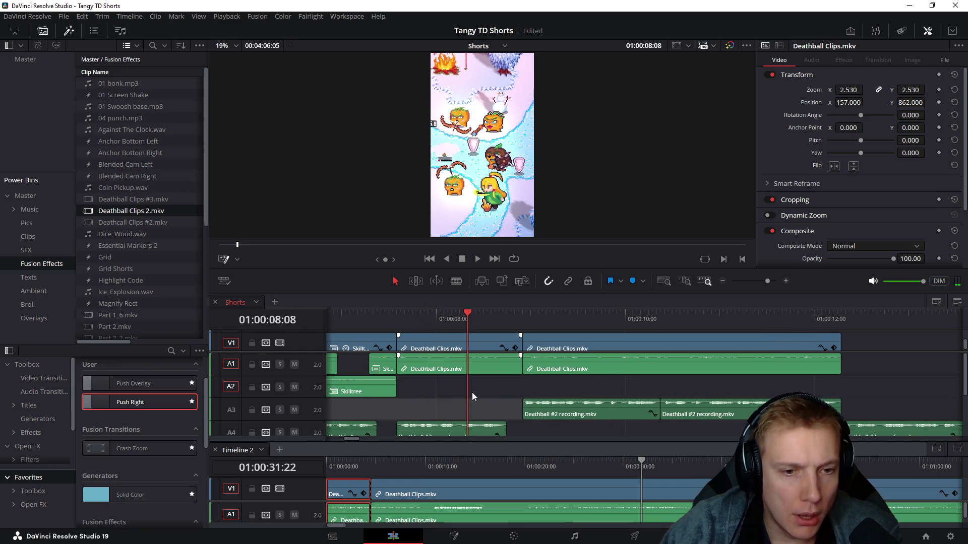
# Step: Delete the piece before the cut, move the following Deathball clip into the gap, extend its end and review
pyautogui.click(450, 348)
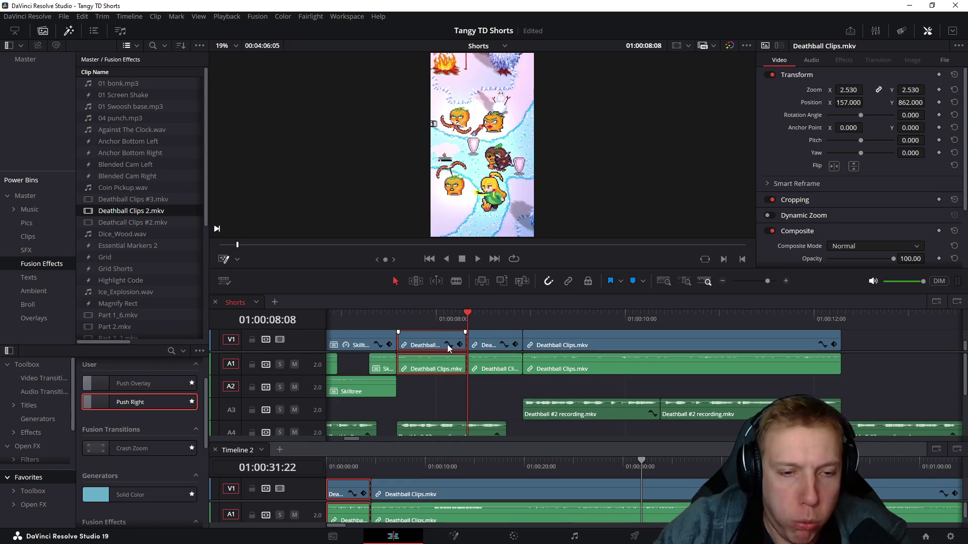
pyautogui.press('BackSpace')
pyautogui.click(498, 334)
pyautogui.moveTo(492, 344)
pyautogui.mouseDown()
pyautogui.moveTo(424, 343)
pyautogui.moveTo(520, 338)
pyautogui.mouseUp()
pyautogui.click(397, 317)
pyautogui.press('space')
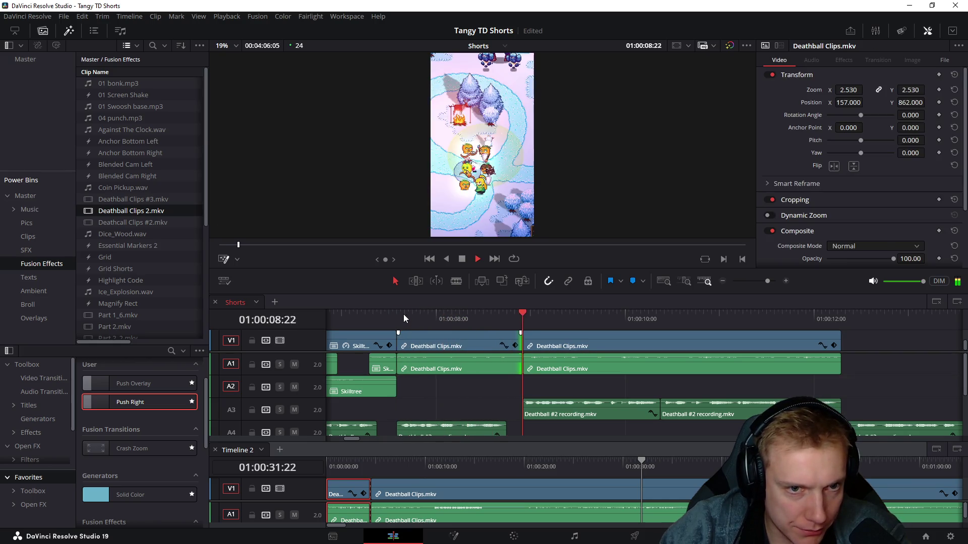
pyautogui.press('space')
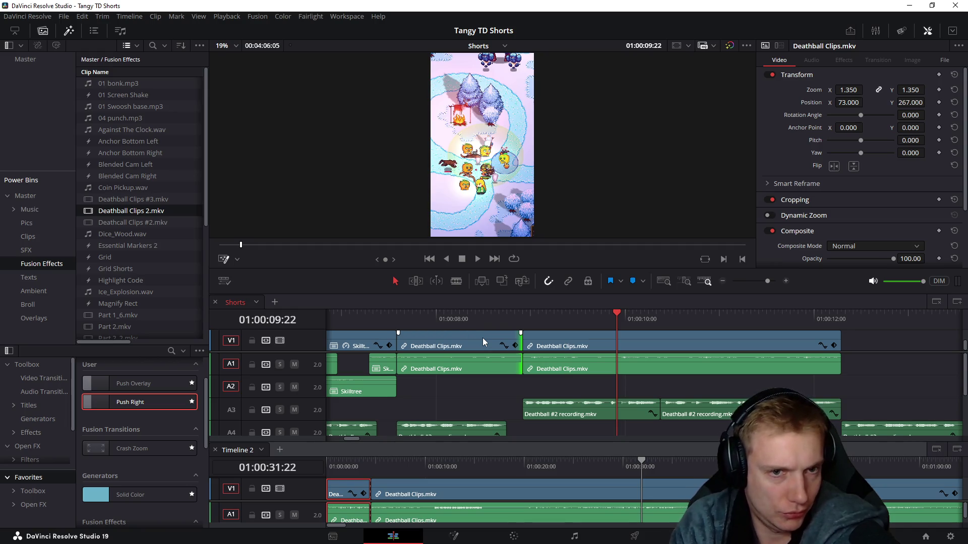
# Step: Scrub through the middle Deathball clip from its start to 01:00:12:01
pyautogui.click(473, 340)
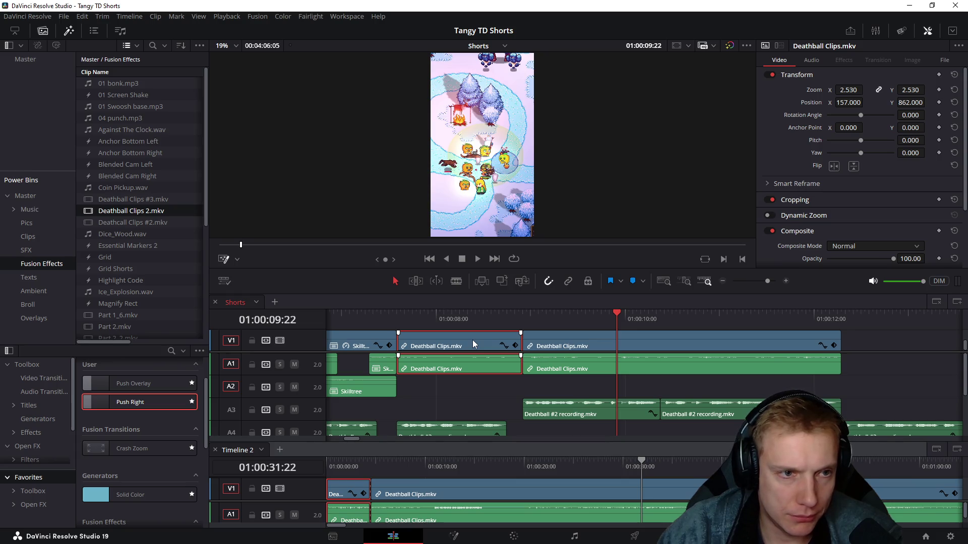
pyautogui.moveTo(398, 316)
pyautogui.mouseDown()
pyautogui.moveTo(519, 341)
pyautogui.moveTo(763, 352)
pyautogui.mouseUp()
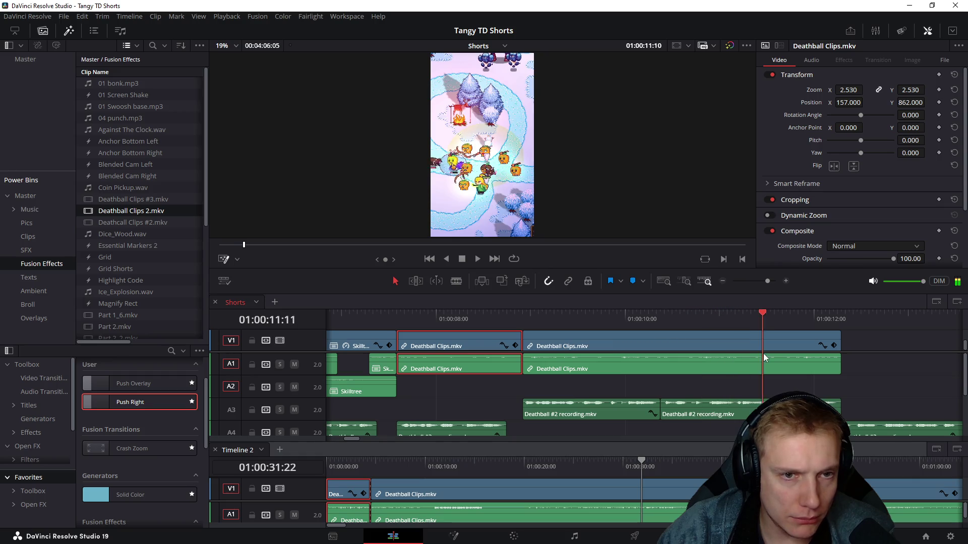
pyautogui.moveTo(762, 353); pyautogui.dragTo(858, 361)
pyautogui.scroll(-2, 808, 343)
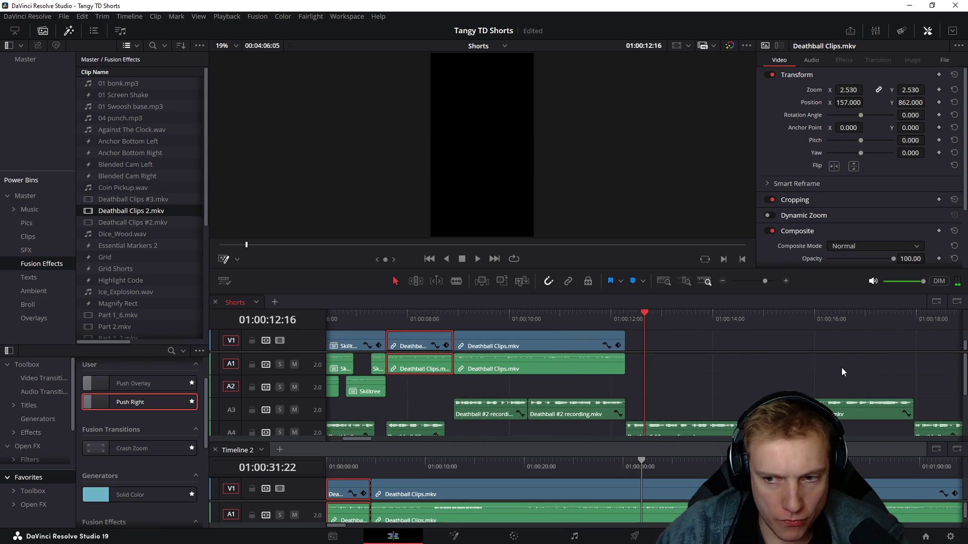
# Step: Select the Deathball clips and review the edit around 01:00:07 to 01:00:10
pyautogui.moveTo(407, 393); pyautogui.dragTo(430, 346)
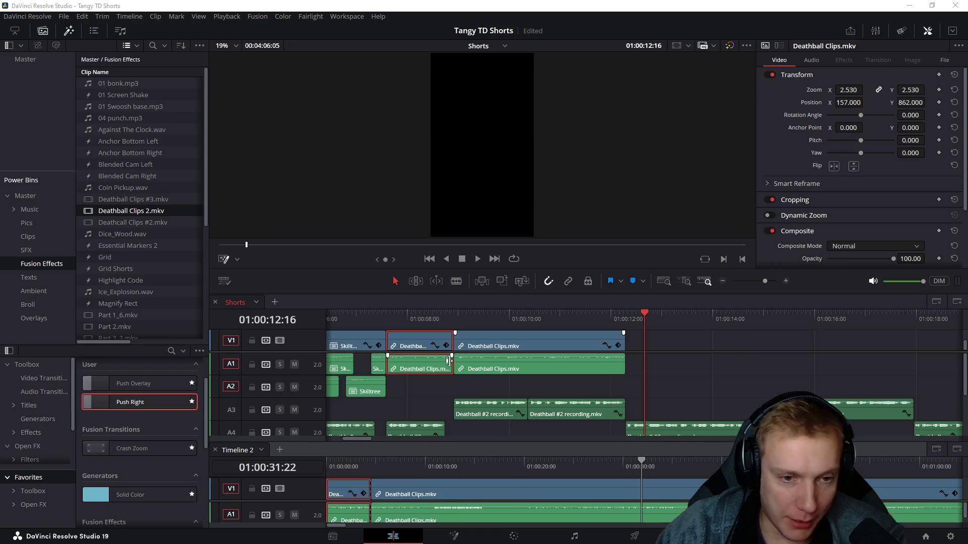
pyautogui.moveTo(408, 391); pyautogui.dragTo(435, 344)
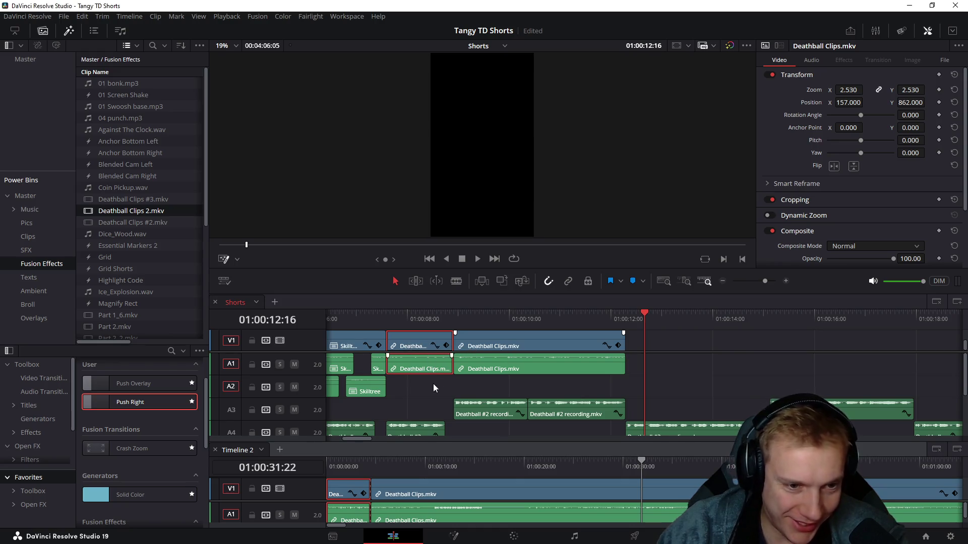
pyautogui.hscroll(-3, 561, 420)
pyautogui.hscroll(-3, 605, 420)
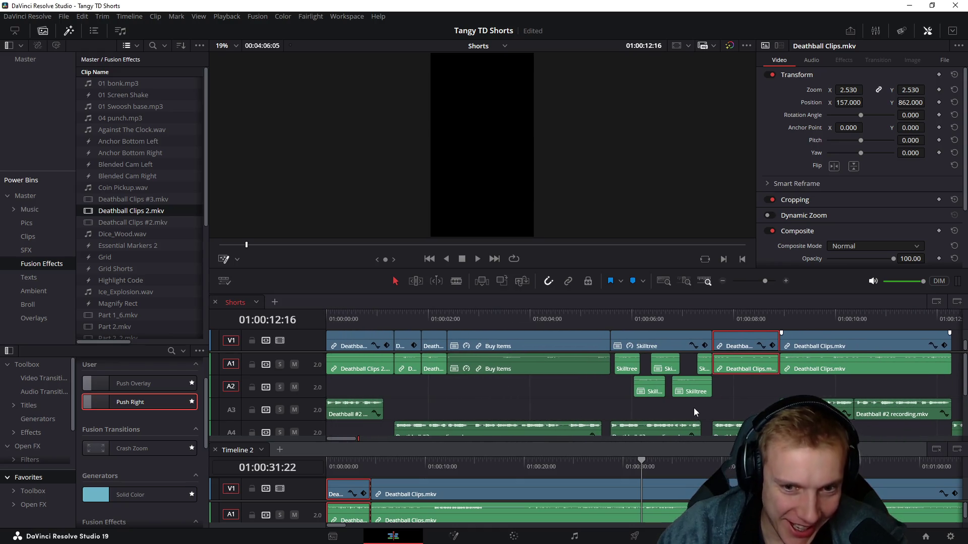
pyautogui.hscroll(3, 622, 397)
pyautogui.moveTo(497, 315); pyautogui.dragTo(663, 321)
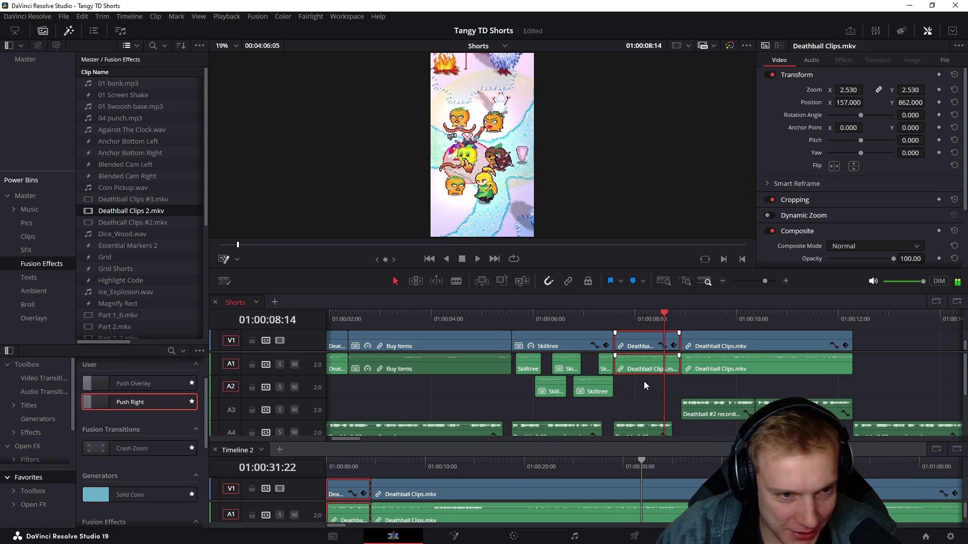
pyautogui.hscroll(3, 597, 387)
pyautogui.click(632, 318)
pyautogui.moveTo(641, 335); pyautogui.dragTo(500, 336)
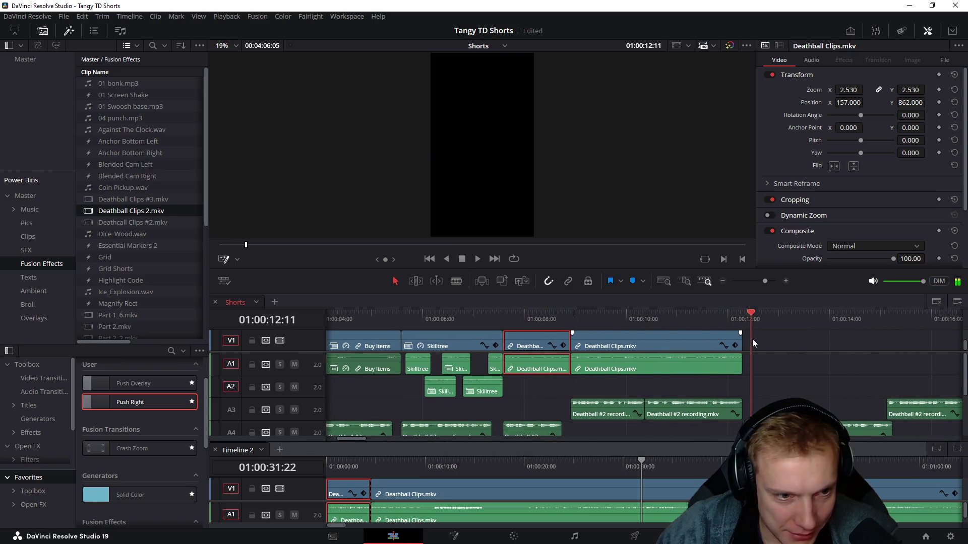
pyautogui.press('space')
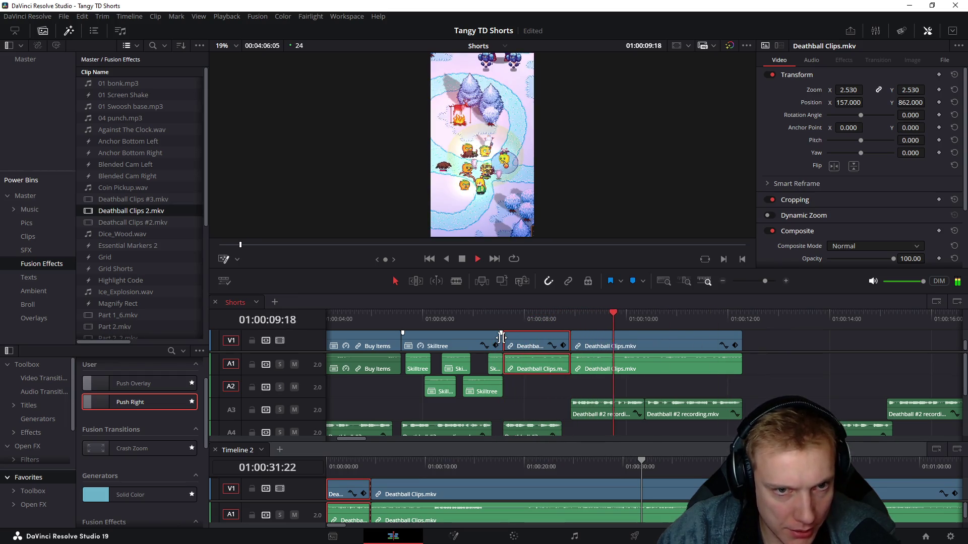
pyautogui.press('space')
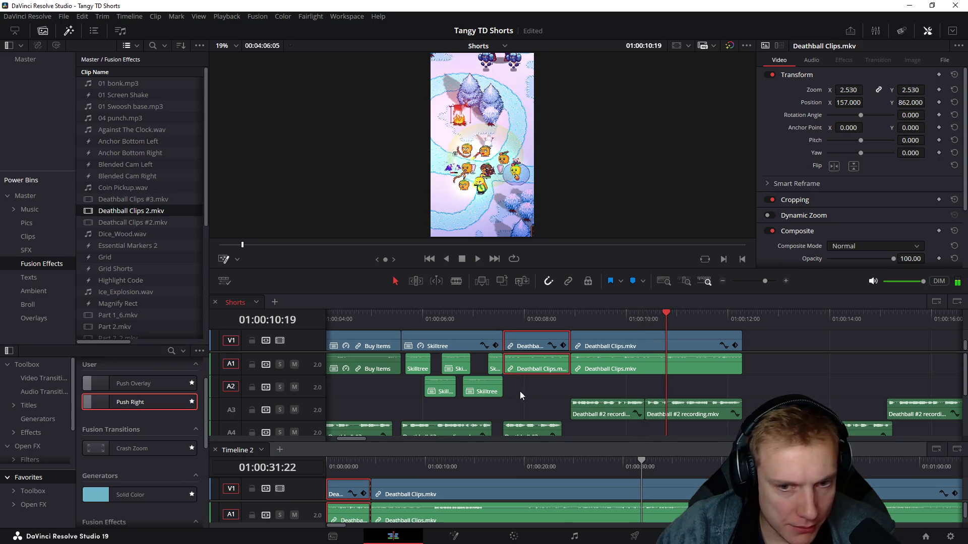
pyautogui.moveTo(536, 346)
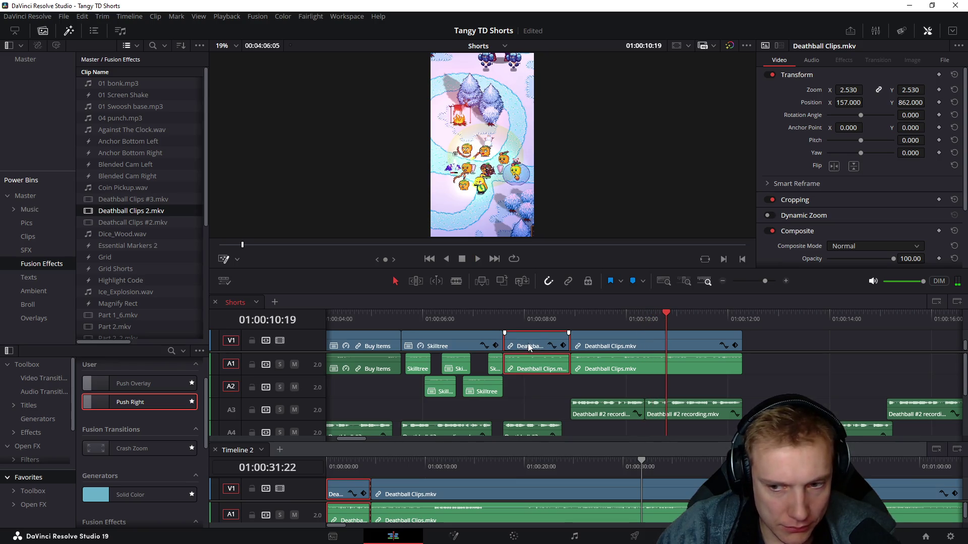
# Step: Move the short Deathball clip later in Shorts and extend its start earlier
pyautogui.moveTo(529, 345); pyautogui.dragTo(877, 345)
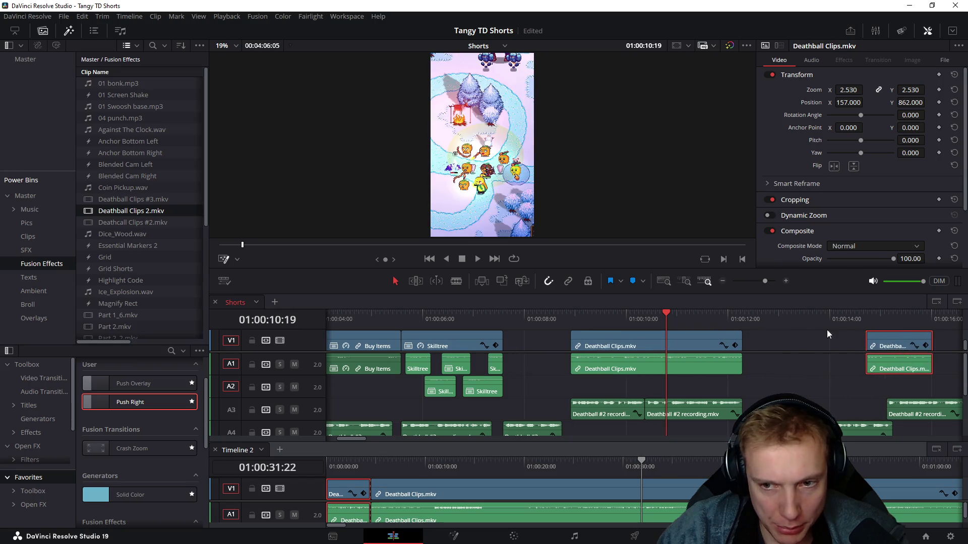
pyautogui.scroll(-2, 826, 330)
pyautogui.scroll(-3, 789, 330)
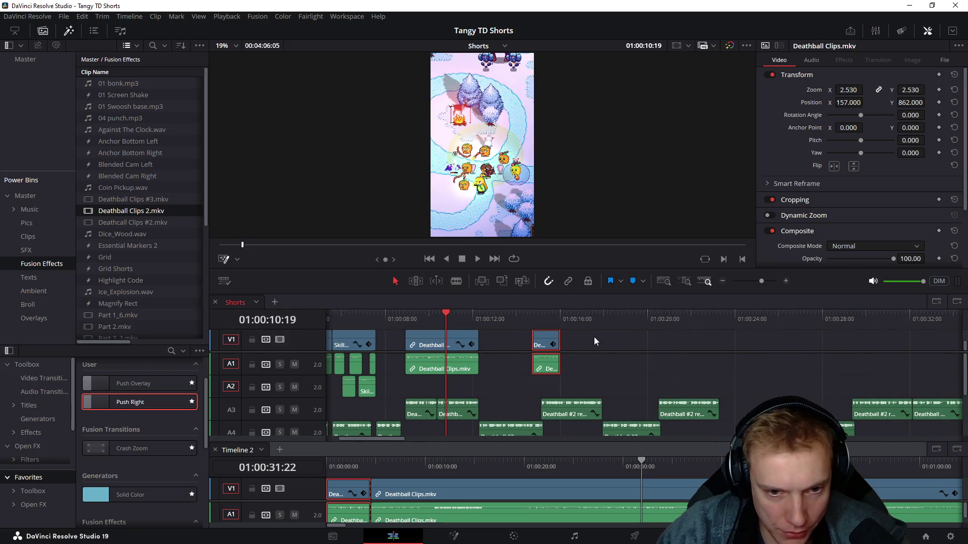
pyautogui.click(519, 318)
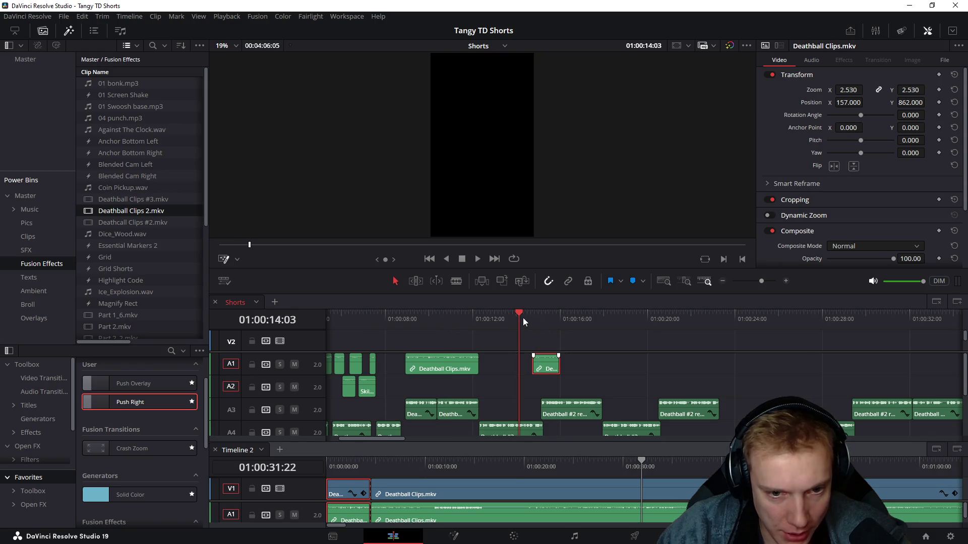
pyautogui.scroll(4, 568, 348)
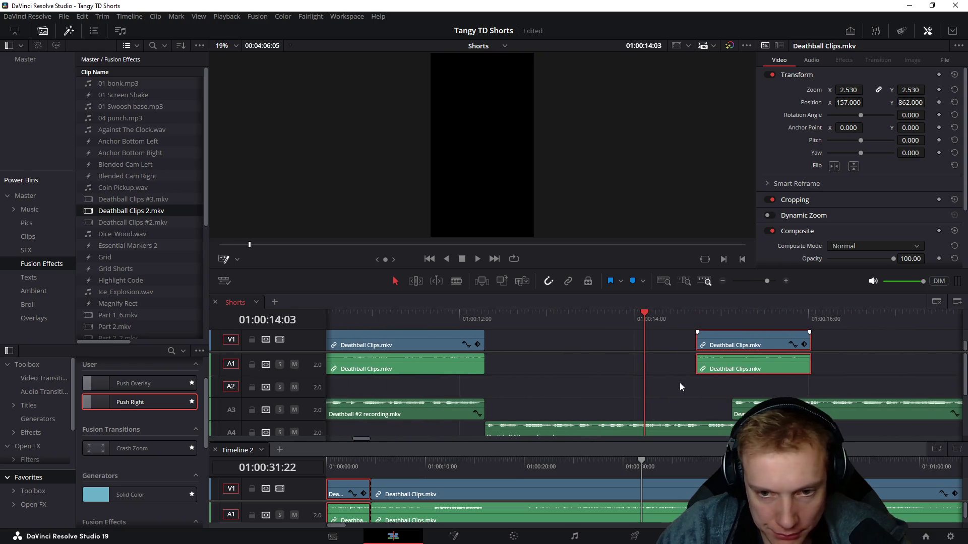
pyautogui.moveTo(697, 340); pyautogui.dragTo(546, 336)
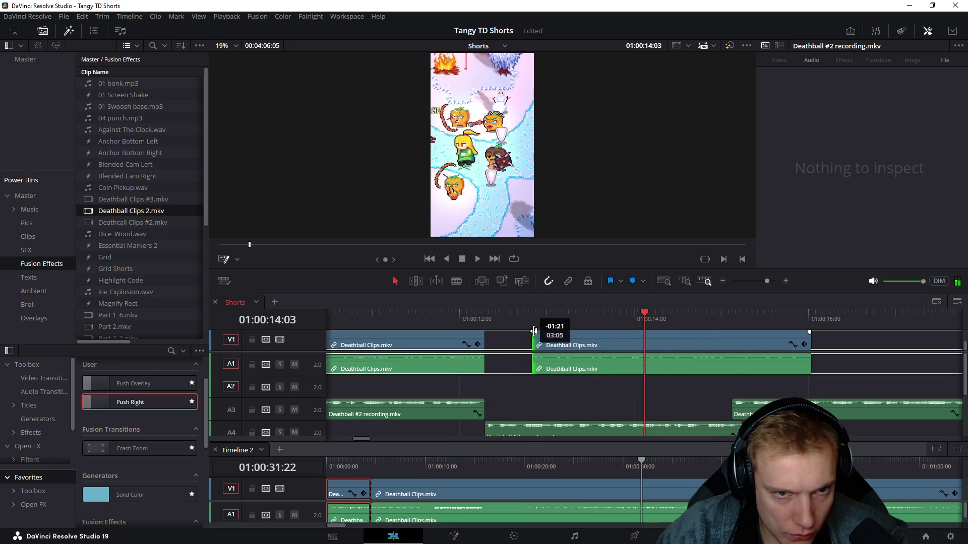
pyautogui.moveTo(546, 335); pyautogui.dragTo(657, 365)
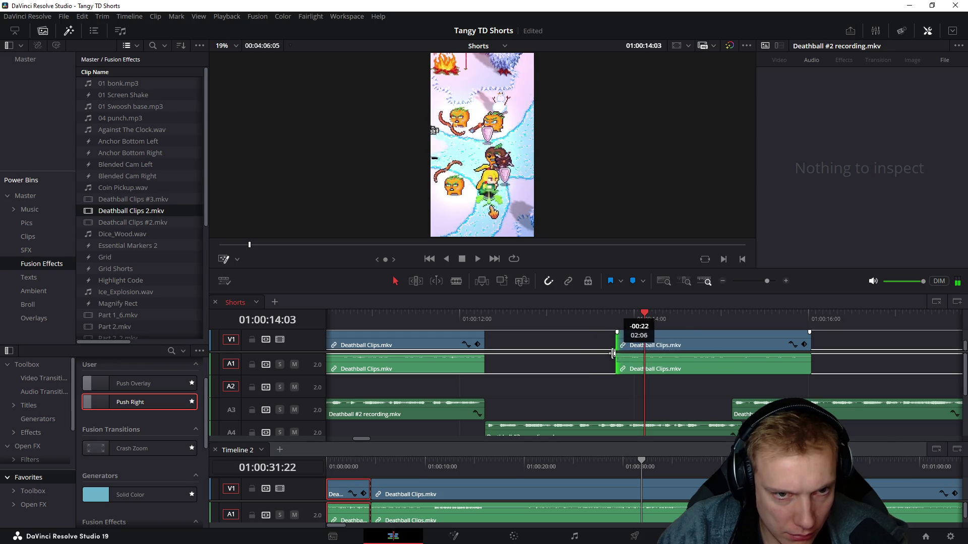
pyautogui.moveTo(656, 365); pyautogui.dragTo(562, 345)
pyautogui.scroll(-3, 562, 346)
pyautogui.press('Down')
# Step: Cut the trimmed clip out of Shorts and scrub Timeline 2 from its start for the next moment
pyautogui.click(638, 369)
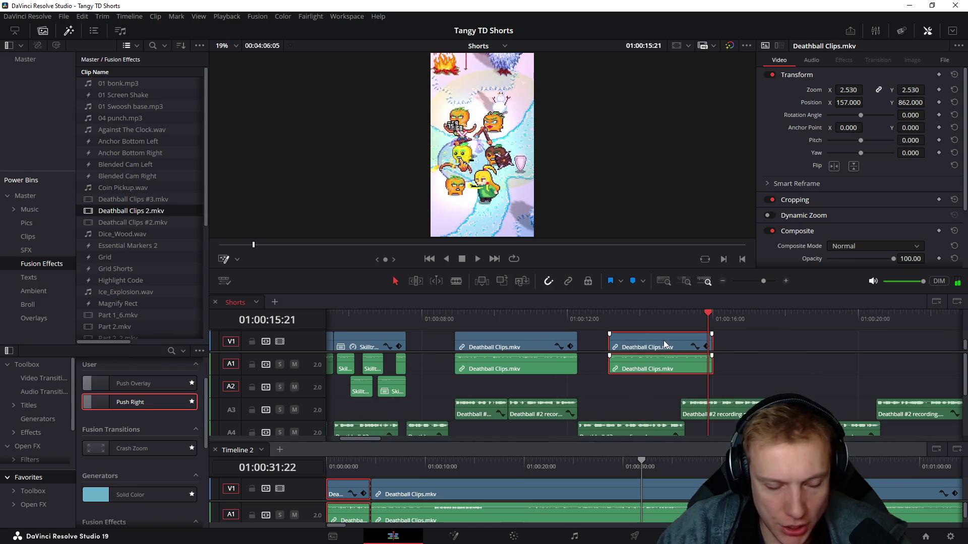
pyautogui.hotkey('ctrl', 'x')
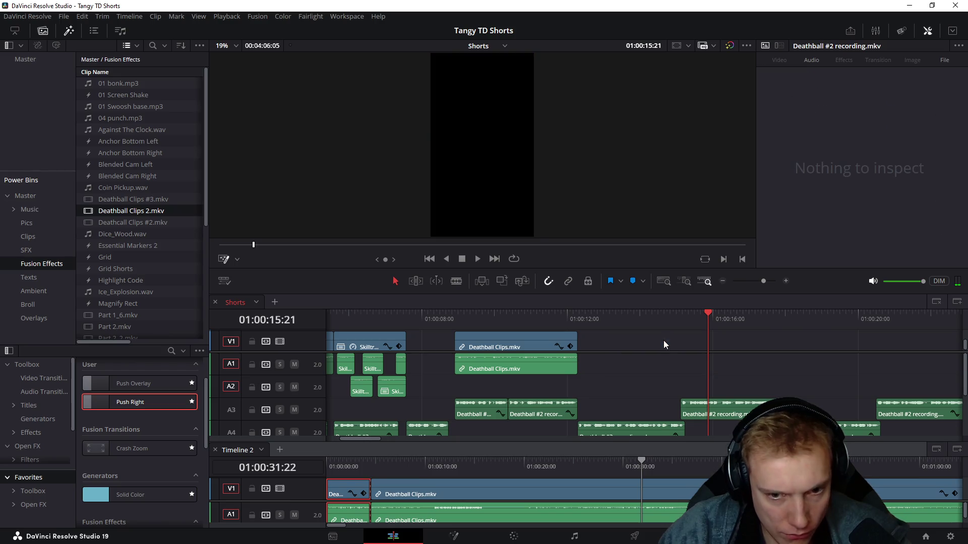
pyautogui.click(370, 463)
pyautogui.click(343, 467)
pyautogui.moveTo(344, 490)
pyautogui.mouseDown()
pyautogui.moveTo(597, 490)
pyautogui.moveTo(447, 482)
pyautogui.moveTo(570, 490)
pyautogui.moveTo(525, 483)
pyautogui.moveTo(548, 465)
pyautogui.mouseUp()
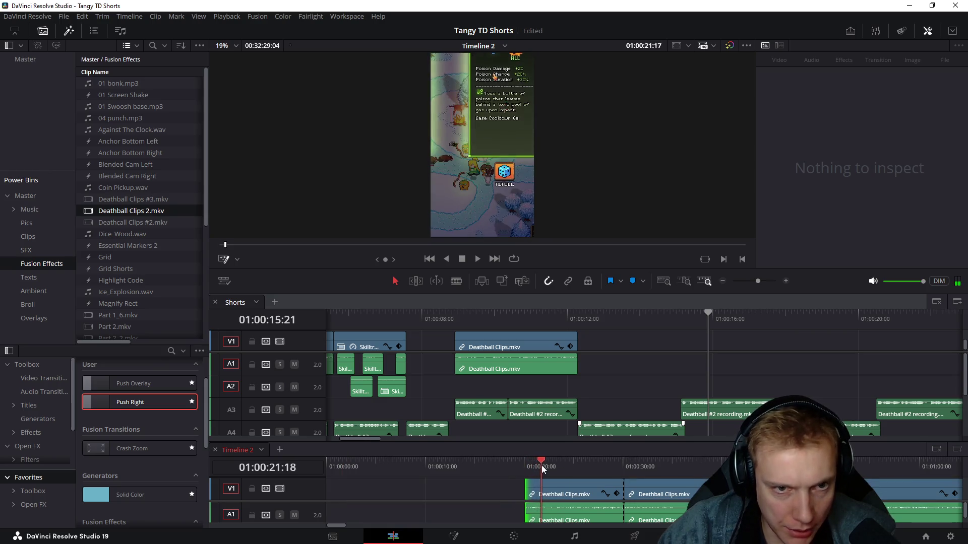
# Step: Blade off the short Timeline 2 piece, paste it into Shorts and trim its leading bit at 01:00:13:07
pyautogui.hotkey('ctrl', 'b')
pyautogui.click(537, 514)
pyautogui.click(599, 319)
pyautogui.hotkey('ctrl', 'v')
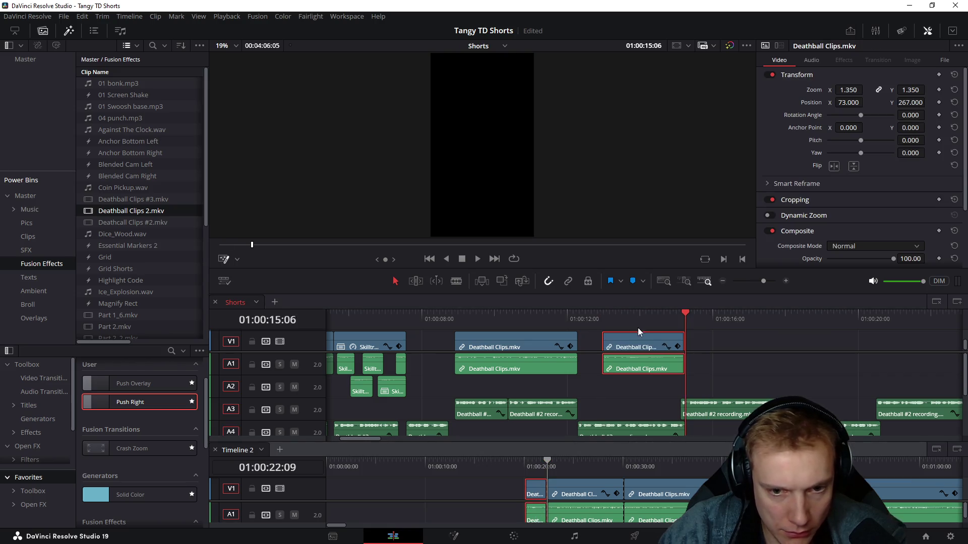
pyautogui.moveTo(607, 315); pyautogui.dragTo(614, 317)
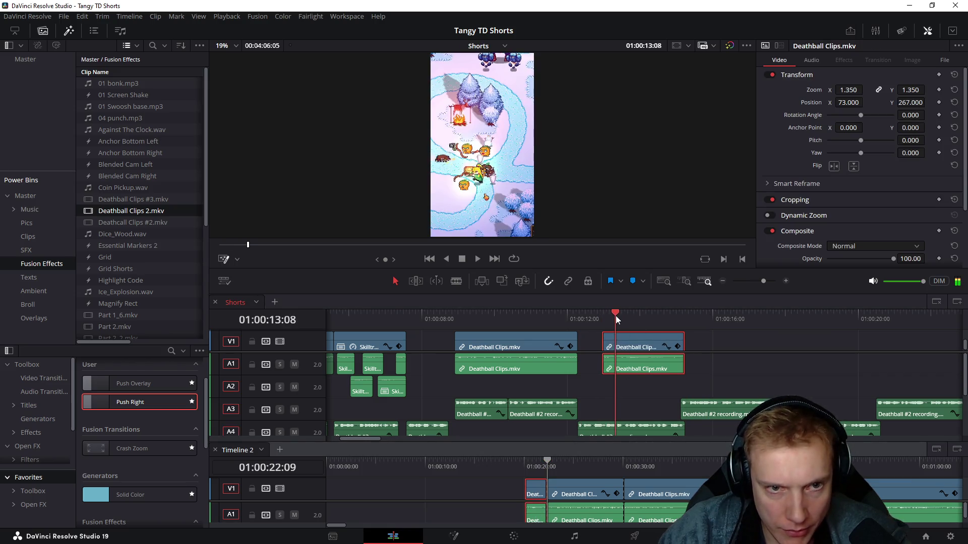
pyautogui.hotkey('ctrl', 'b')
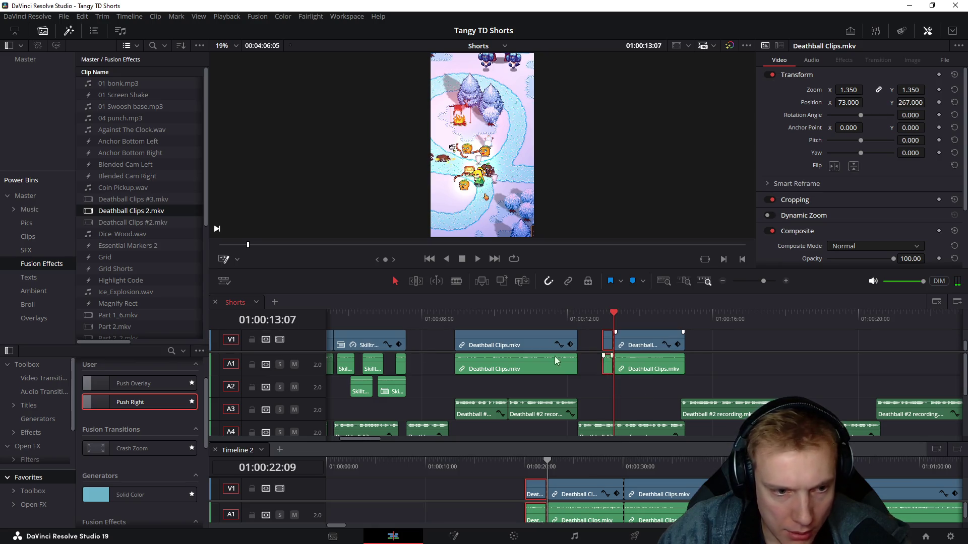
pyautogui.press('Delete')
# Step: Lock A3 and A4, play the section and try an end trim at 01:00:14:14, then undo it
pyautogui.click(252, 409)
pyautogui.click(252, 431)
pyautogui.scroll(-3, 486, 391)
pyautogui.scroll(3, 486, 391)
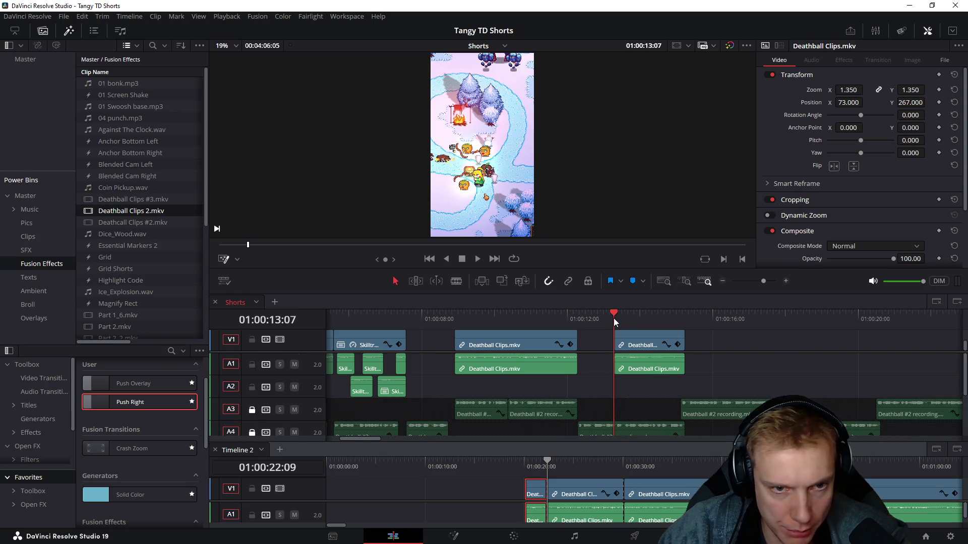
pyautogui.press('space')
pyautogui.press('space')
pyautogui.moveTo(649, 319); pyautogui.dragTo(661, 320)
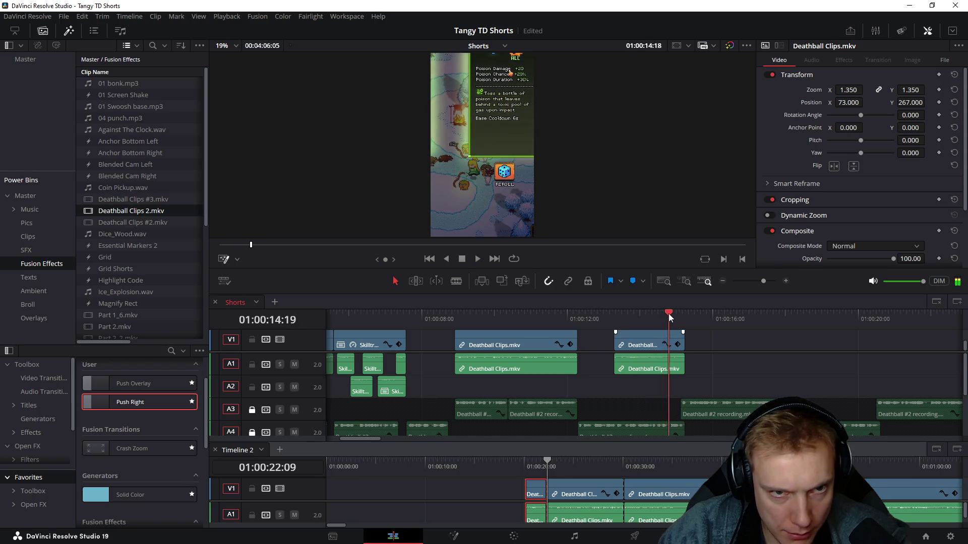
pyautogui.hotkey('shift', ']')
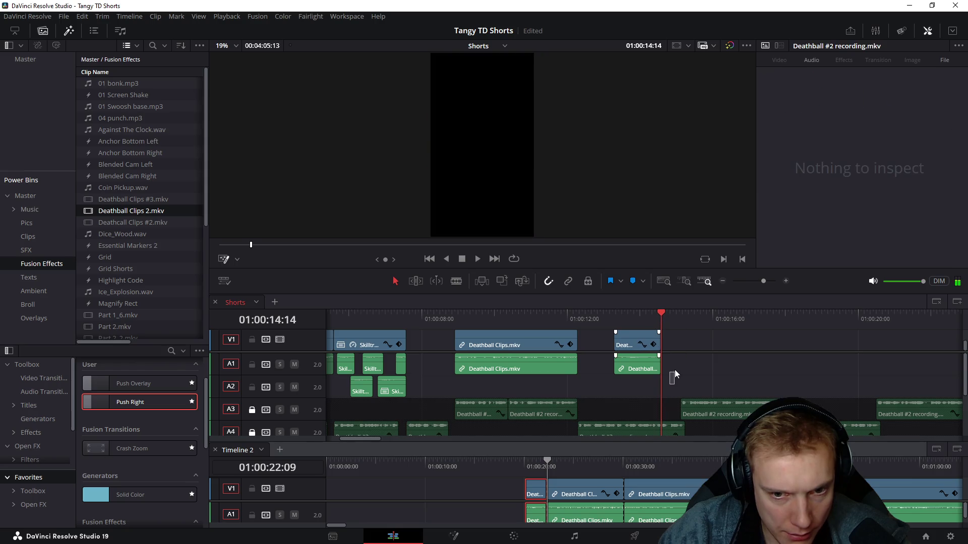
pyautogui.click(639, 370)
pyautogui.hotkey('ctrl', 'z')
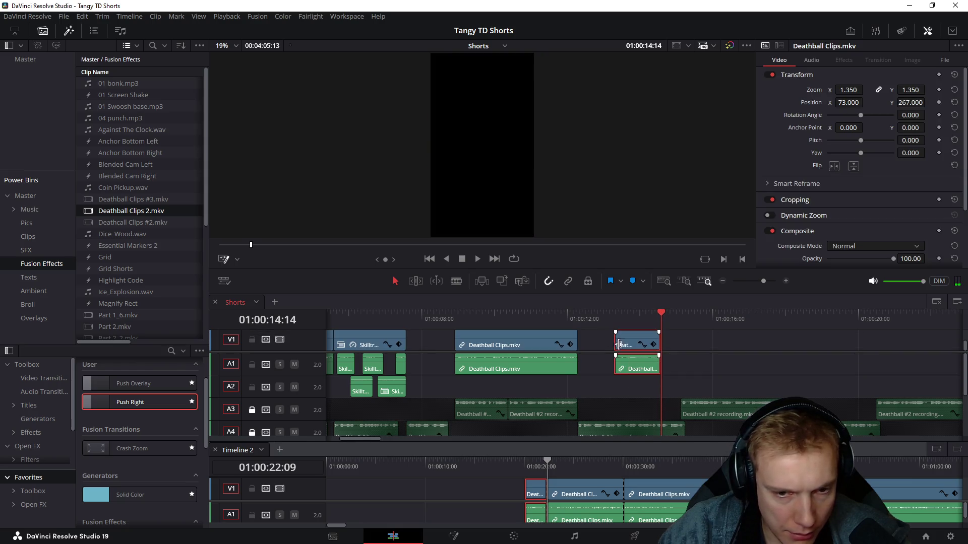
# Step: Place the short clip right after the Skilltree clips and play back from about 01:00:07
pyautogui.moveTo(572, 343); pyautogui.dragTo(435, 338)
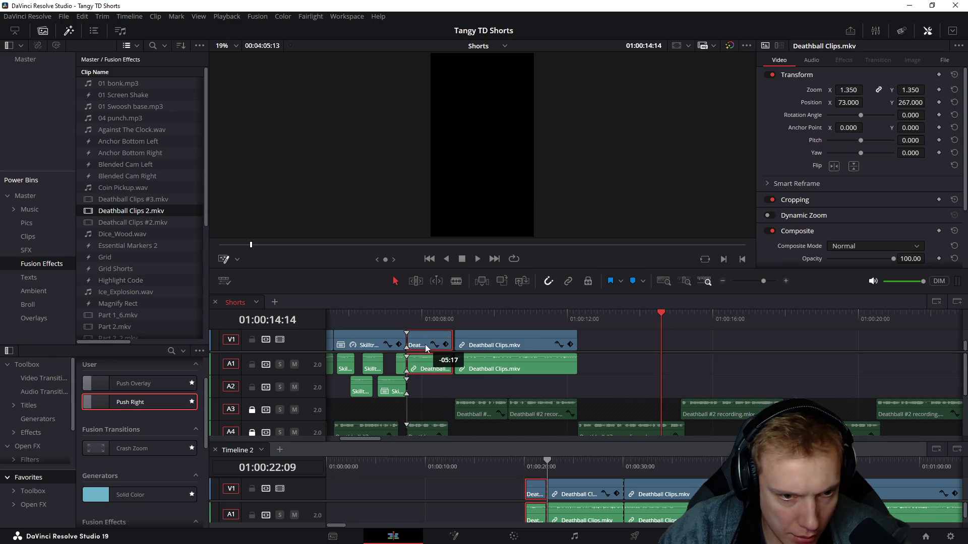
pyautogui.click(402, 311)
pyautogui.press('space')
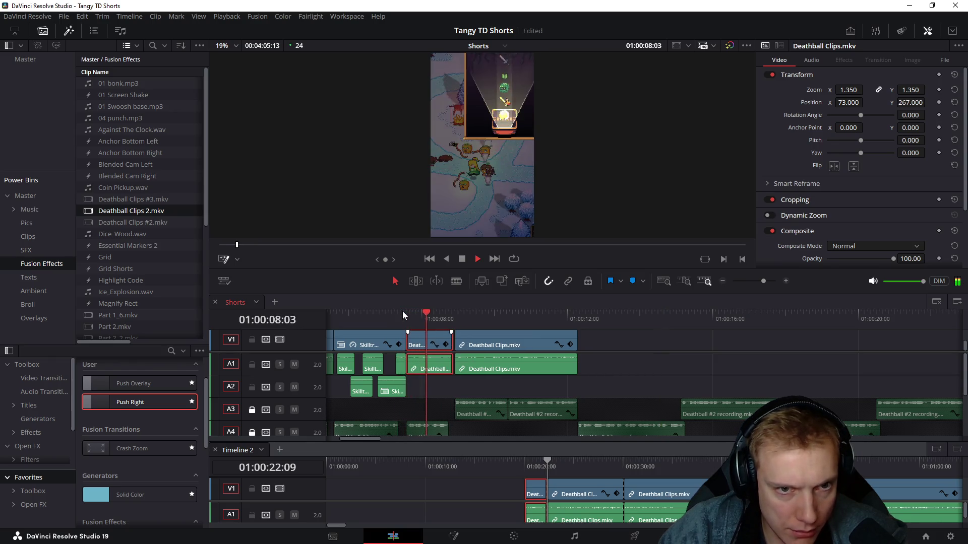
pyautogui.click(403, 316)
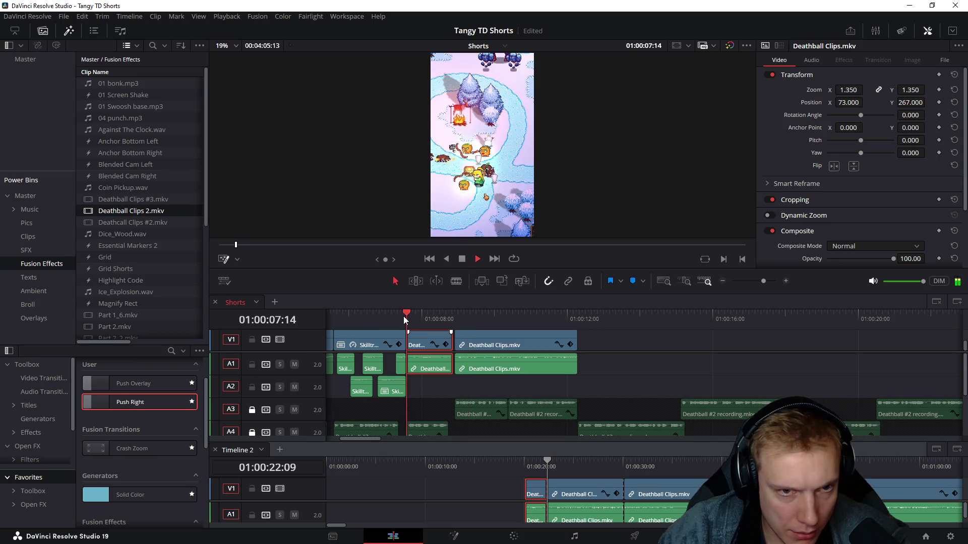
pyautogui.press('space')
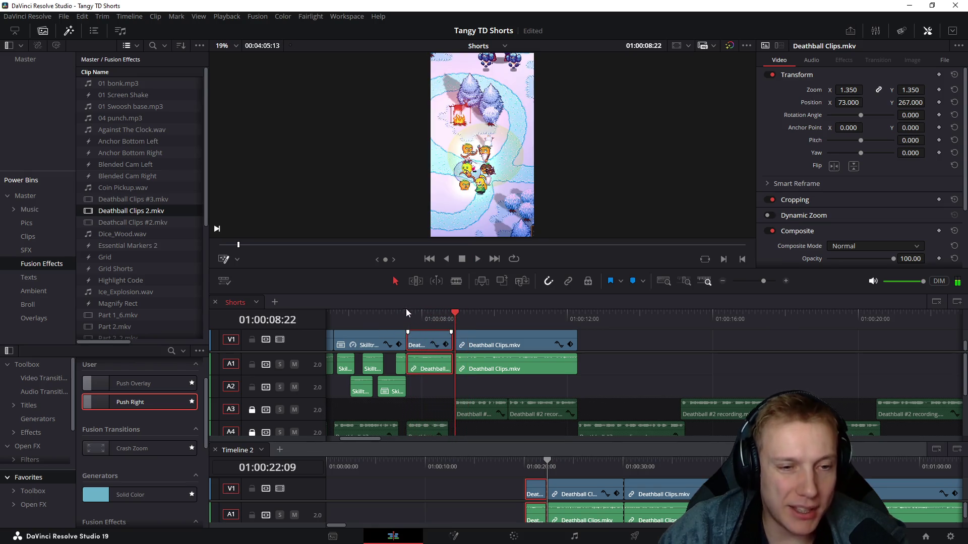
pyautogui.click(342, 320)
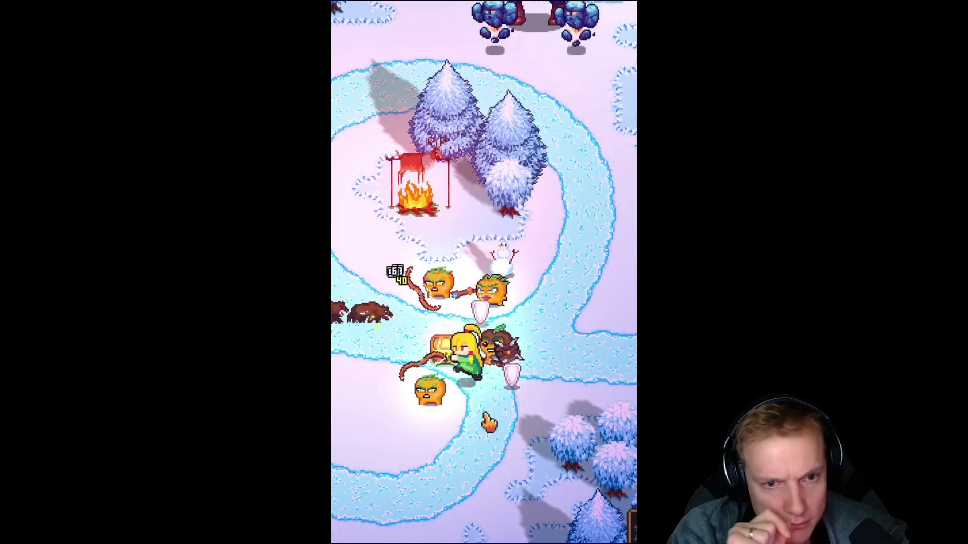
# Step: Save the project, review the clips and delete the short inserted piece
pyautogui.press('Escape')
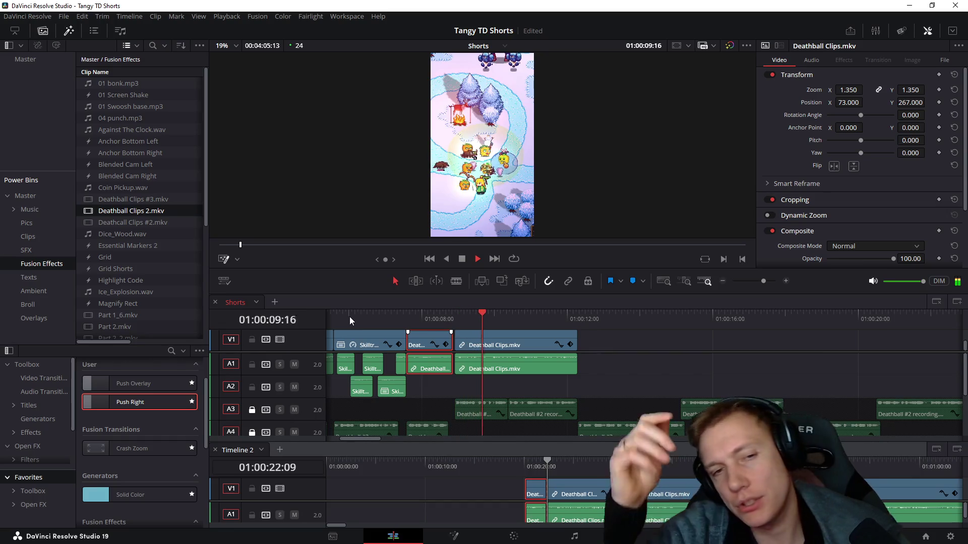
pyautogui.hotkey('ctrl', 's')
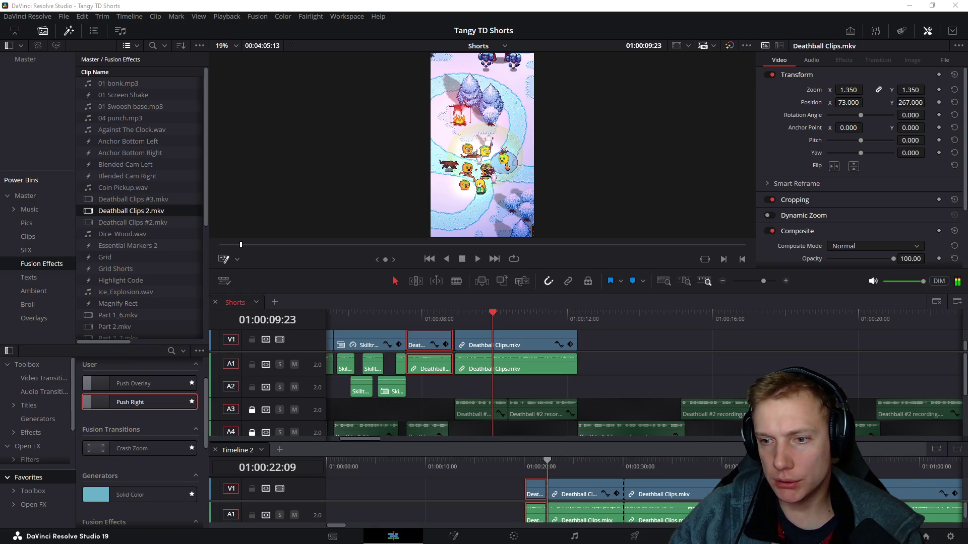
pyautogui.moveTo(393, 320); pyautogui.dragTo(511, 320)
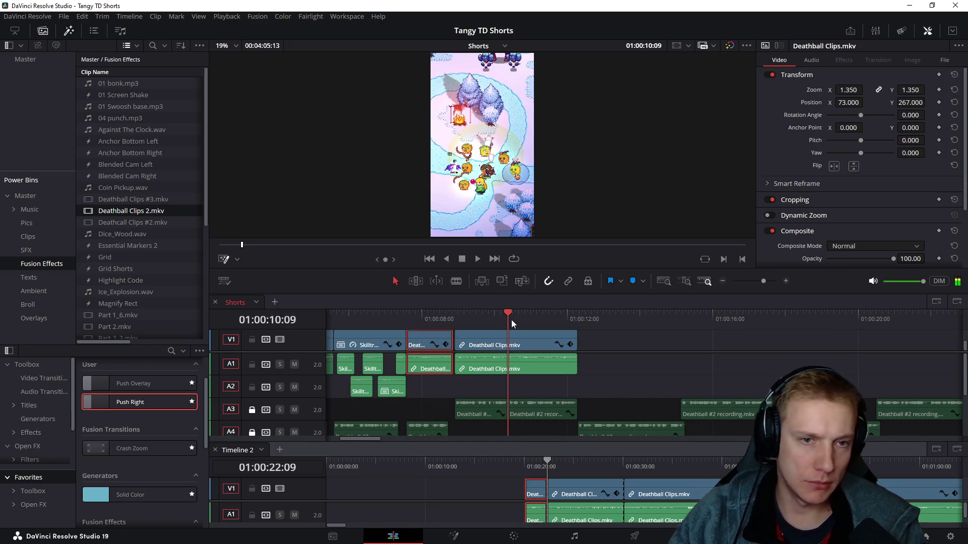
pyautogui.moveTo(426, 392)
pyautogui.mouseDown()
pyautogui.moveTo(448, 334)
pyautogui.moveTo(408, 337)
pyautogui.mouseUp()
pyautogui.press('BackSpace')
# Step: Play the Deathball clip after the gap from 01:00:07 to 01:00:12:07
pyautogui.click(490, 342)
pyautogui.click(398, 317)
pyautogui.press('space')
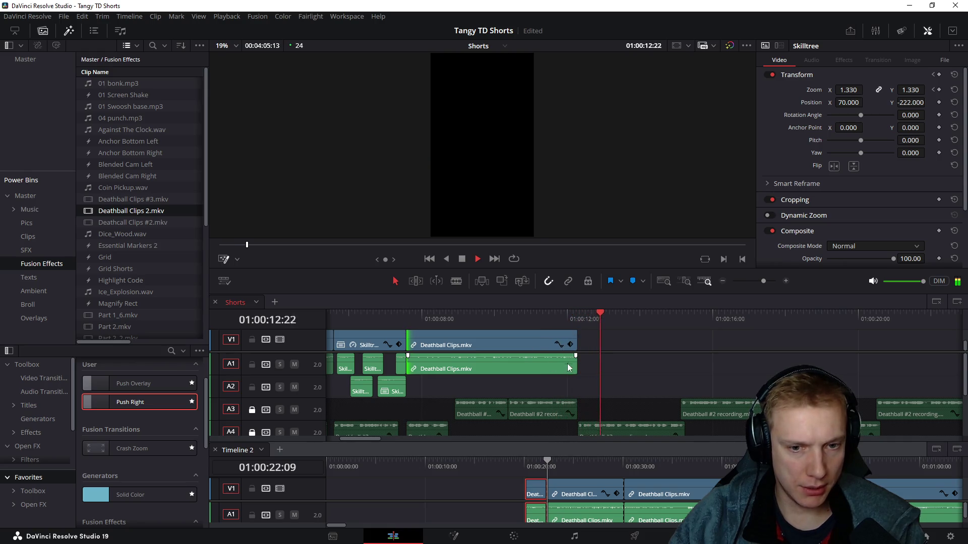
pyautogui.click(578, 318)
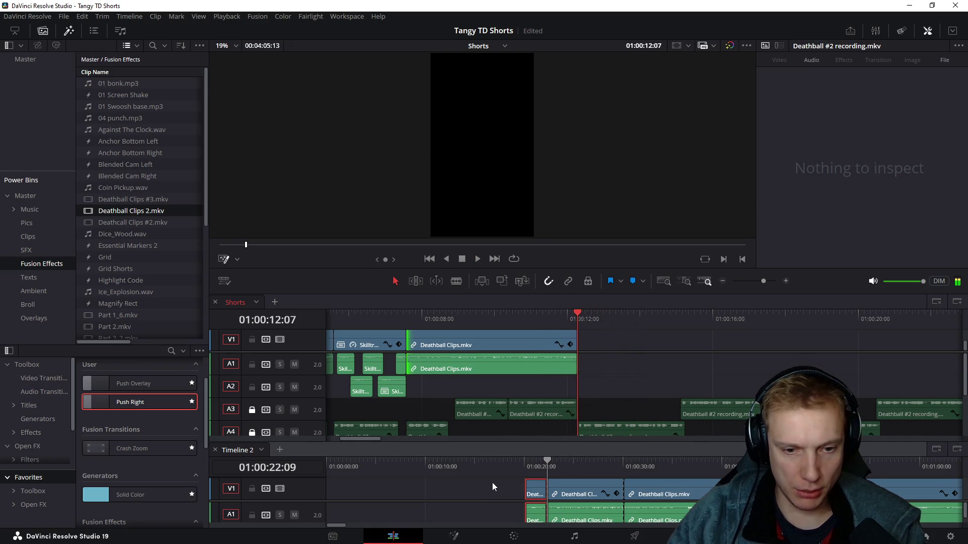
# Step: Delete the used clips at Timeline 2's start and move into the remaining footage
pyautogui.moveTo(492, 483); pyautogui.dragTo(613, 497)
pyautogui.press('BackSpace')
pyautogui.click(662, 467)
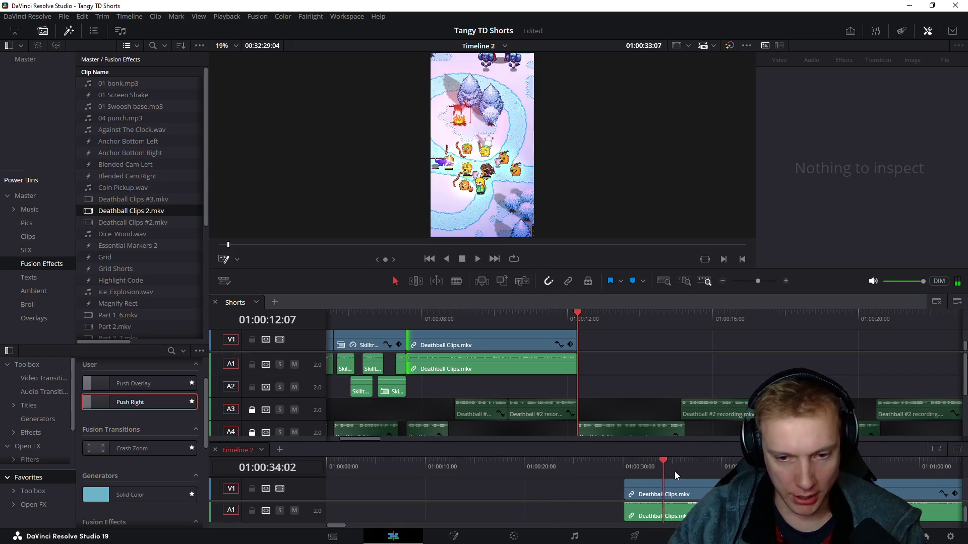
# Step: Scrub Timeline 2 to the next moment near 01:00:47 and blade the clip at its end
pyautogui.moveTo(675, 471); pyautogui.dragTo(888, 466)
pyautogui.hotkey('ctrl', '-')
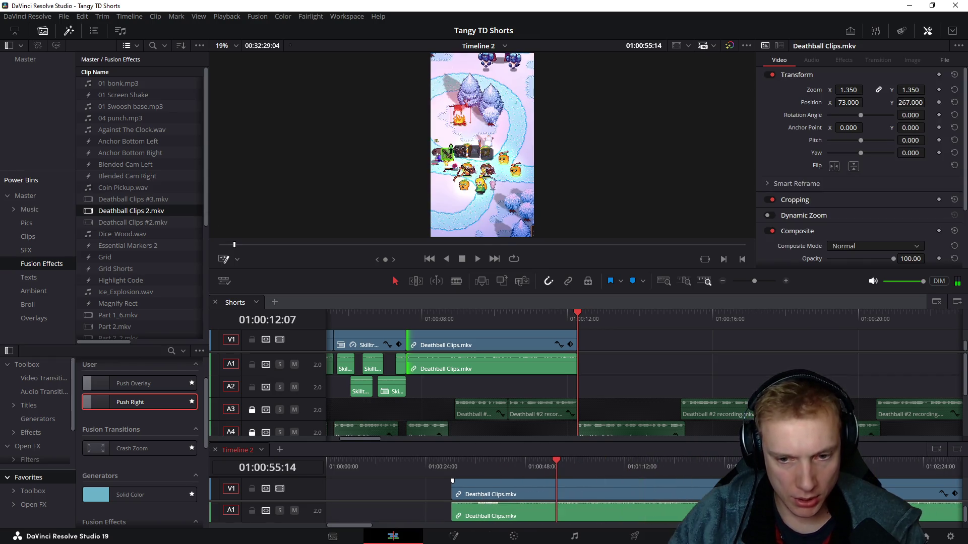
pyautogui.moveTo(584, 469); pyautogui.dragTo(771, 468)
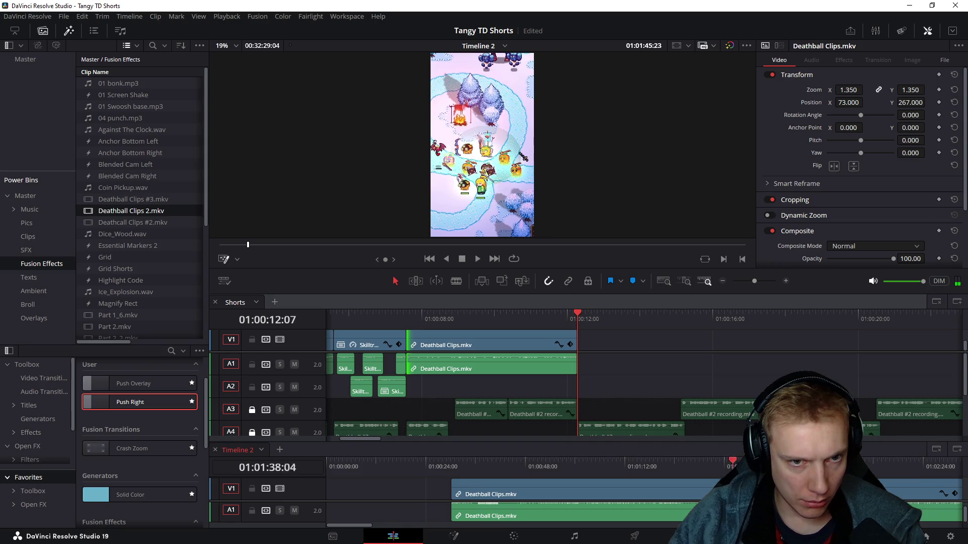
pyautogui.moveTo(698, 483); pyautogui.dragTo(737, 483)
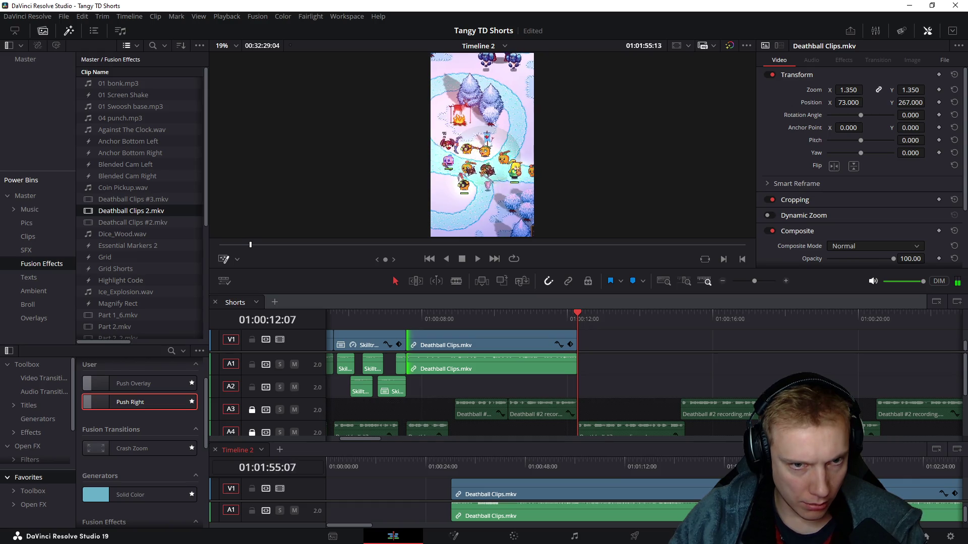
pyautogui.press('Right')
pyautogui.press('Right')
pyautogui.press('Right')
pyautogui.click(523, 467)
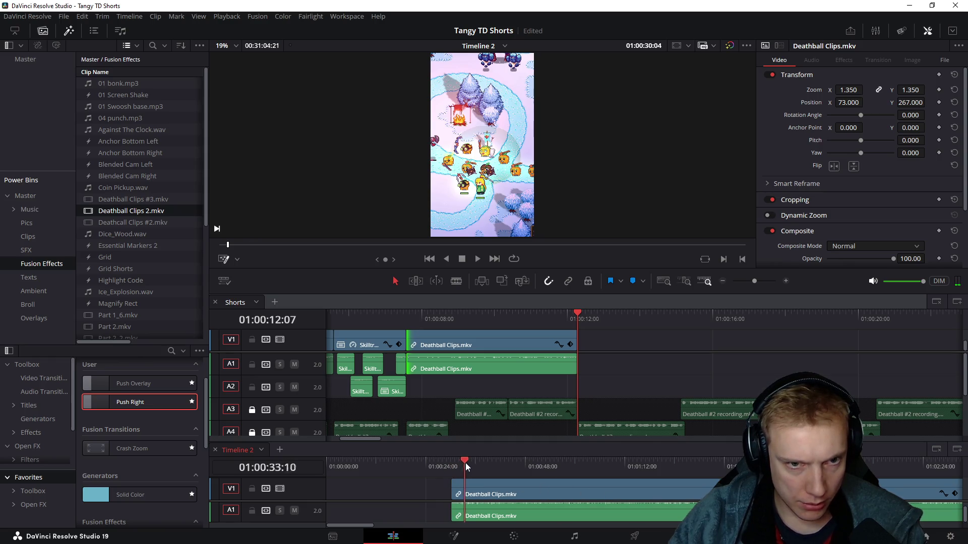
pyautogui.moveTo(465, 463); pyautogui.dragTo(500, 462)
pyautogui.hotkey('ctrl', 'b')
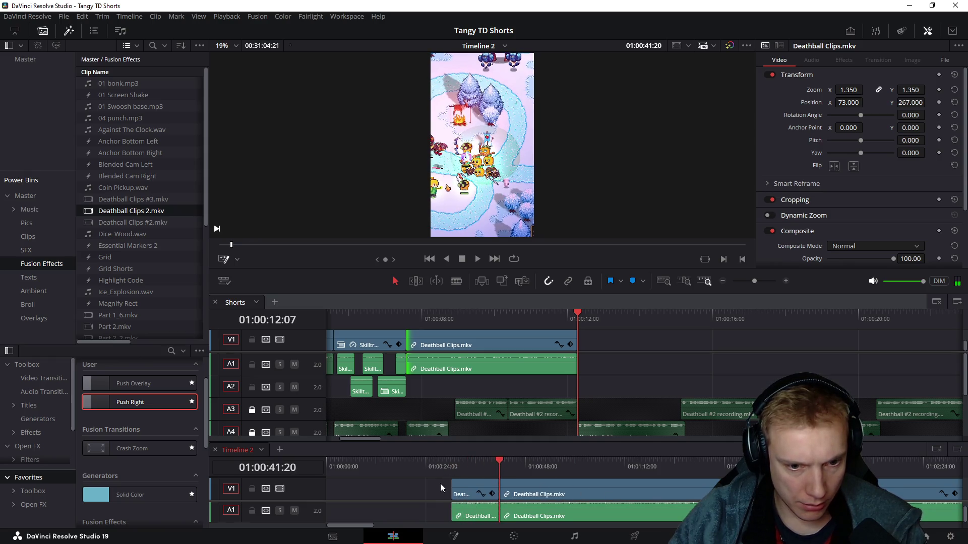
# Step: Paste the moment into Shorts at 01:00:12:07 and replay it from its start
pyautogui.click(617, 343)
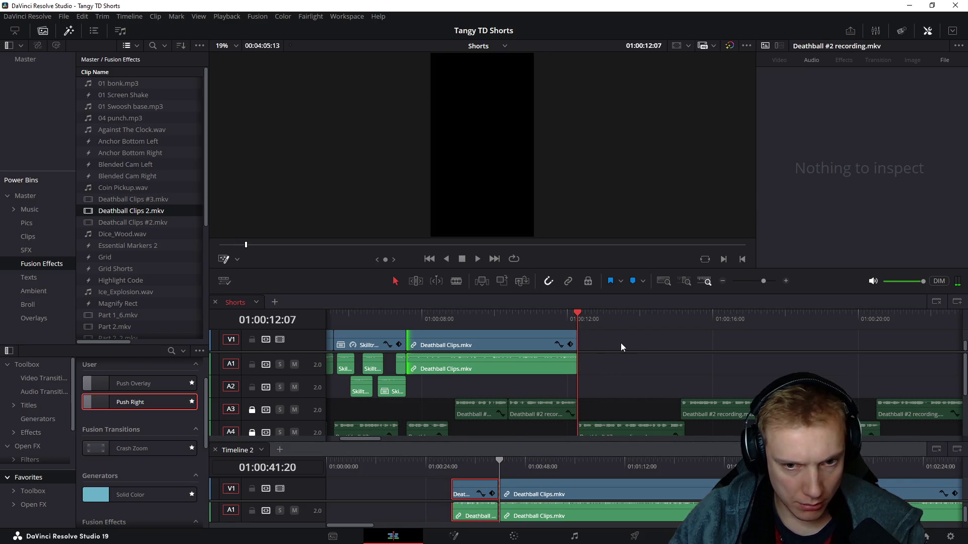
pyautogui.hotkey('ctrl', 'v')
pyautogui.scroll(-2, 608, 333)
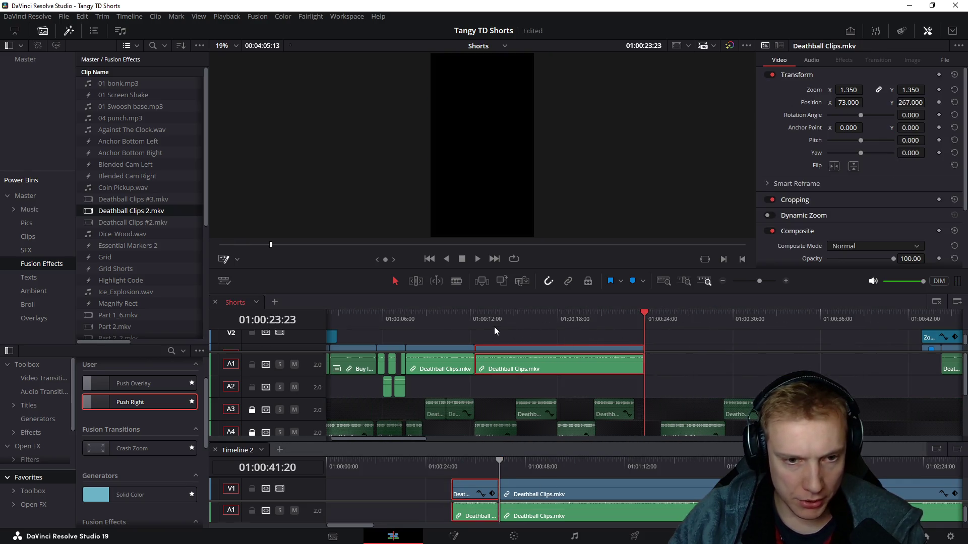
pyautogui.press('Up')
pyautogui.press('space')
pyautogui.scroll(-1, 540, 339)
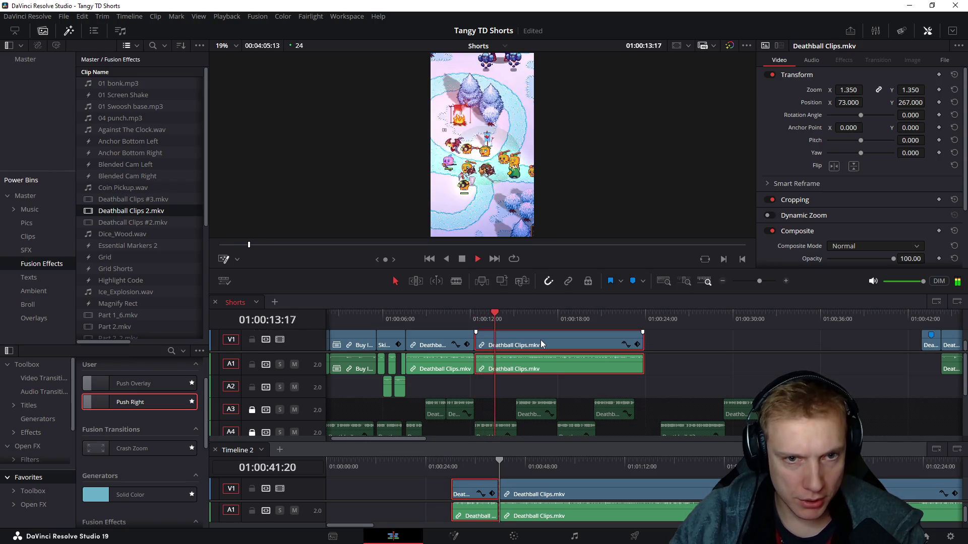
pyautogui.scroll(2, 541, 339)
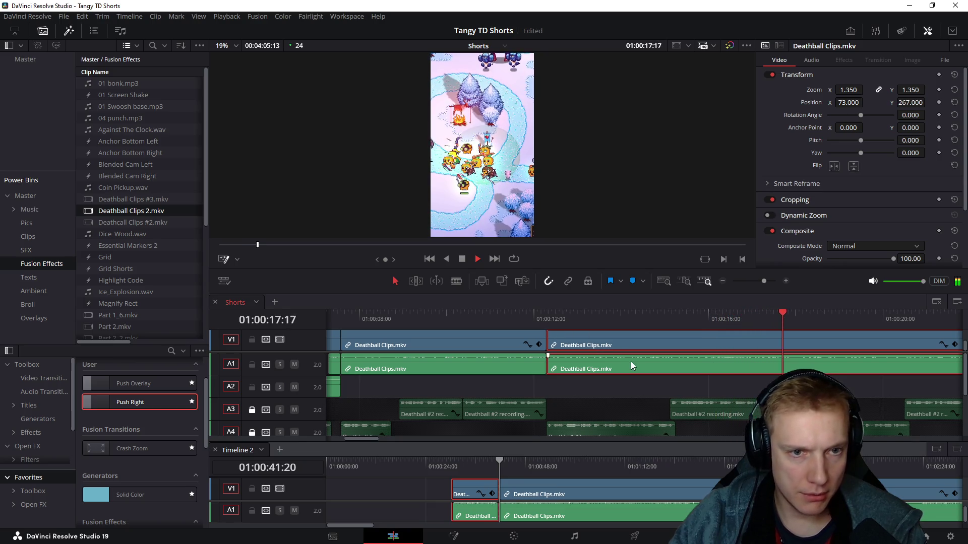
pyautogui.press('space')
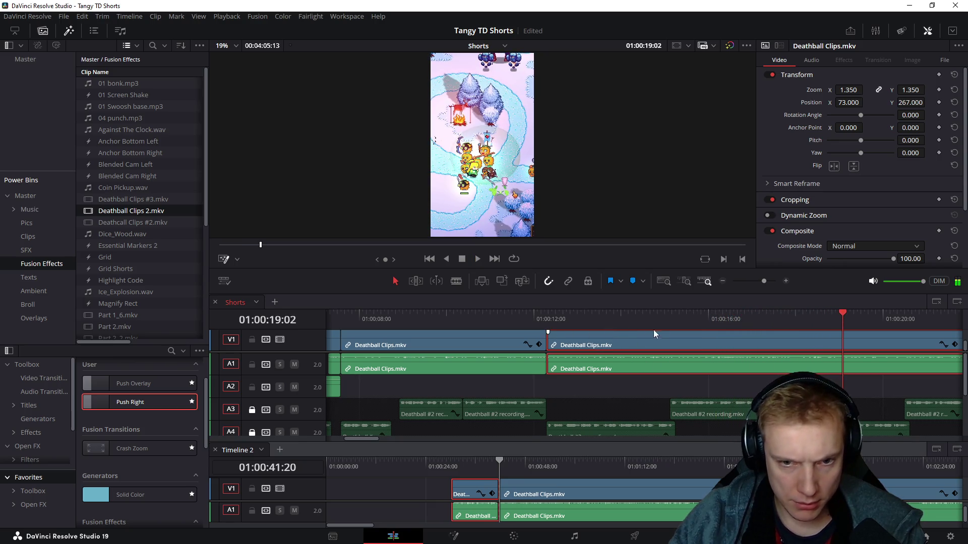
pyautogui.moveTo(632, 313); pyautogui.dragTo(642, 313)
pyautogui.press('Up')
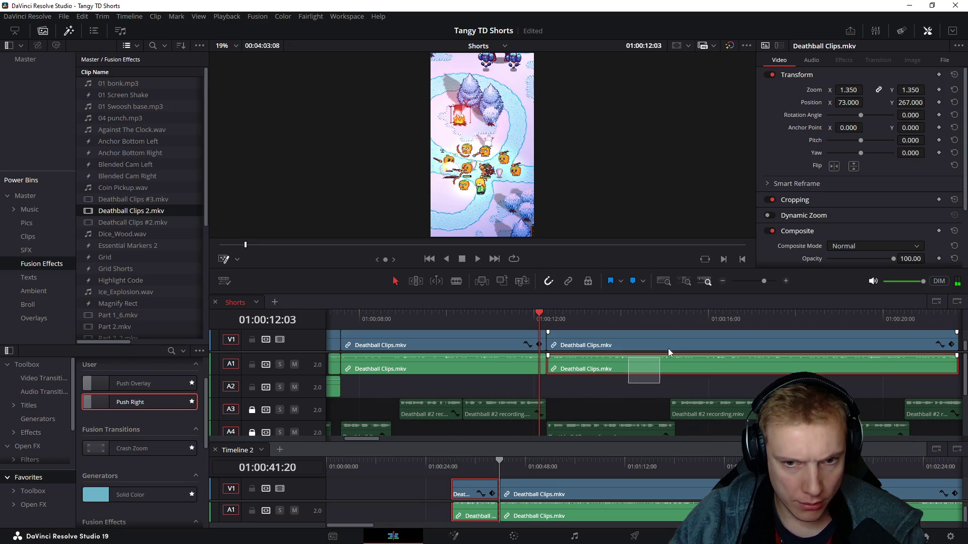
pyautogui.press('space')
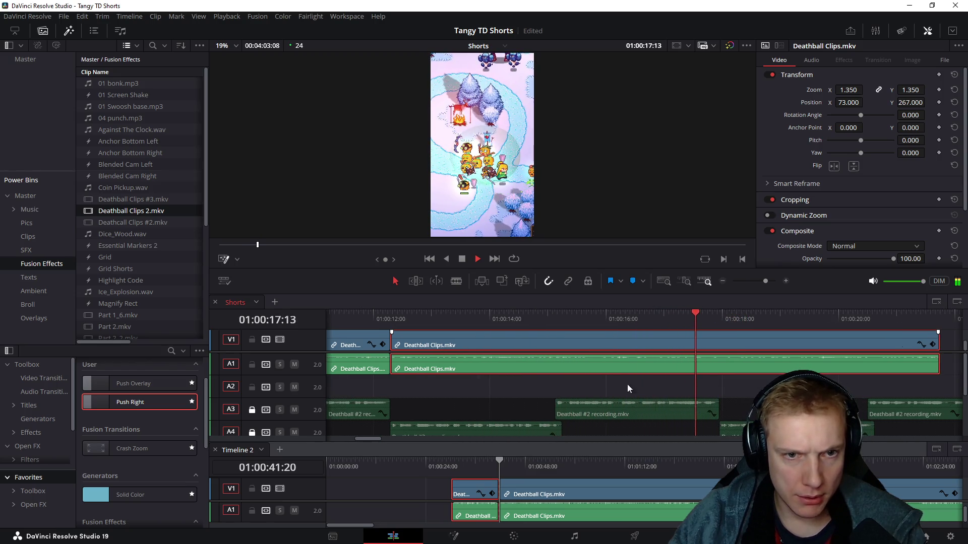
# Step: Blade the new clip at 01:00:15:03 and delete the tail
pyautogui.moveTo(636, 313)
pyautogui.mouseDown()
pyautogui.moveTo(453, 321)
pyautogui.moveTo(498, 320)
pyautogui.moveTo(478, 325)
pyautogui.mouseUp()
pyautogui.hotkey('ctrl', 'b')
pyautogui.click(569, 366)
pyautogui.press('Delete')
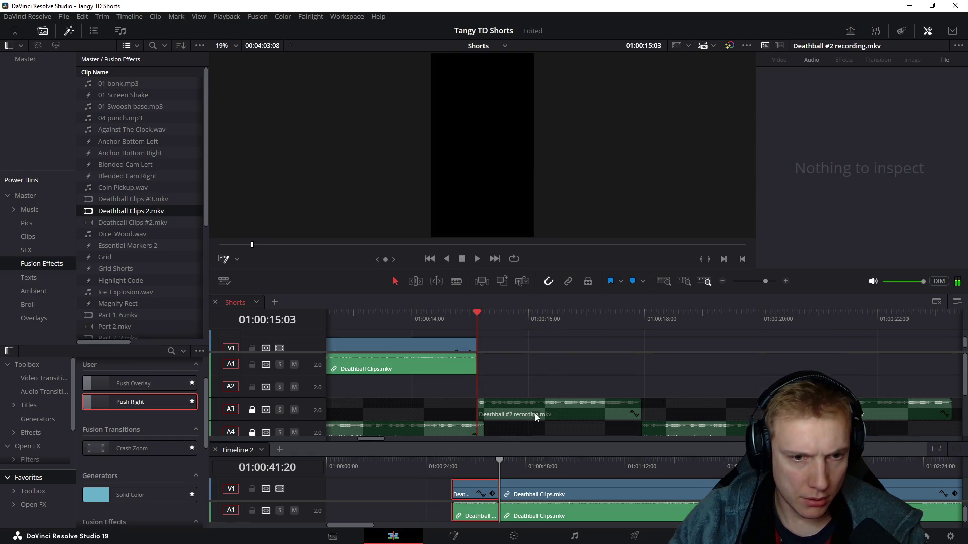
# Step: Delete the used section in Timeline 2 and scrub ahead to the next moment around 01:00:41
pyautogui.click(469, 493)
pyautogui.press('Delete')
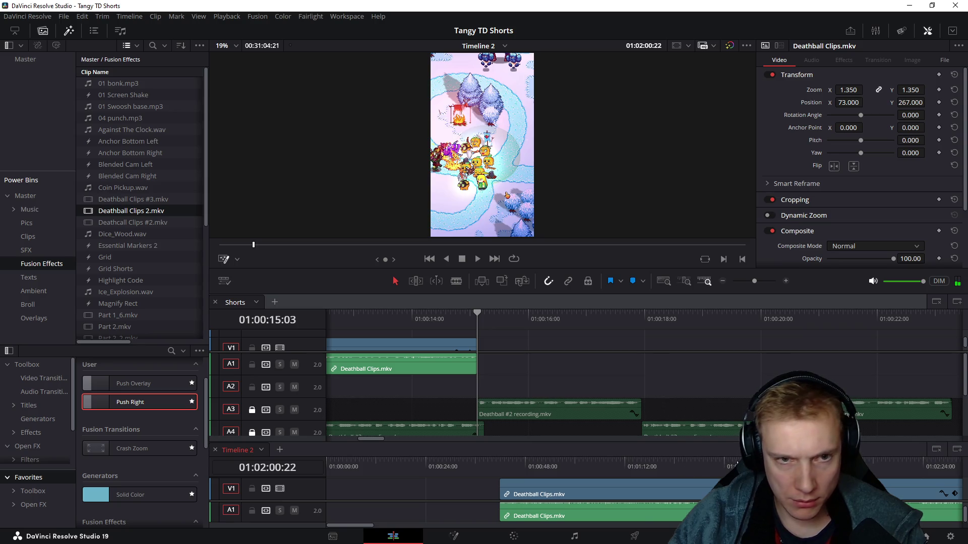
pyautogui.scroll(-2, 732, 464)
pyautogui.moveTo(649, 469); pyautogui.dragTo(665, 470)
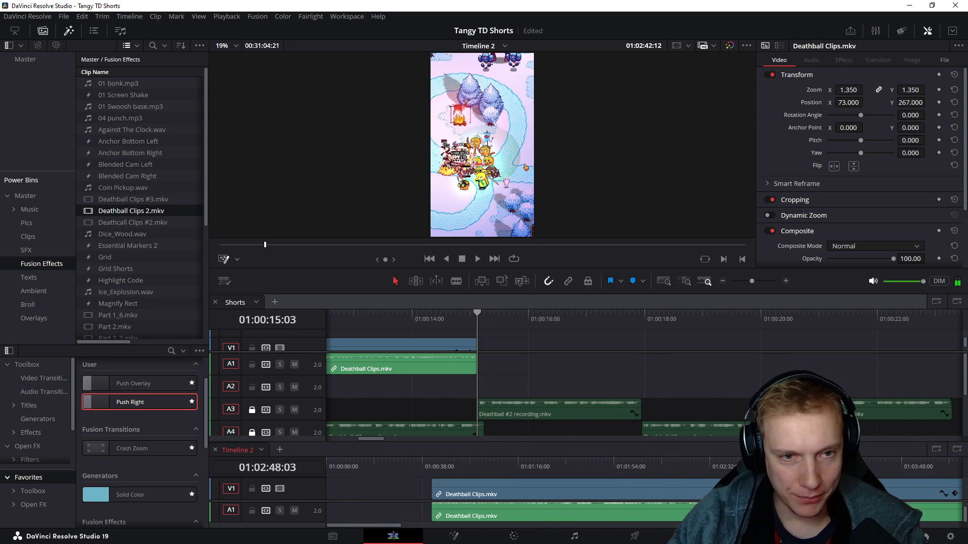
pyautogui.moveTo(763, 469)
pyautogui.mouseDown()
pyautogui.moveTo(568, 468)
pyautogui.moveTo(647, 461)
pyautogui.moveTo(841, 469)
pyautogui.mouseUp()
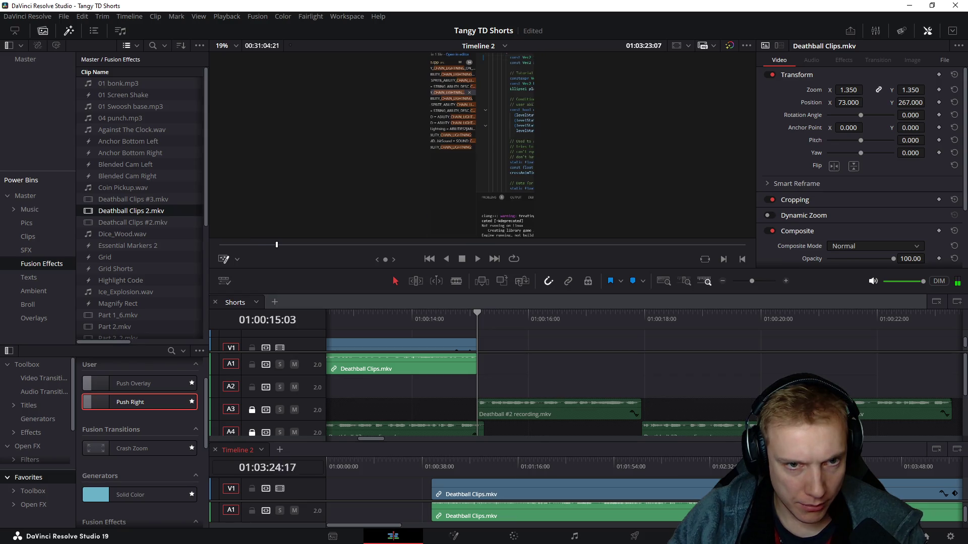
pyautogui.hotkey('ctrl', '-')
pyautogui.moveTo(655, 475)
pyautogui.mouseDown()
pyautogui.moveTo(866, 469)
pyautogui.moveTo(898, 488)
pyautogui.mouseUp()
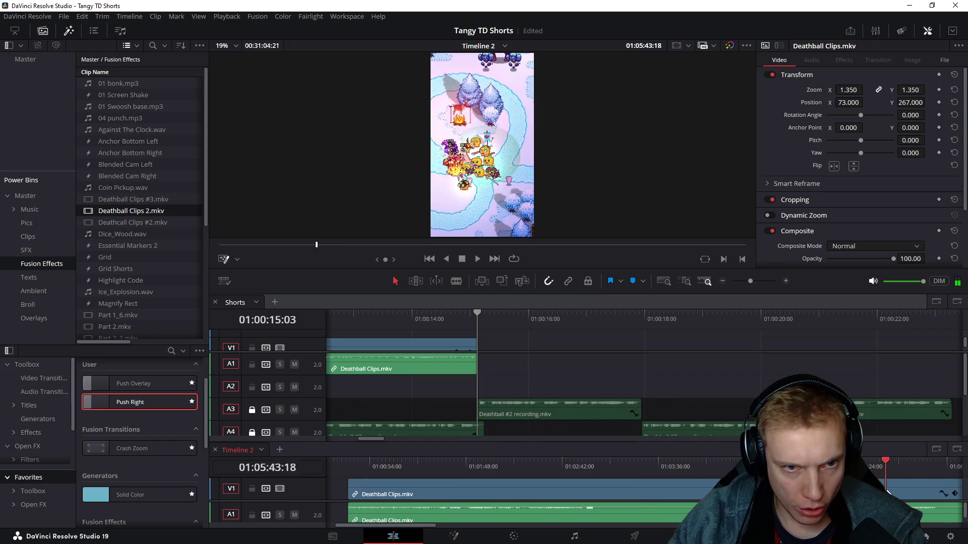
pyautogui.moveTo(871, 469); pyautogui.dragTo(873, 469)
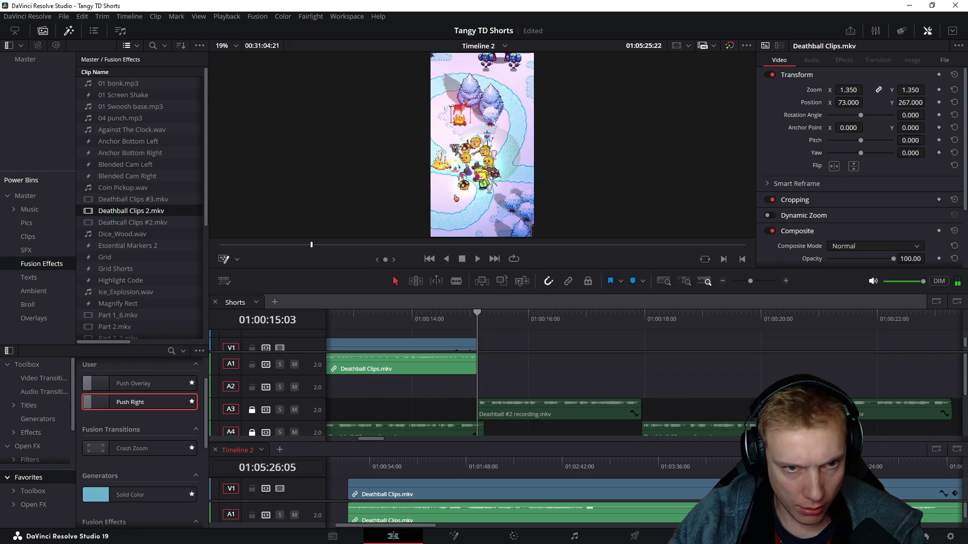
pyautogui.moveTo(874, 469); pyautogui.dragTo(881, 469)
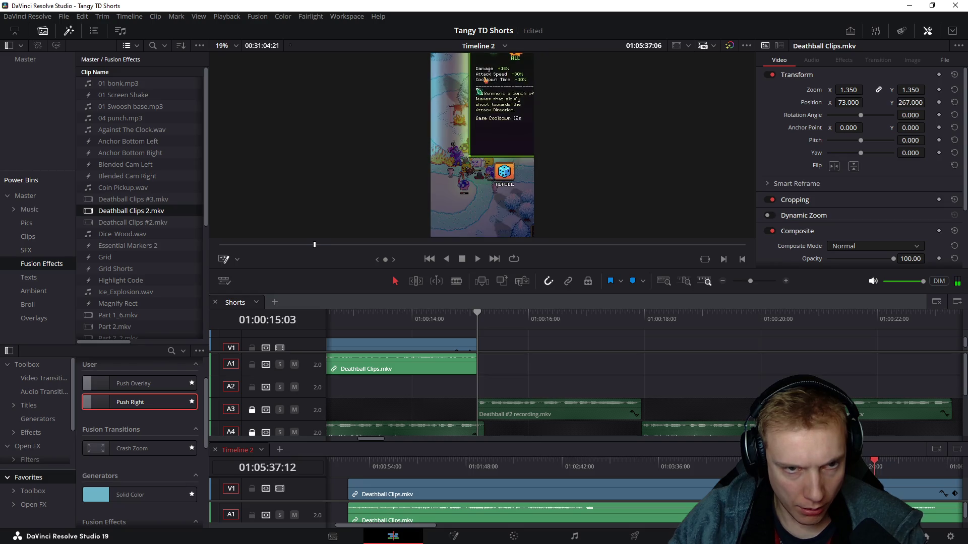
pyautogui.moveTo(874, 469); pyautogui.dragTo(876, 469)
pyautogui.scroll(-2, 712, 488)
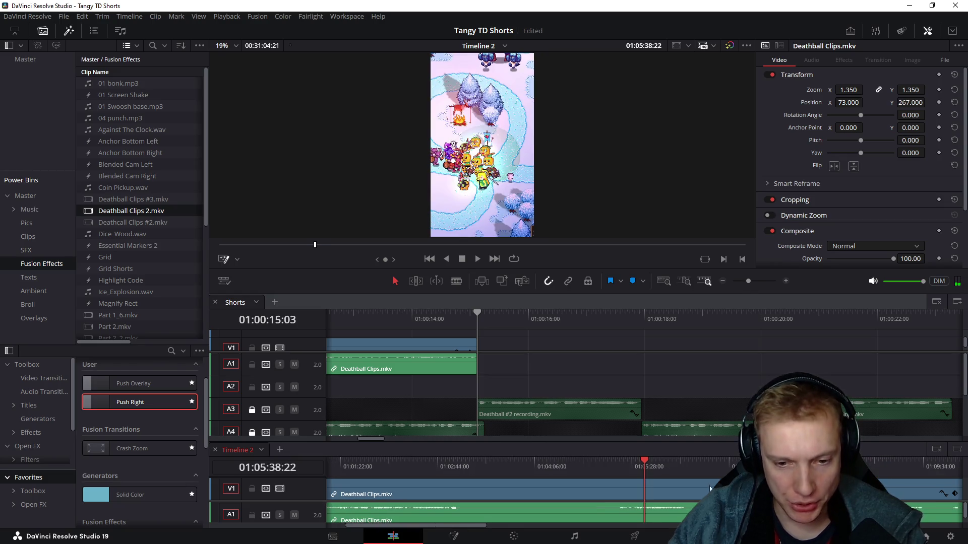
pyautogui.scroll(5, 697, 476)
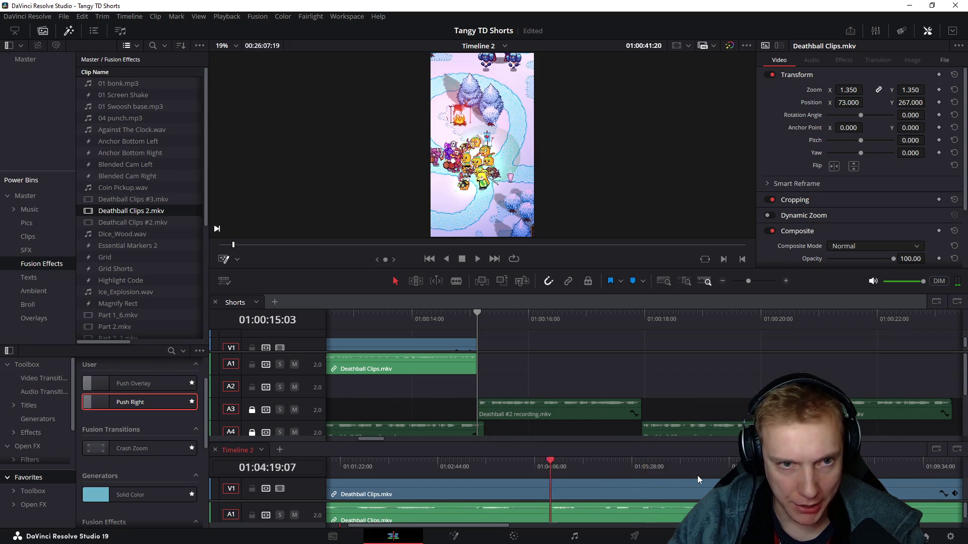
# Step: Play to the moment's end, split there with Ctrl+B, and paste the piece into Shorts at 01:00:15:03
pyautogui.press('space')
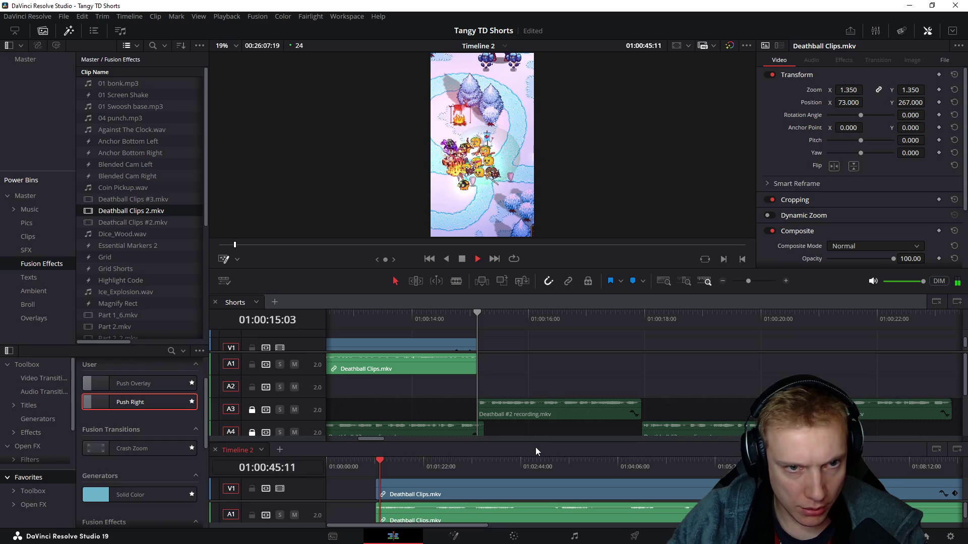
pyautogui.scroll(2, 488, 485)
pyautogui.scroll(1, 487, 486)
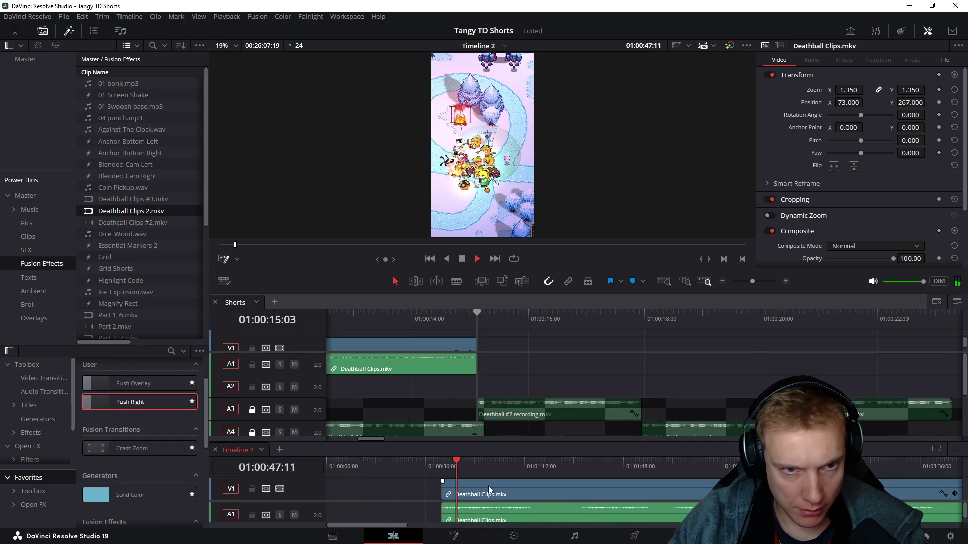
pyautogui.press('space')
pyautogui.hotkey('ctrl', 'b')
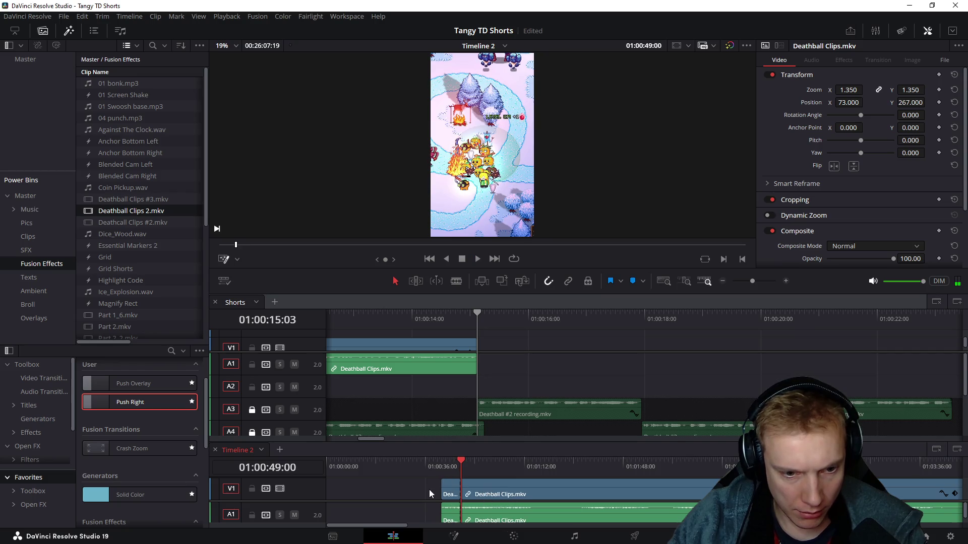
pyautogui.click(453, 515)
pyautogui.click(574, 364)
pyautogui.hotkey('ctrl', 'v')
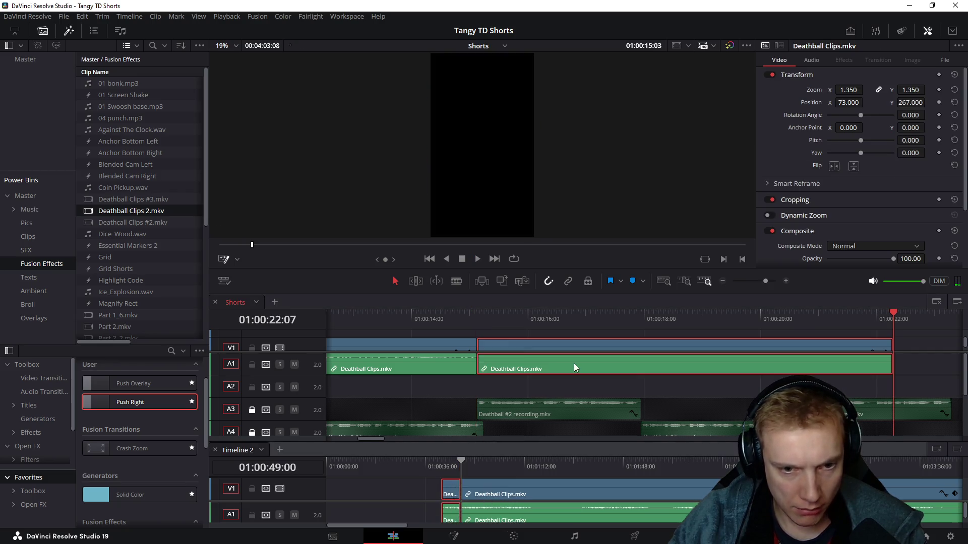
# Step: Preview the new clip full screen, then return and park the playhead at 01:00:08:03
pyautogui.click(478, 316)
pyautogui.press('space')
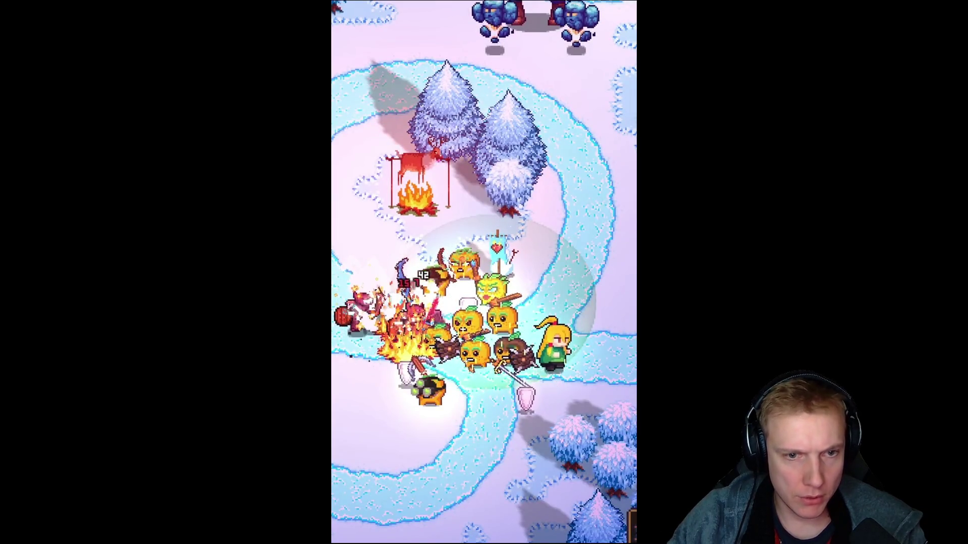
pyautogui.press('space')
pyautogui.press('Escape')
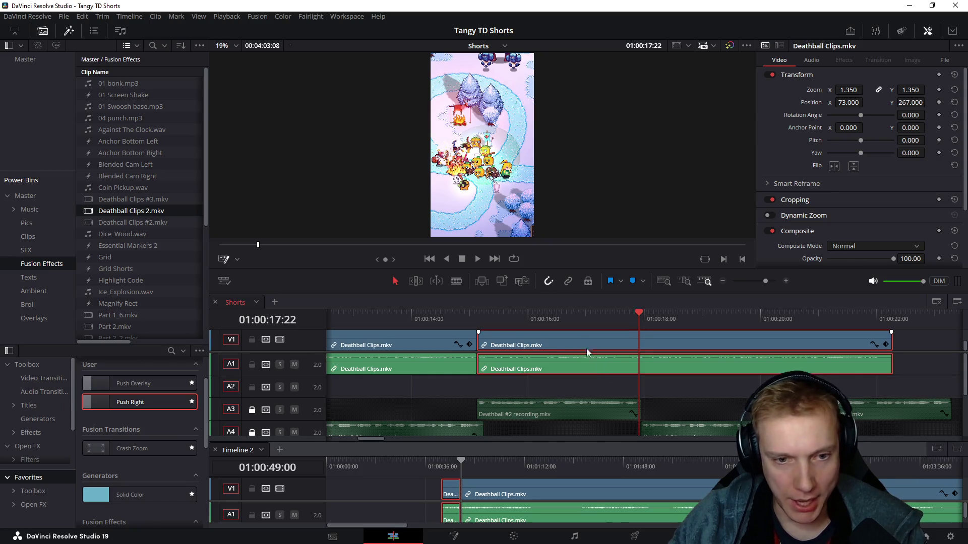
pyautogui.scroll(-2, 584, 346)
pyautogui.moveTo(375, 318); pyautogui.dragTo(450, 322)
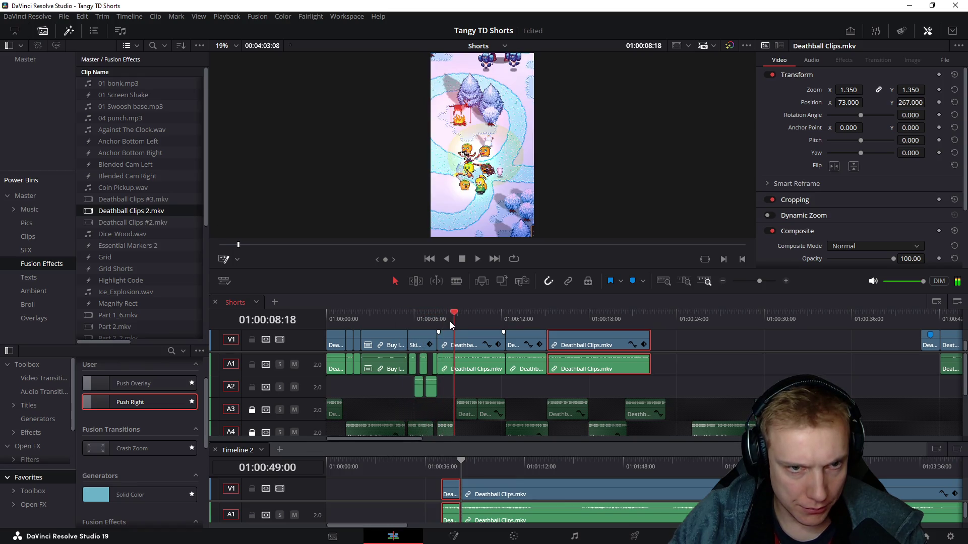
pyautogui.moveTo(450, 321); pyautogui.dragTo(445, 327)
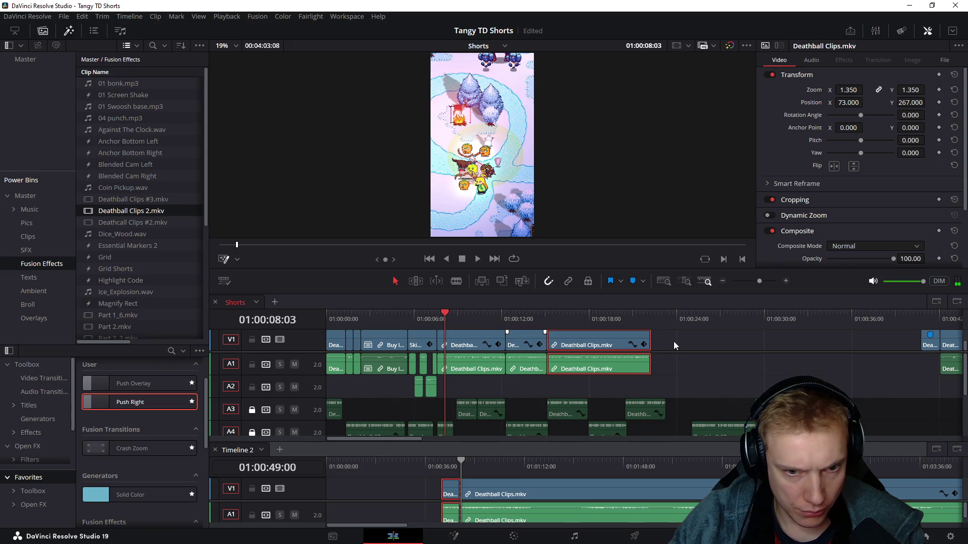
pyautogui.scroll(2, 673, 341)
# Step: Select the three latest V1 clips and shift Position X from 73 to 59, then to 111
pyautogui.moveTo(674, 341); pyautogui.dragTo(520, 337)
pyautogui.scroll(-2, 504, 325)
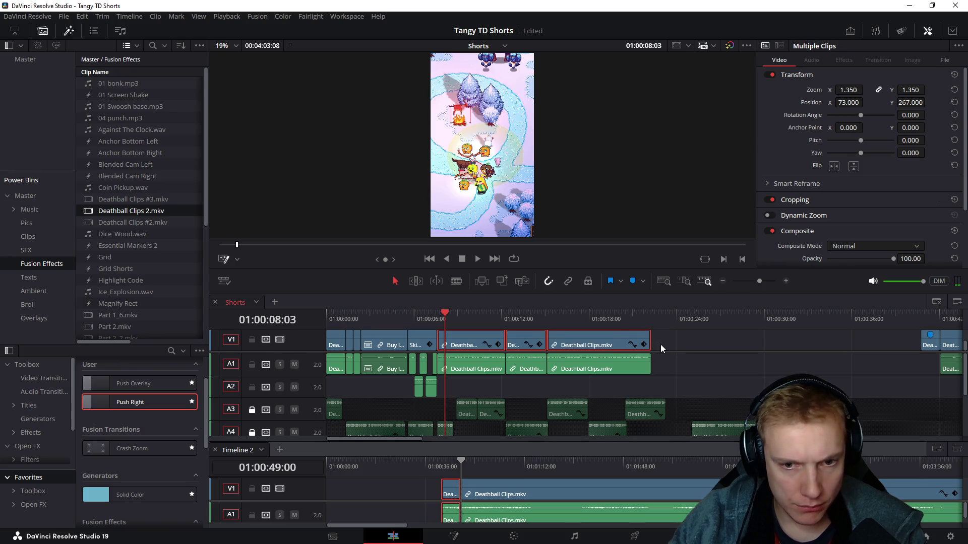
pyautogui.moveTo(668, 345); pyautogui.dragTo(453, 336)
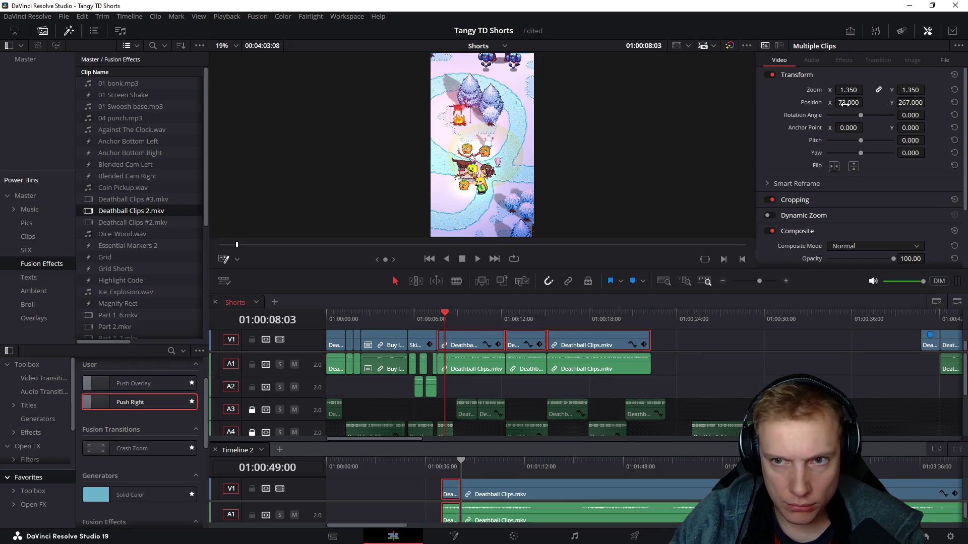
pyautogui.moveTo(865, 102); pyautogui.dragTo(855, 102)
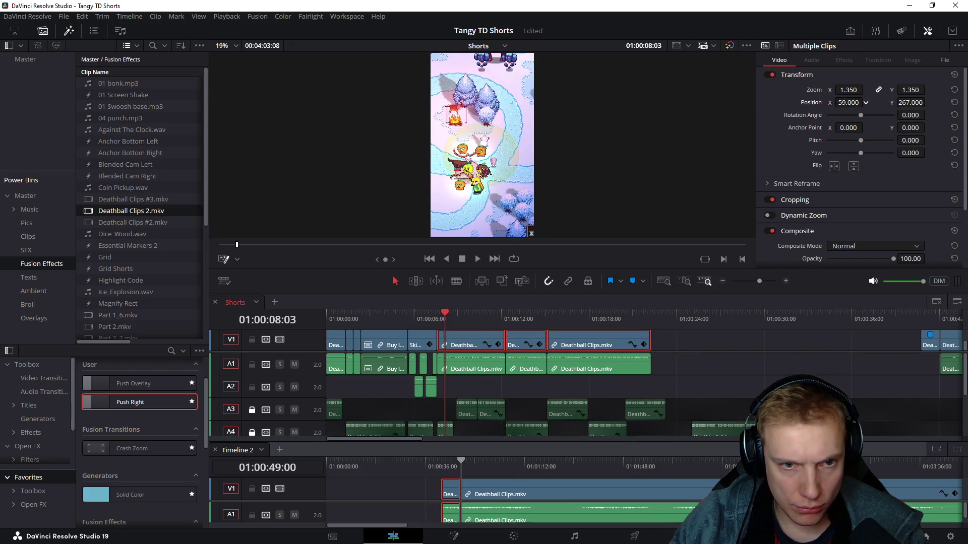
pyautogui.press('space')
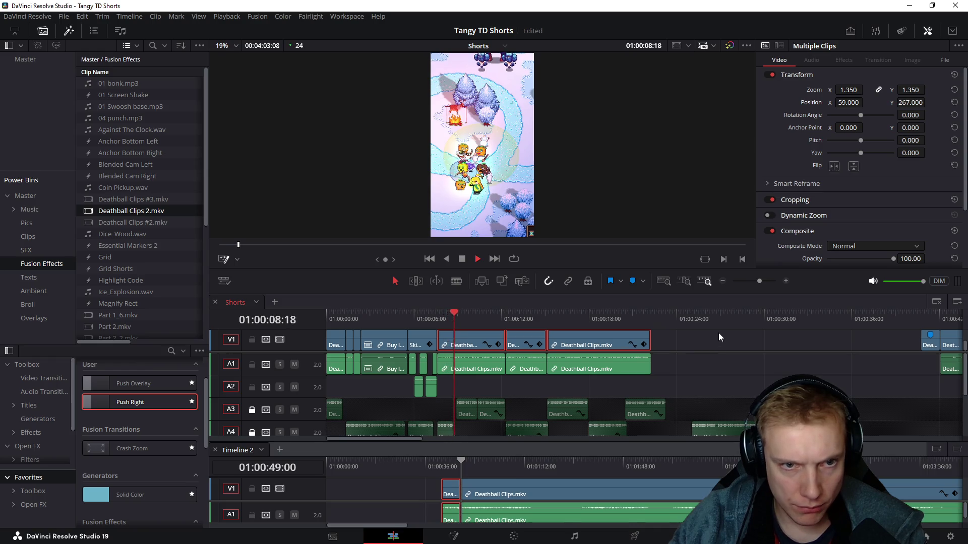
pyautogui.moveTo(849, 102); pyautogui.dragTo(865, 102)
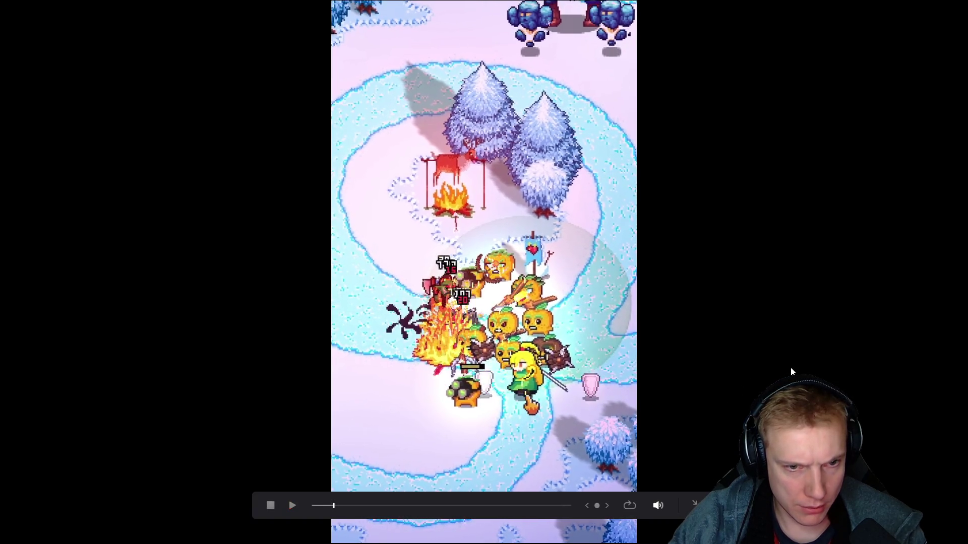
# Step: Split the Shorts clip at 01:00:20:12, delete the part after the cut, and play back from it
pyautogui.press('Escape')
pyautogui.click(617, 355)
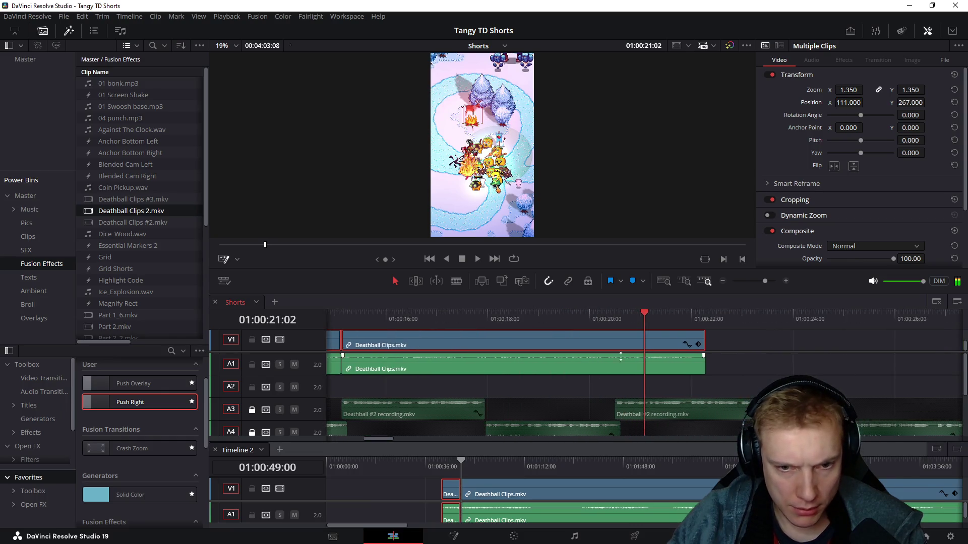
pyautogui.scroll(1, 629, 353)
pyautogui.hotkey('ctrl', 'b')
pyautogui.moveTo(624, 385)
pyautogui.mouseDown()
pyautogui.moveTo(620, 330)
pyautogui.moveTo(602, 342)
pyautogui.mouseUp()
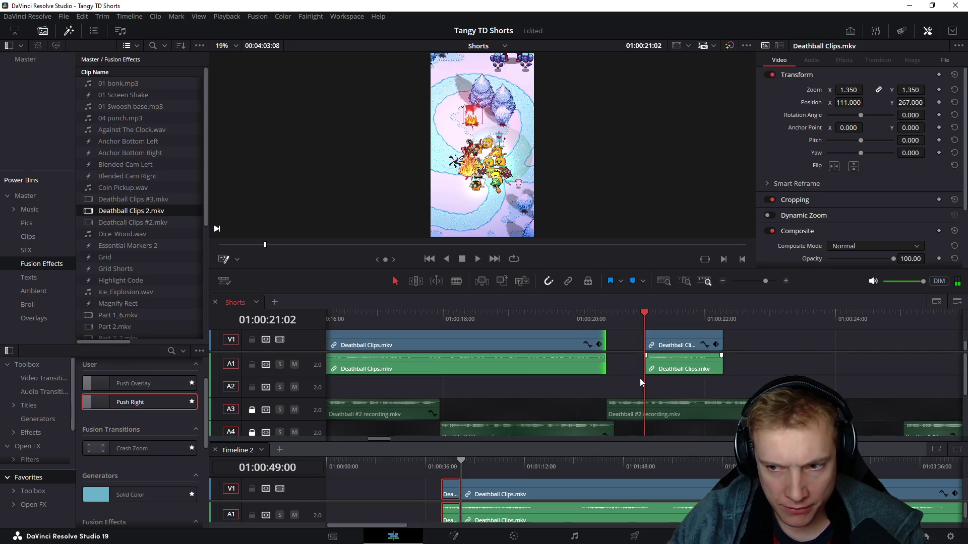
pyautogui.moveTo(622, 386); pyautogui.dragTo(691, 349)
pyautogui.press('Delete')
pyautogui.click(602, 319)
pyautogui.press('space')
# Step: In Timeline 2, delete the short leading clip and scrub through the remaining footage
pyautogui.click(605, 318)
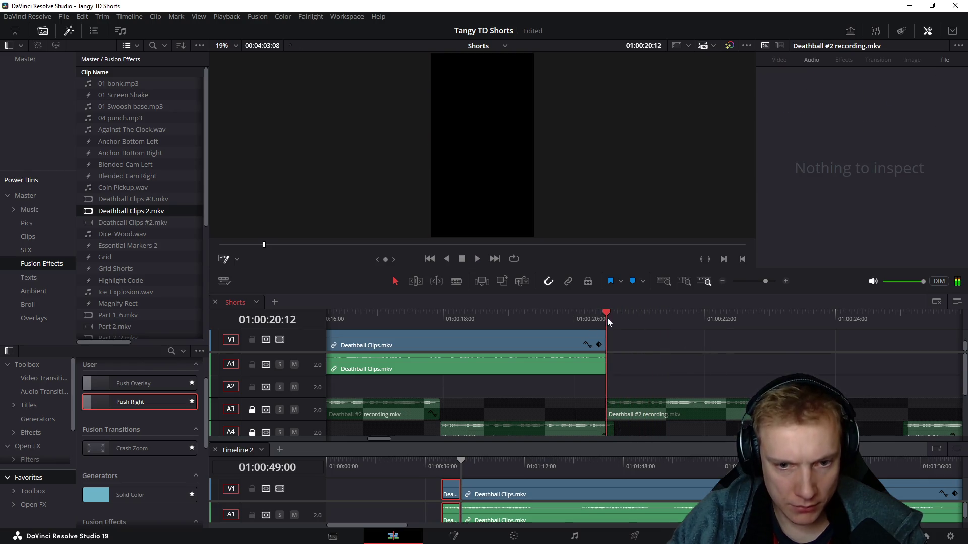
pyautogui.moveTo(409, 484); pyautogui.dragTo(449, 522)
pyautogui.press('Delete')
pyautogui.moveTo(460, 474); pyautogui.dragTo(625, 473)
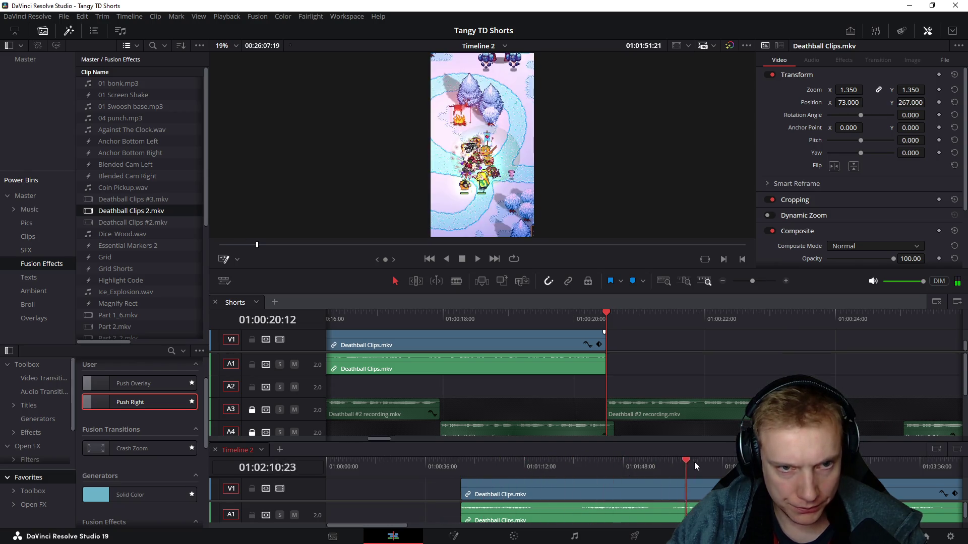
# Step: Find the next usable moment in Timeline 2, blade there and delete the footage before it
pyautogui.moveTo(625, 473)
pyautogui.mouseDown()
pyautogui.moveTo(813, 473)
pyautogui.moveTo(632, 462)
pyautogui.moveTo(835, 472)
pyautogui.mouseUp()
pyautogui.scroll(-2, 702, 479)
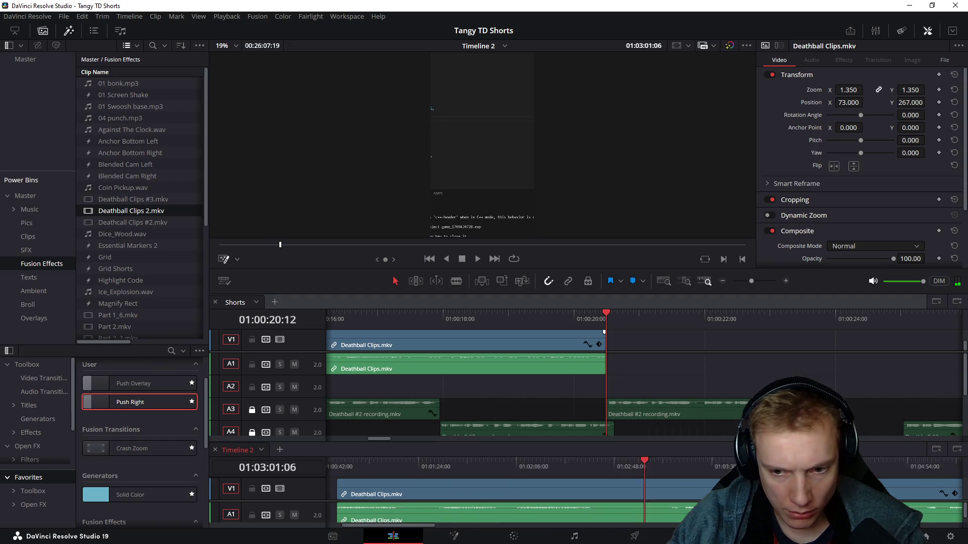
pyautogui.moveTo(626, 464)
pyautogui.mouseDown()
pyautogui.moveTo(701, 466)
pyautogui.moveTo(651, 468)
pyautogui.moveTo(673, 464)
pyautogui.mouseUp()
pyautogui.hotkey('ctrl', 'b')
pyautogui.hotkey('ctrl', 'b')
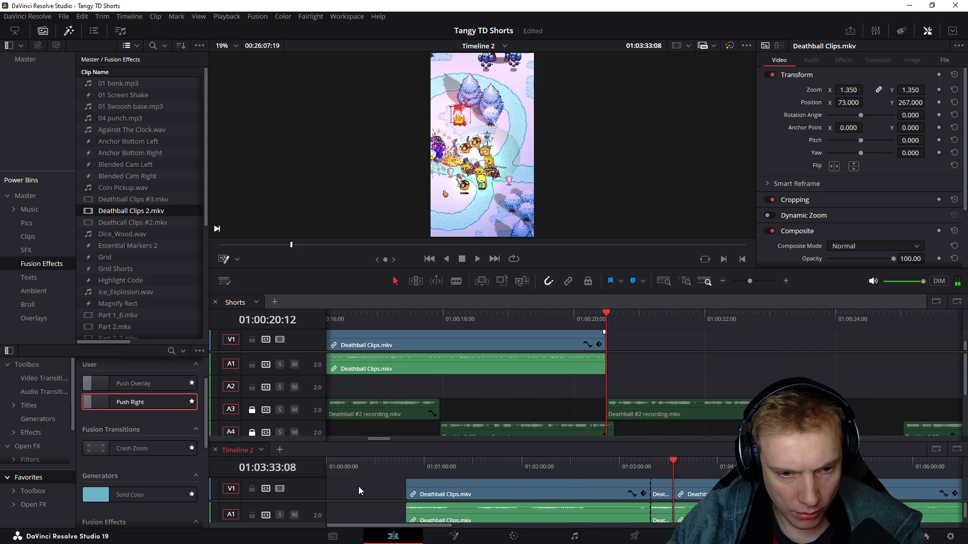
pyautogui.click(412, 499)
pyautogui.press('Delete')
# Step: Drag the remaining Timeline 2 clips back to the timeline start and scrub from the beginning
pyautogui.click(631, 471)
pyautogui.moveTo(661, 495); pyautogui.dragTo(400, 485)
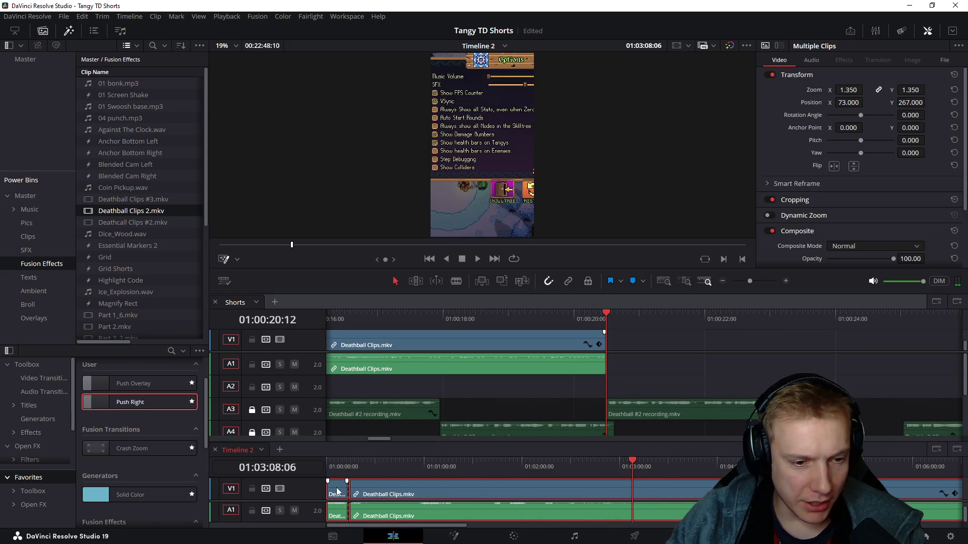
pyautogui.moveTo(349, 468); pyautogui.dragTo(398, 473)
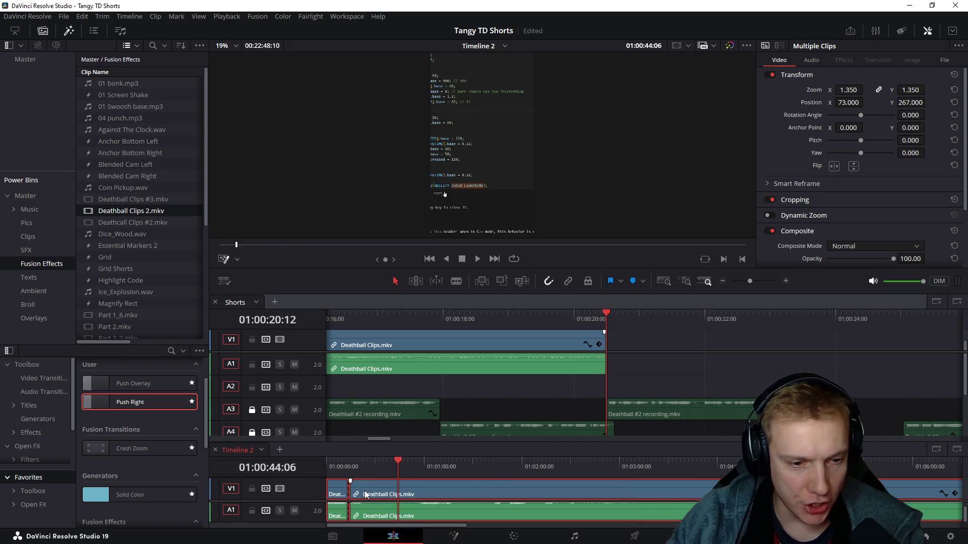
# Step: Copy the next gameplay clip from Timeline 2 and paste it into Shorts after 01:00:20:12
pyautogui.click(665, 388)
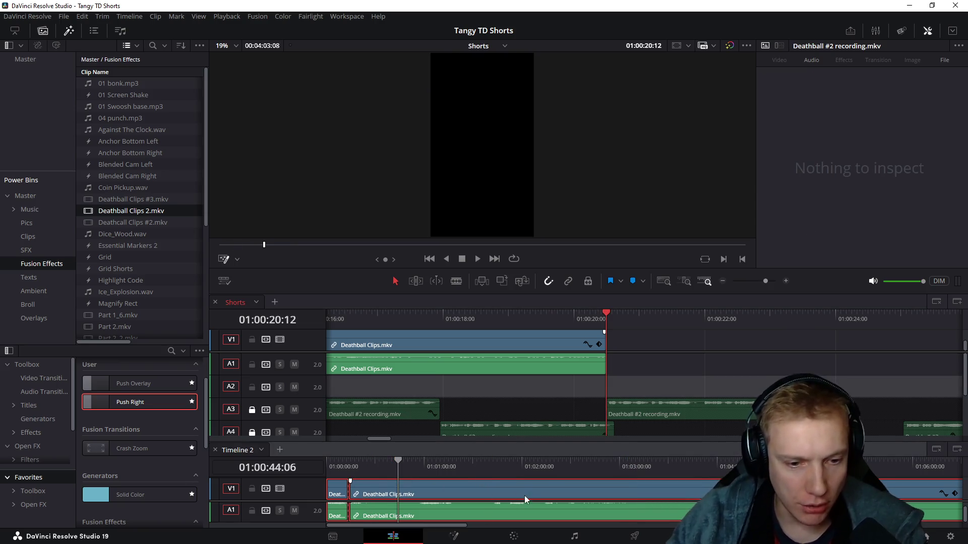
pyautogui.click(505, 514)
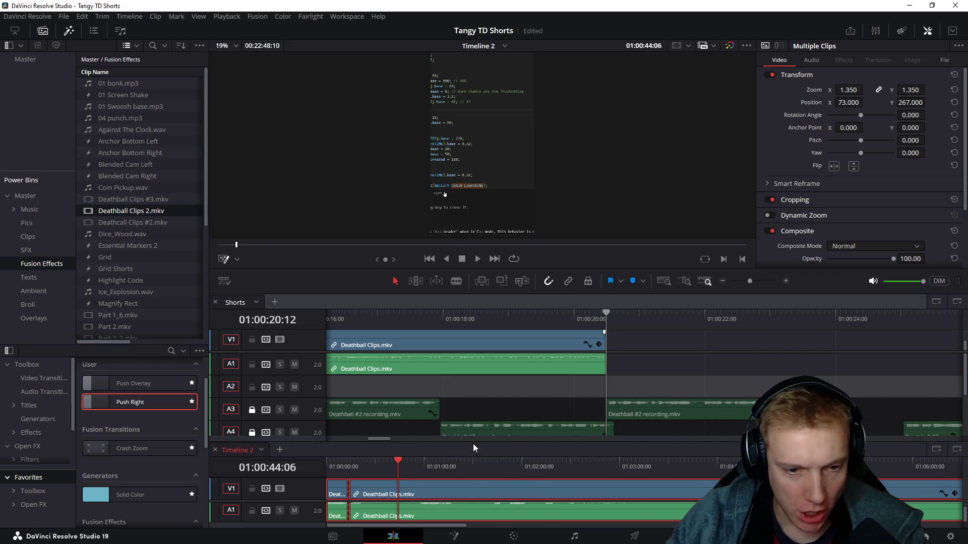
pyautogui.moveTo(476, 440); pyautogui.dragTo(466, 410)
pyautogui.click(451, 454)
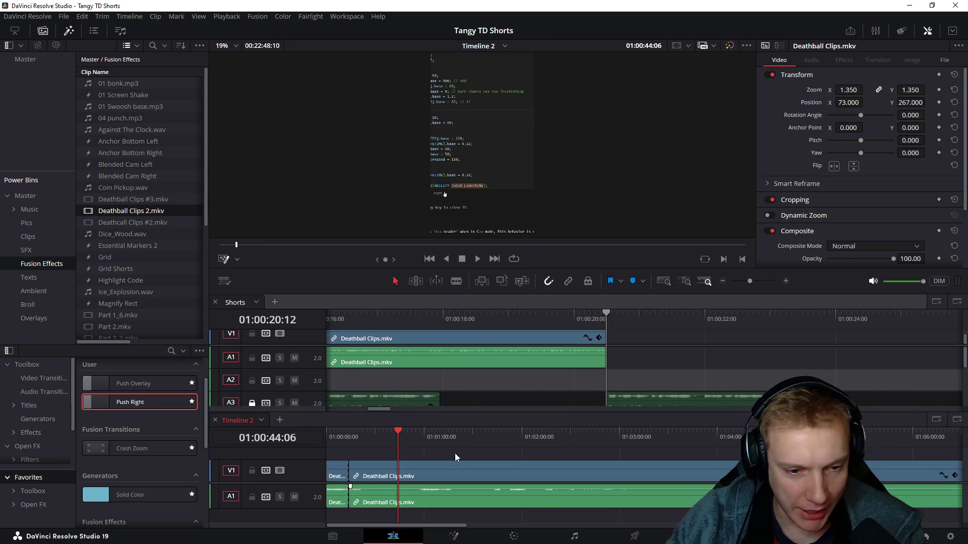
pyautogui.click(658, 356)
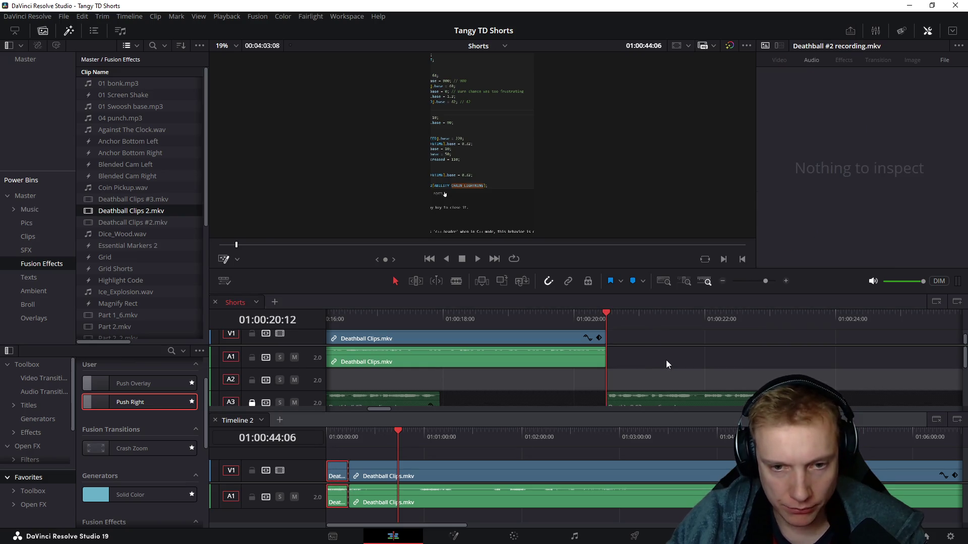
pyautogui.hotkey('ctrl', 'v')
pyautogui.scroll(-3, 655, 360)
pyautogui.scroll(-2, 625, 344)
pyautogui.scroll(-2, 518, 344)
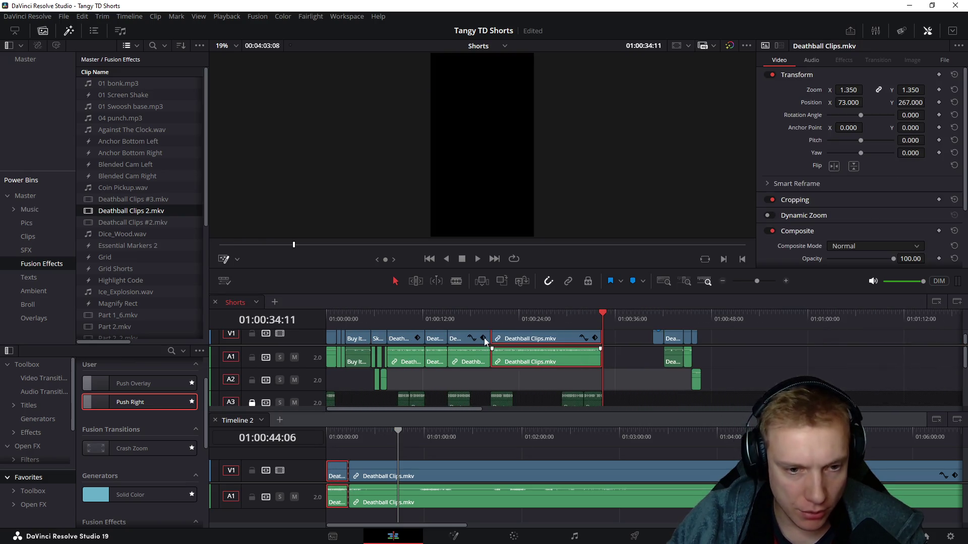
# Step: Play through the edit at 01:00:20:12 a few times, stopping at 01:00:24:04
pyautogui.click(492, 320)
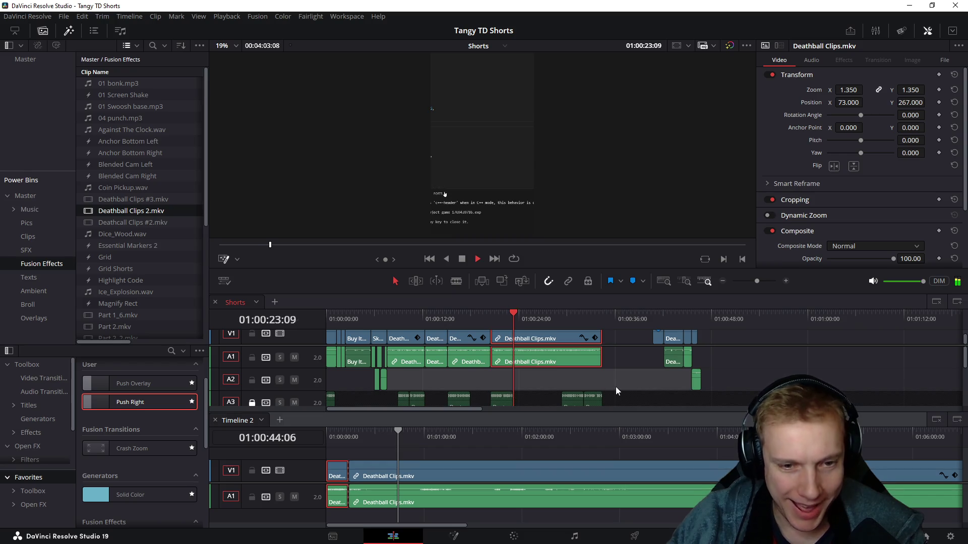
pyautogui.scroll(3, 616, 384)
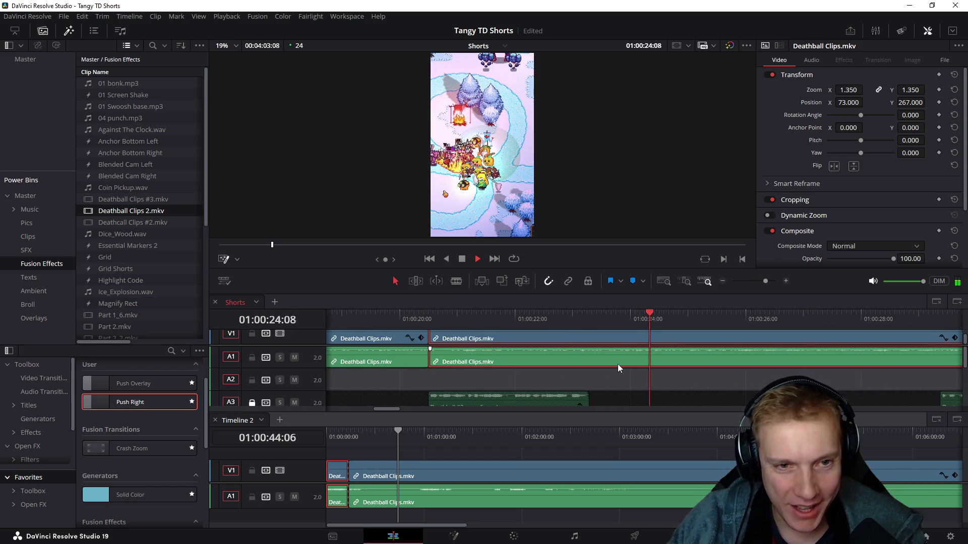
pyautogui.press('space')
pyautogui.press('Up')
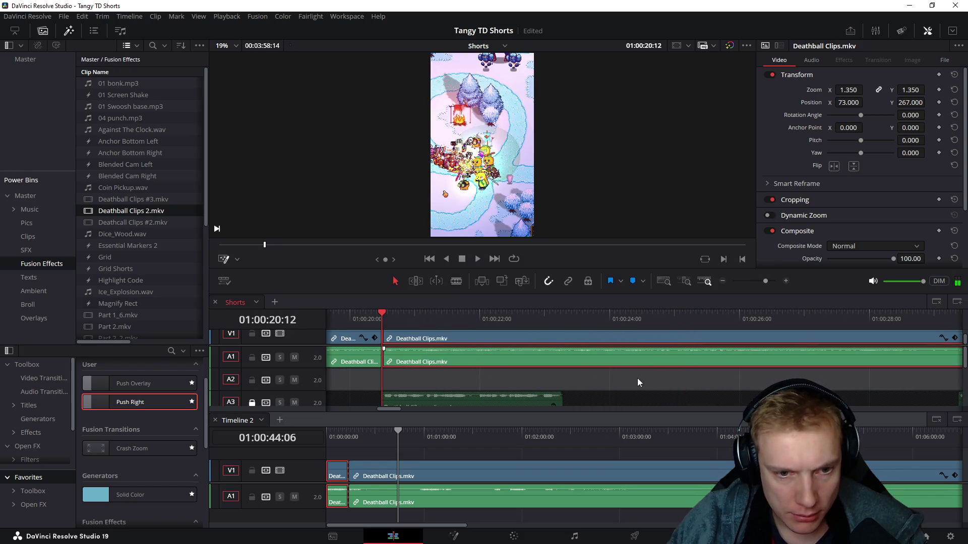
pyautogui.press('space')
pyautogui.scroll(-2, 509, 359)
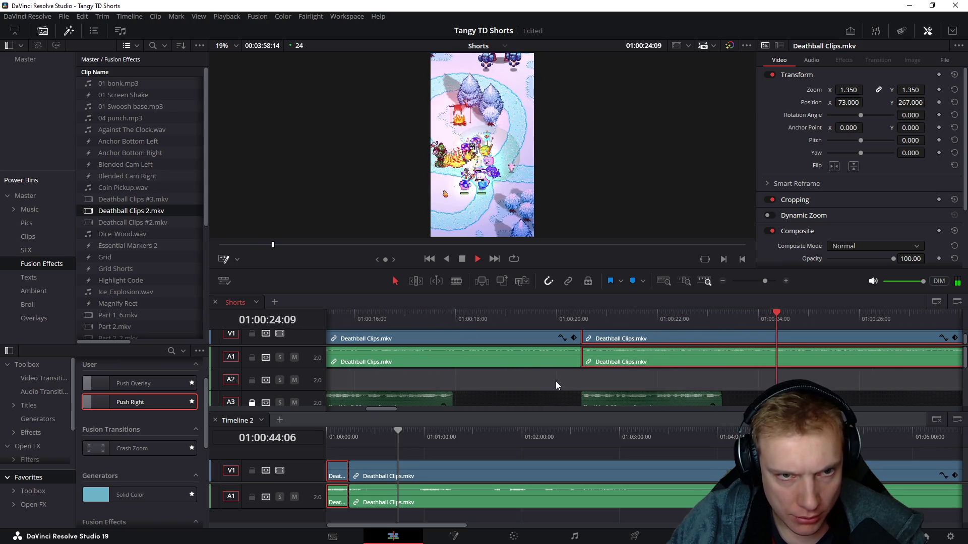
pyautogui.moveTo(648, 316)
pyautogui.mouseDown()
pyautogui.moveTo(675, 313)
pyautogui.moveTo(634, 314)
pyautogui.mouseUp()
pyautogui.press('Up')
pyautogui.press('space')
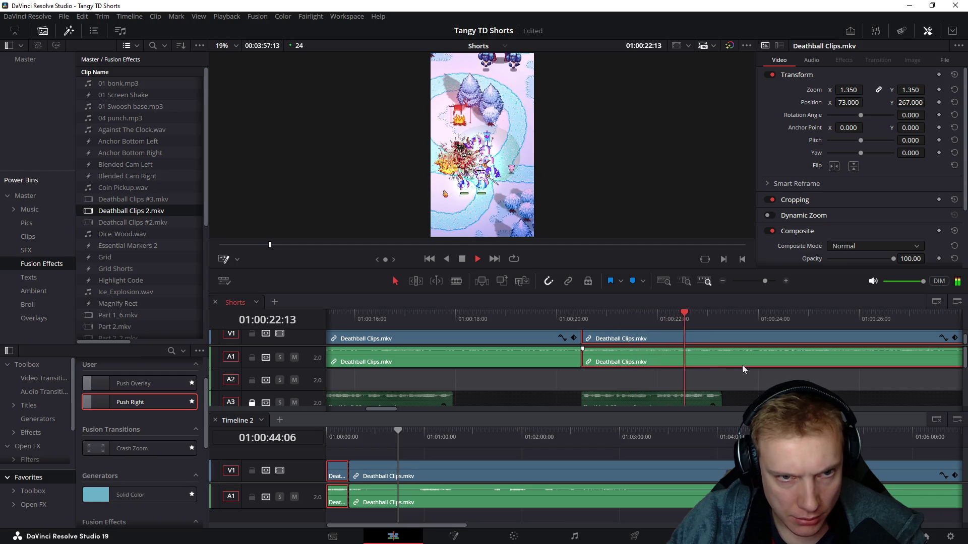
pyautogui.press('space')
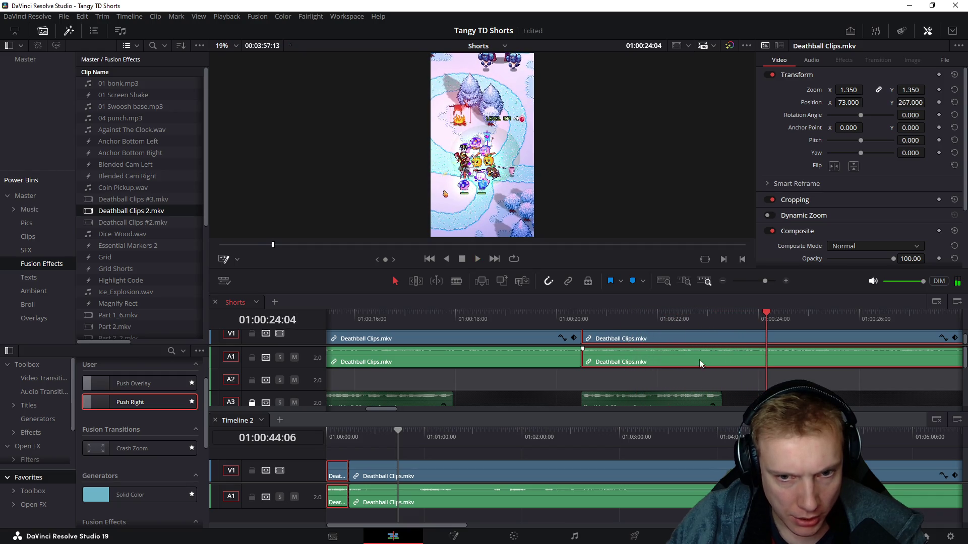
pyautogui.scroll(-2, 511, 381)
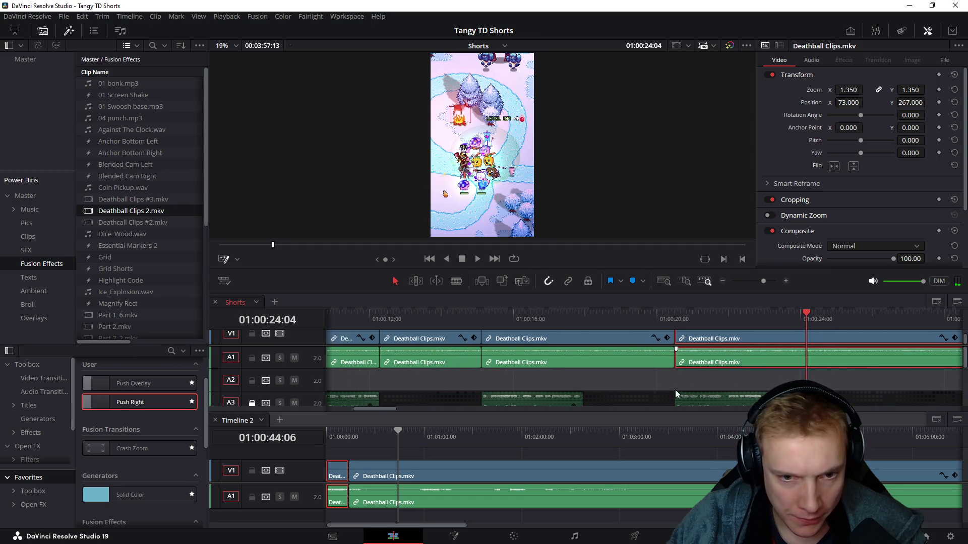
# Step: Move the new clip about five seconds earlier and play it back
pyautogui.moveTo(726, 338)
pyautogui.mouseDown()
pyautogui.moveTo(524, 355)
pyautogui.moveTo(531, 346)
pyautogui.mouseUp()
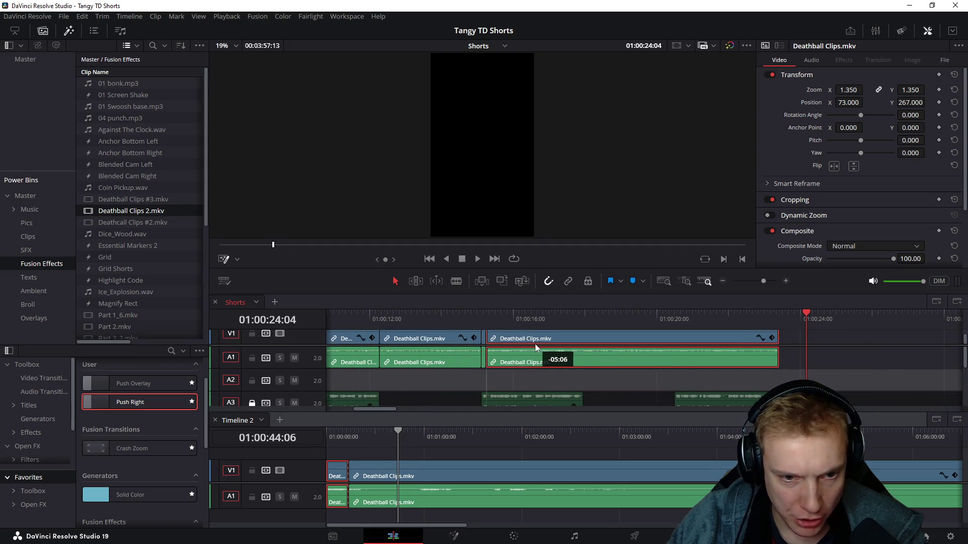
pyautogui.click(468, 319)
pyautogui.press('space')
pyautogui.press('space')
# Step: Paste the previous clip's reframing attributes (position 111) onto the new clip and preview it
pyautogui.hotkey('ctrl', 's')
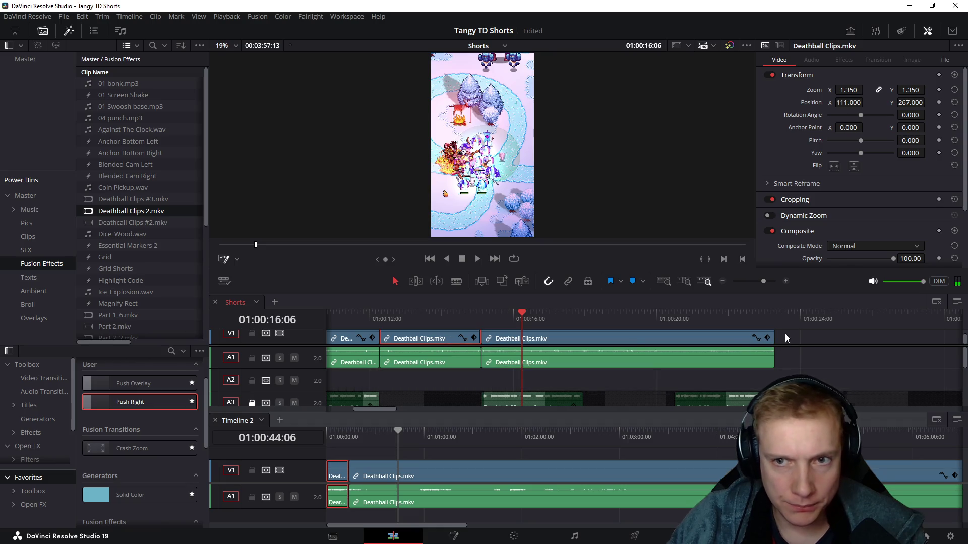
pyautogui.hotkey('alt', 'v')
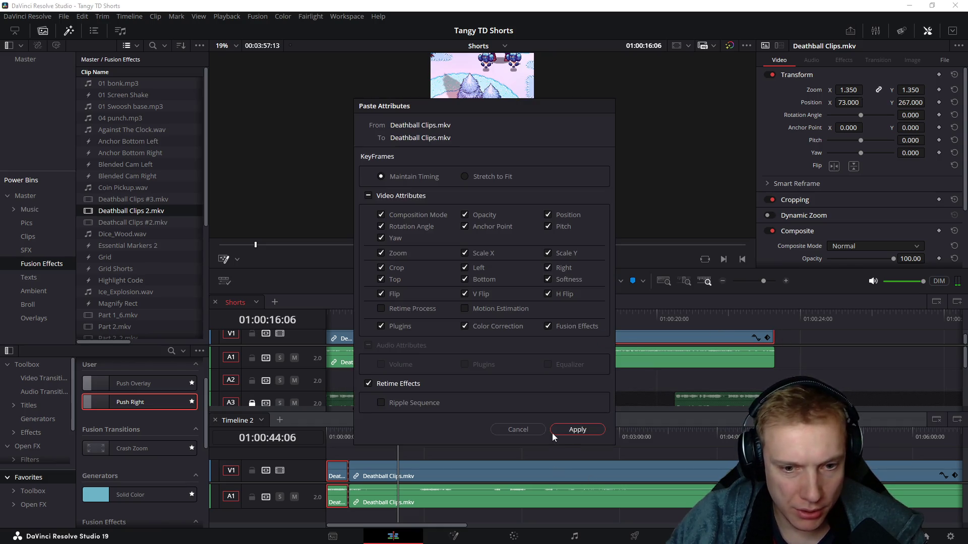
pyautogui.click(569, 429)
pyautogui.click(466, 316)
pyautogui.press('space')
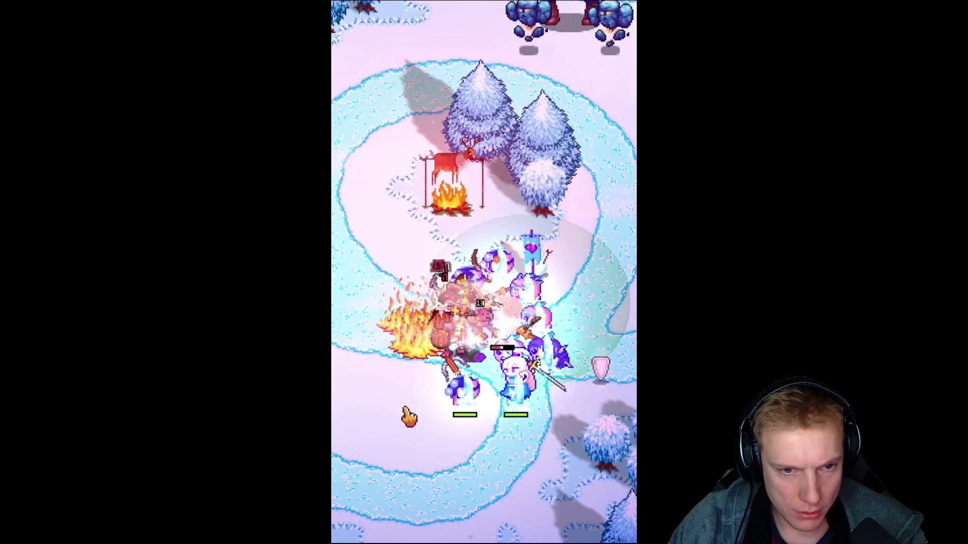
pyautogui.press('Escape')
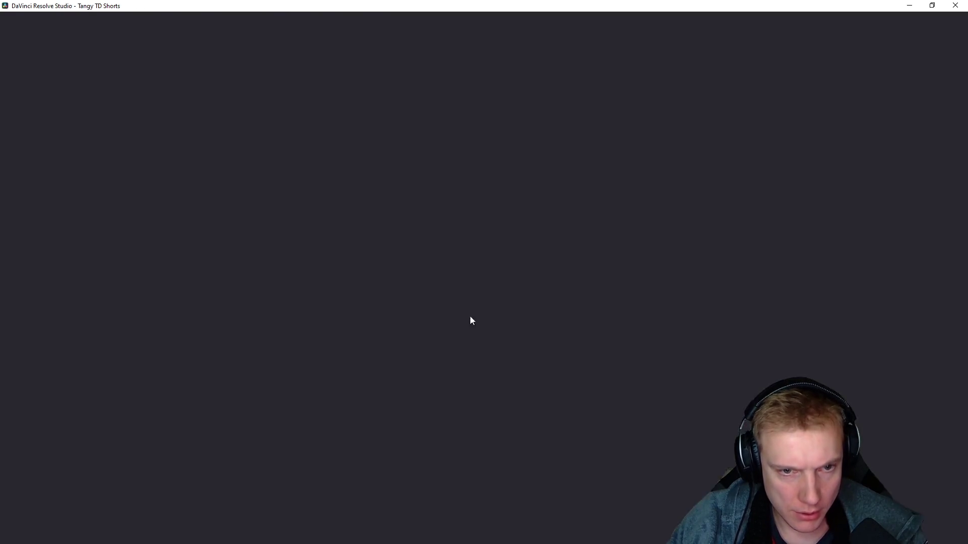
pyautogui.scroll(-1, 709, 359)
pyautogui.press('space')
pyautogui.moveTo(660, 323); pyautogui.dragTo(669, 321)
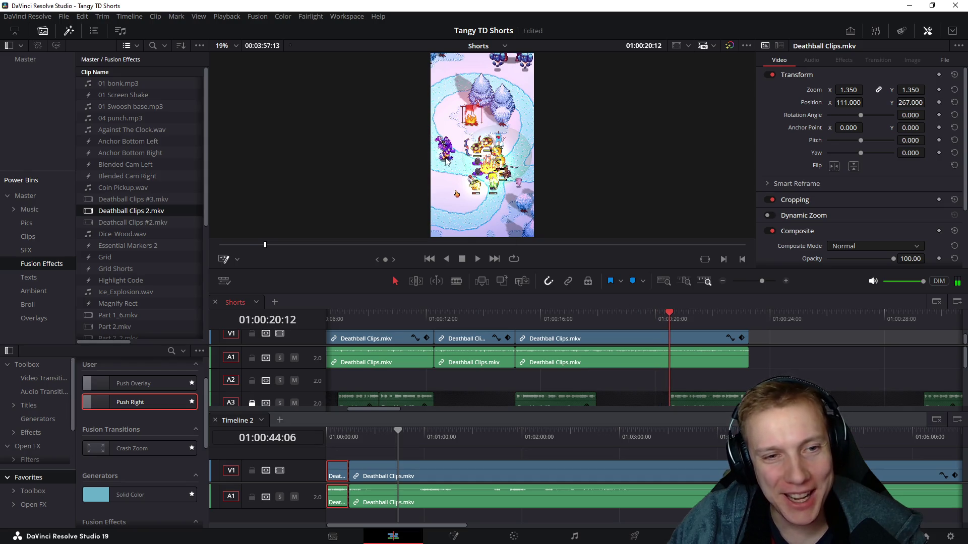
pyautogui.scroll(2, 612, 348)
pyautogui.hotkey('ctrl', 'b')
pyautogui.click(701, 339)
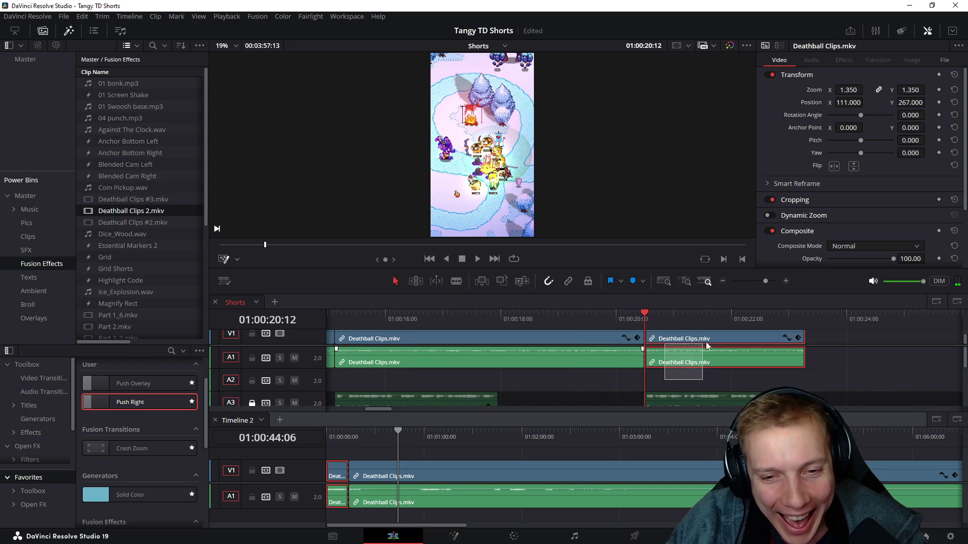
pyautogui.press('Delete')
pyautogui.click(498, 315)
pyautogui.click(518, 363)
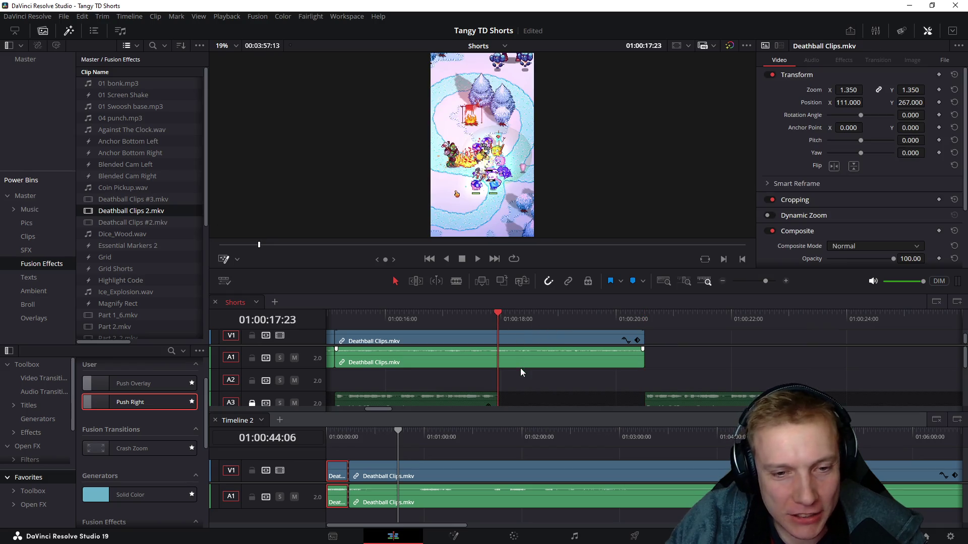
pyautogui.scroll(-1, 567, 374)
pyautogui.scroll(-1, 597, 370)
pyautogui.moveTo(591, 371); pyautogui.dragTo(644, 335)
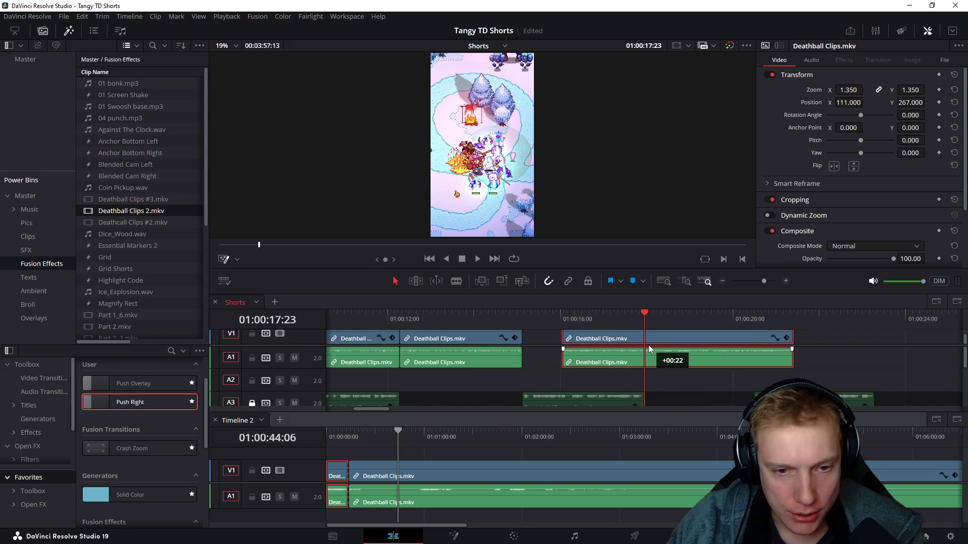
pyautogui.moveTo(644, 334); pyautogui.dragTo(643, 346)
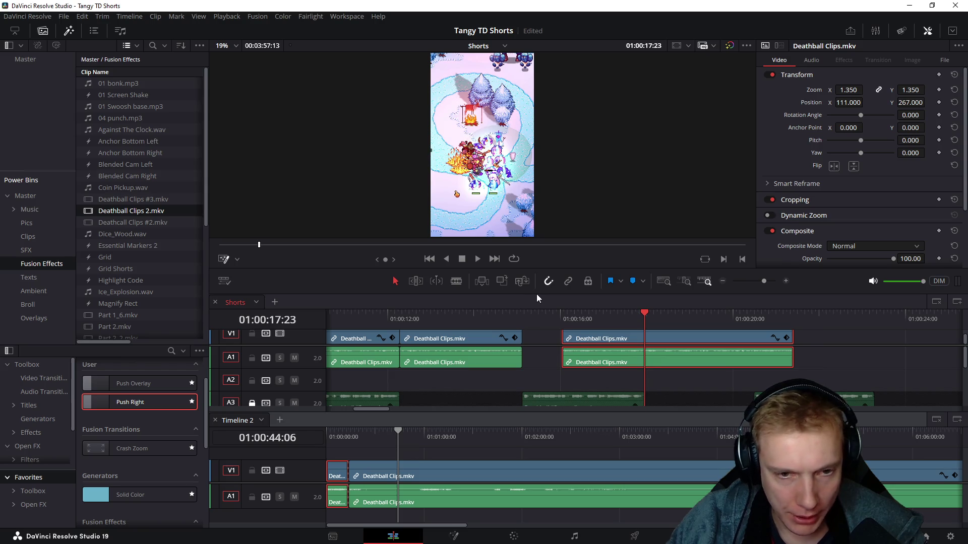
pyautogui.moveTo(539, 289); pyautogui.dragTo(541, 304)
pyautogui.moveTo(649, 259); pyautogui.dragTo(751, 260)
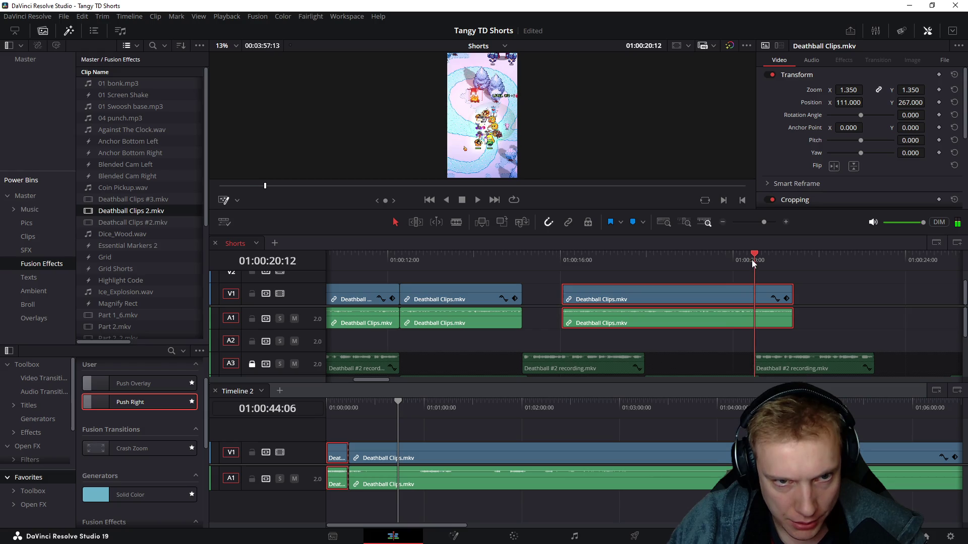
# Step: Split at 01:00:20:12, delete the tail, extend the clip's start earlier and play it to check
pyautogui.hotkey('ctrl', 'b')
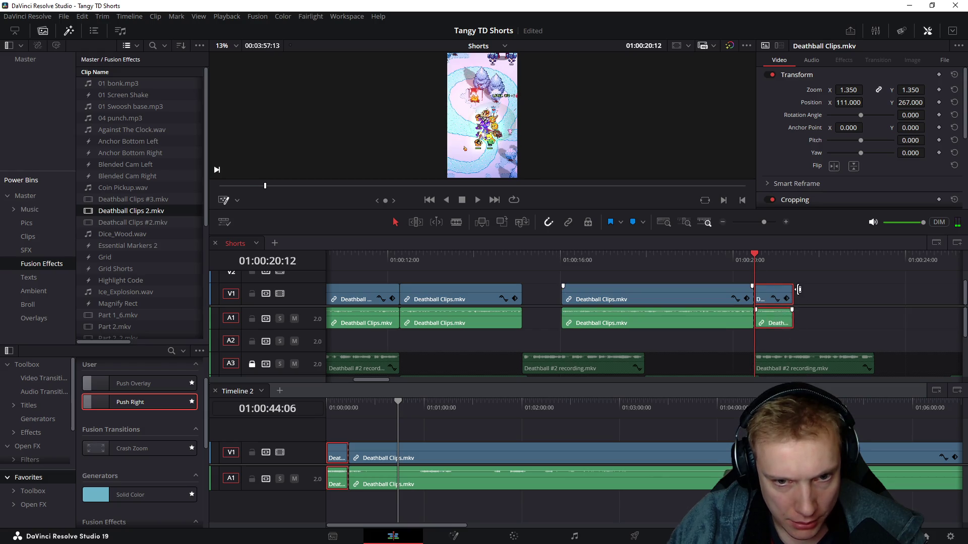
pyautogui.press('Delete')
pyautogui.click(566, 290)
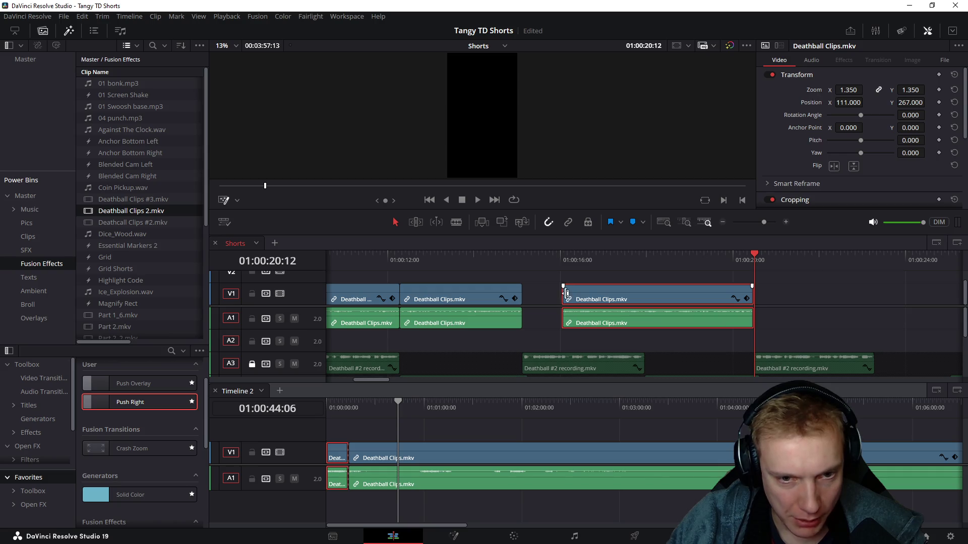
pyautogui.moveTo(564, 293); pyautogui.dragTo(523, 293)
pyautogui.click(525, 260)
pyautogui.press('space')
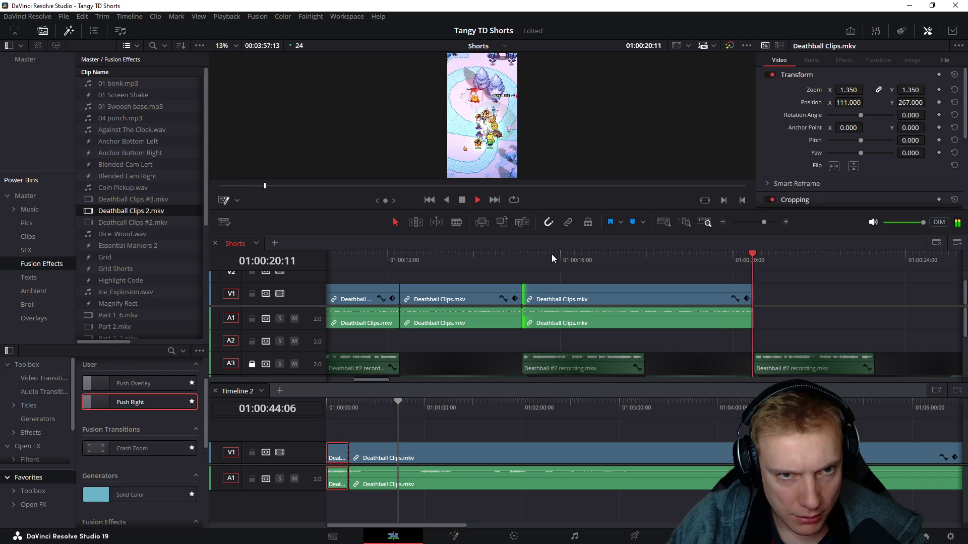
pyautogui.moveTo(747, 265); pyautogui.dragTo(752, 265)
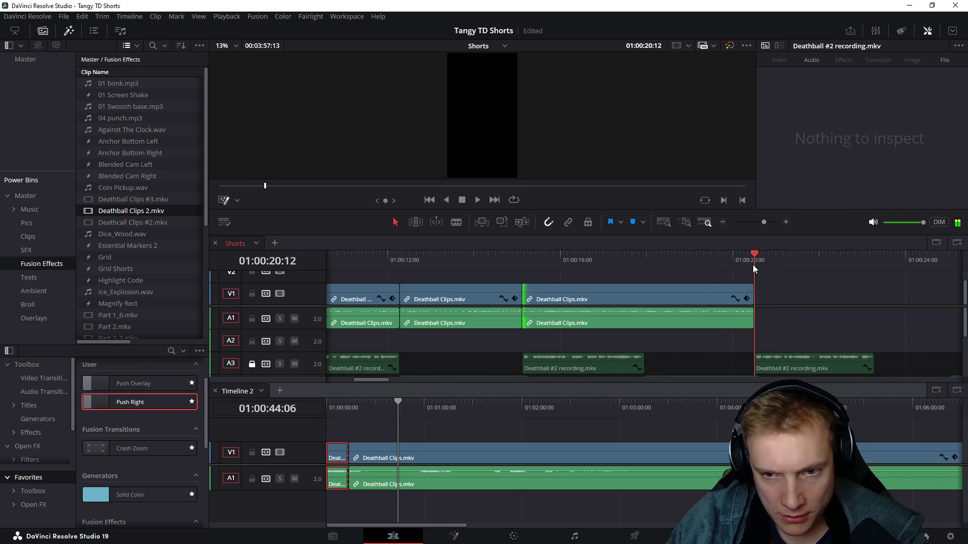
# Step: Zoom the Shorts timeline to fit, deselect, and scrub Timeline 2's footage near 01:01:53
pyautogui.hotkey('ctrl', '-')
pyautogui.hotkey('ctrl', '-')
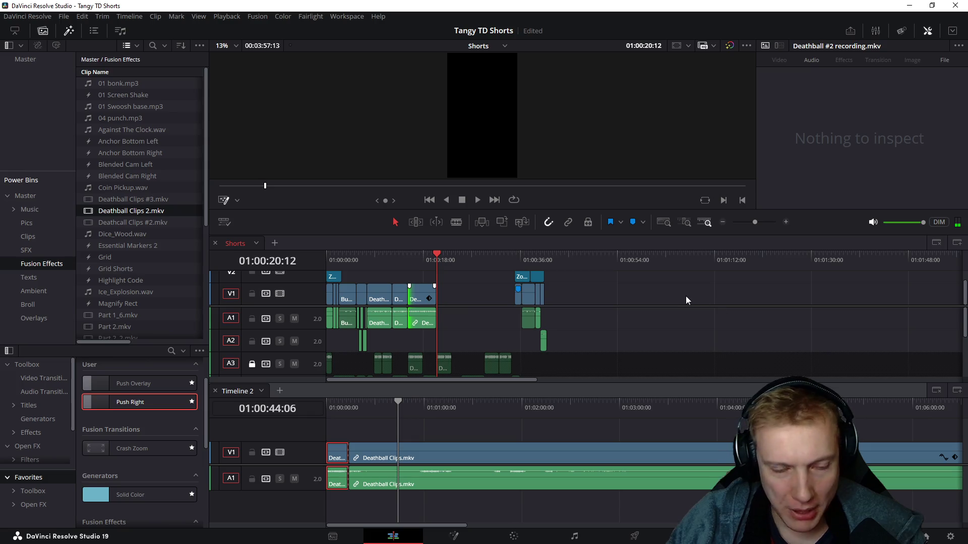
pyautogui.hotkey('ctrl', '=')
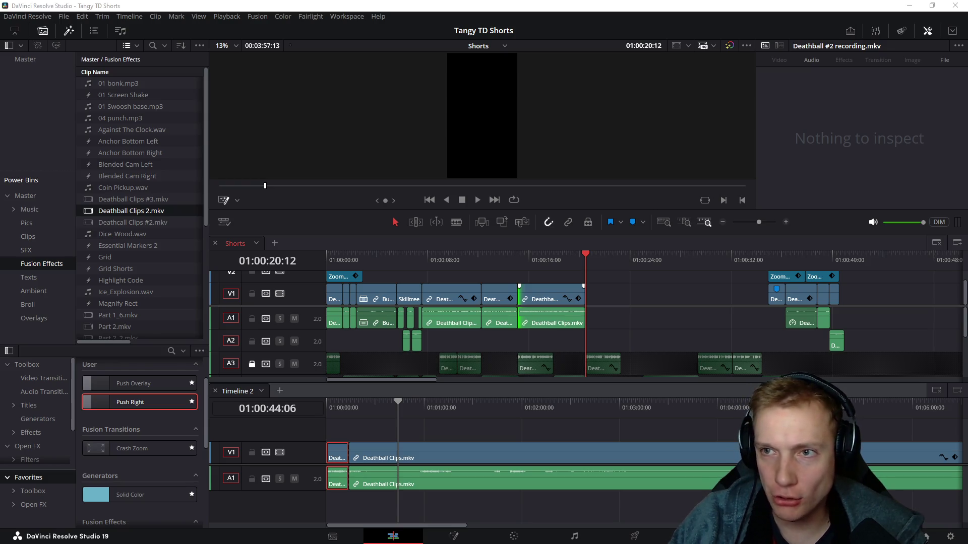
pyautogui.click(624, 291)
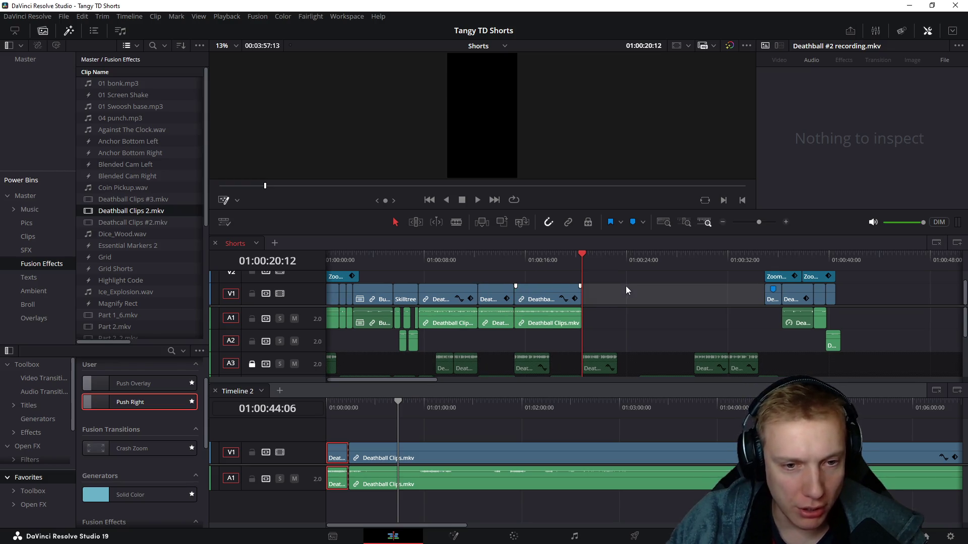
pyautogui.moveTo(393, 414); pyautogui.dragTo(452, 419)
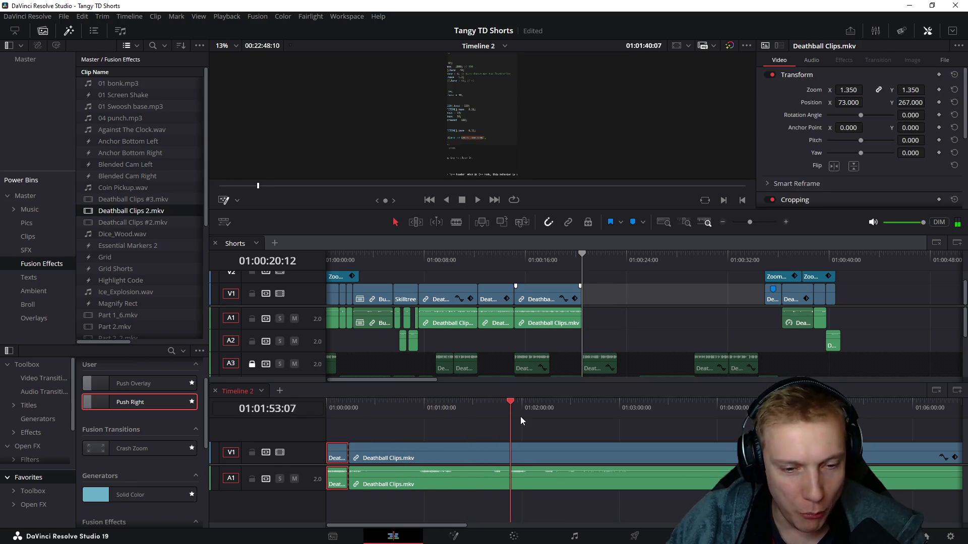
# Step: Scrub Timeline 2 to the next usable moment and ripple-delete everything before it
pyautogui.moveTo(451, 418)
pyautogui.mouseDown()
pyautogui.moveTo(760, 416)
pyautogui.moveTo(757, 424)
pyautogui.moveTo(854, 408)
pyautogui.mouseUp()
pyautogui.scroll(-2, 700, 435)
pyautogui.hscroll(3, 757, 412)
pyautogui.moveTo(629, 413); pyautogui.dragTo(844, 408)
pyautogui.hscroll(3, 840, 412)
pyautogui.moveTo(703, 417); pyautogui.dragTo(892, 412)
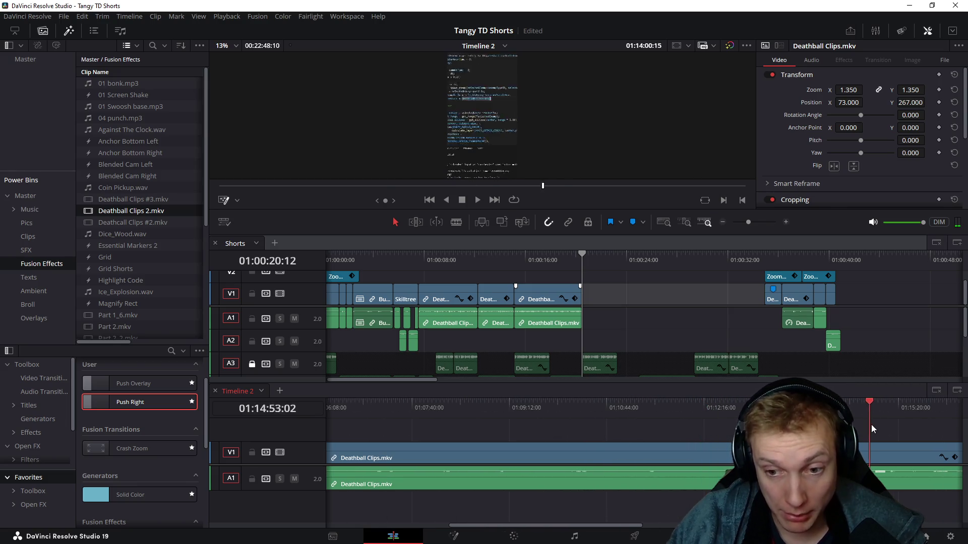
pyautogui.hscroll(3, 756, 417)
pyautogui.press('space')
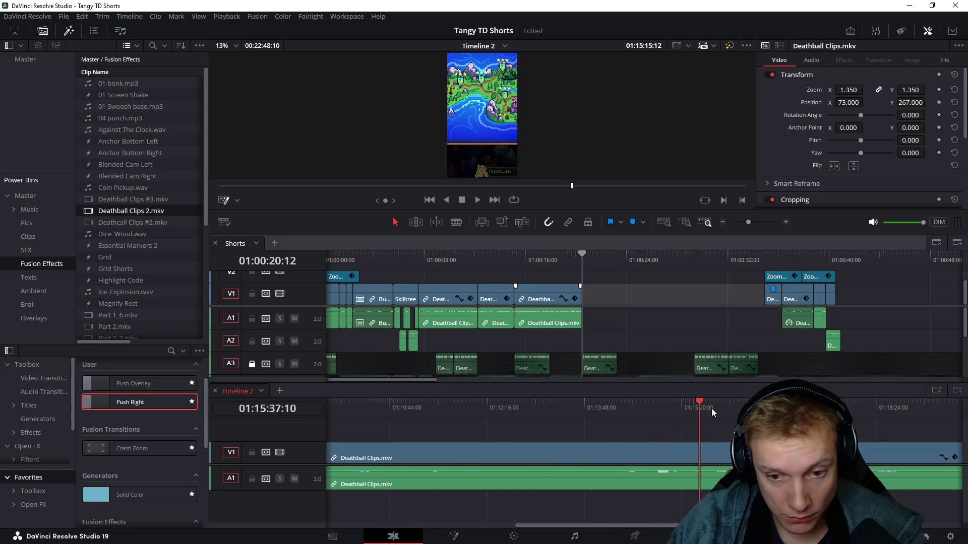
pyautogui.click(712, 418)
pyautogui.moveTo(712, 419)
pyautogui.mouseDown()
pyautogui.moveTo(618, 425)
pyautogui.moveTo(625, 435)
pyautogui.moveTo(674, 410)
pyautogui.moveTo(656, 409)
pyautogui.mouseUp()
pyautogui.scroll(3, 656, 453)
pyautogui.hotkey('shift', '[')
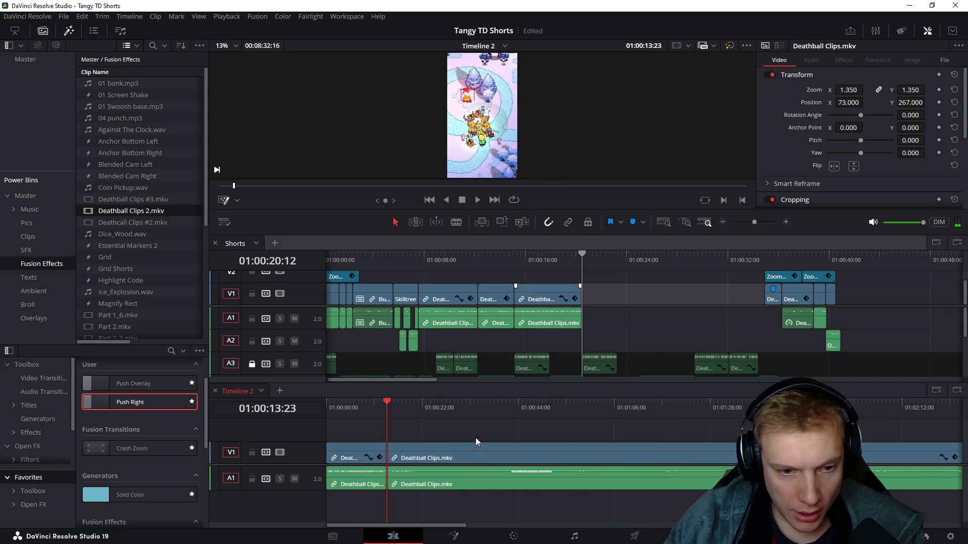
# Step: Split Timeline 2 at 01:00:06:22, copy the left piece and paste it at the end of Shorts
pyautogui.moveTo(330, 412); pyautogui.dragTo(355, 411)
pyautogui.hotkey('ctrl', 'b')
pyautogui.click(336, 484)
pyautogui.hotkey('ctrl', 'c')
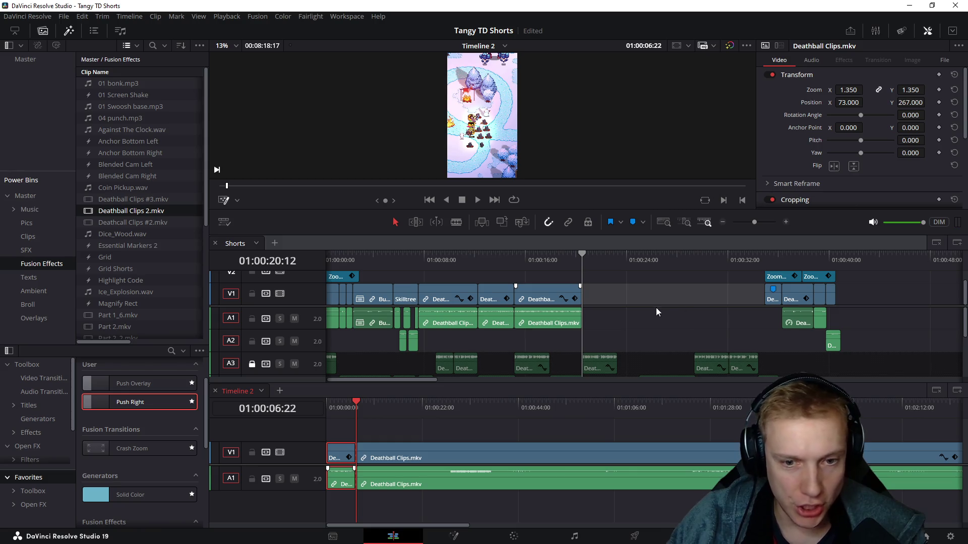
pyautogui.click(650, 292)
pyautogui.hotkey('ctrl', 'v')
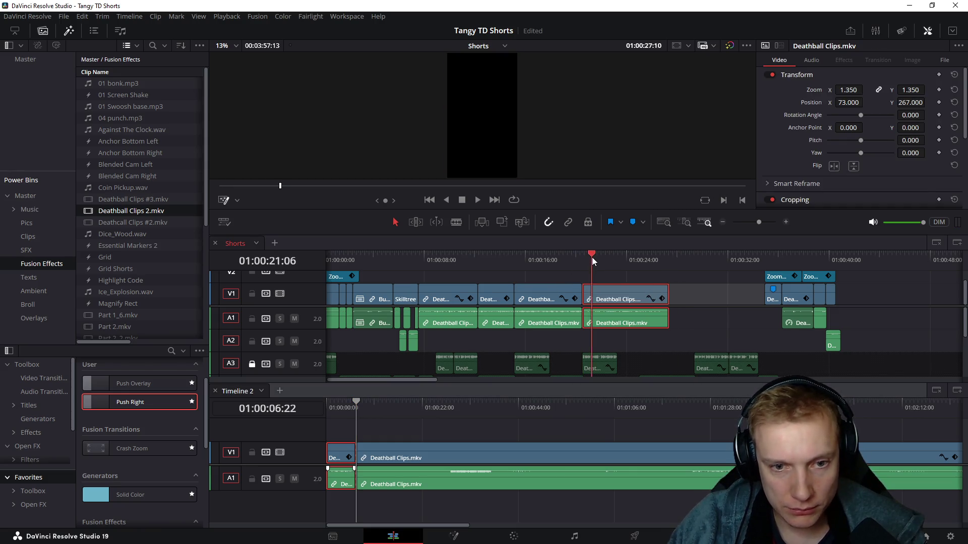
# Step: Play the pasted clip from 01:00:20:12, then shrink the viewer to give the timelines more room
pyautogui.click(587, 259)
pyautogui.scroll(3, 616, 313)
pyautogui.scroll(2, 618, 313)
pyautogui.press('space')
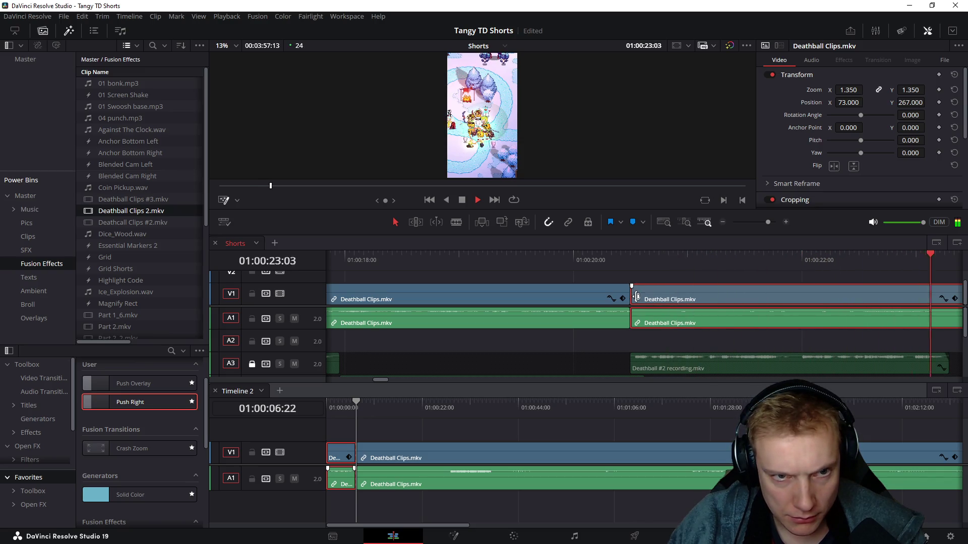
pyautogui.scroll(-2, 665, 310)
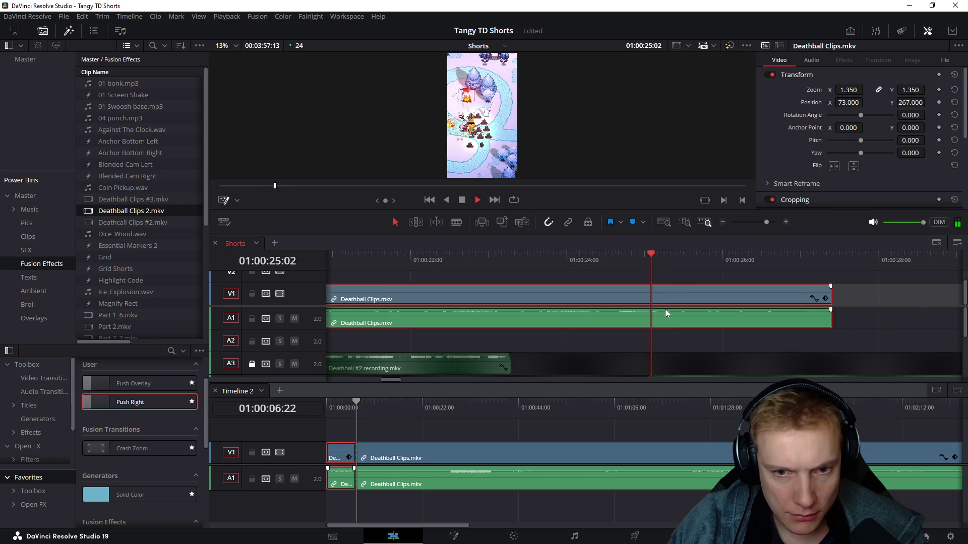
pyautogui.scroll(-1, 665, 309)
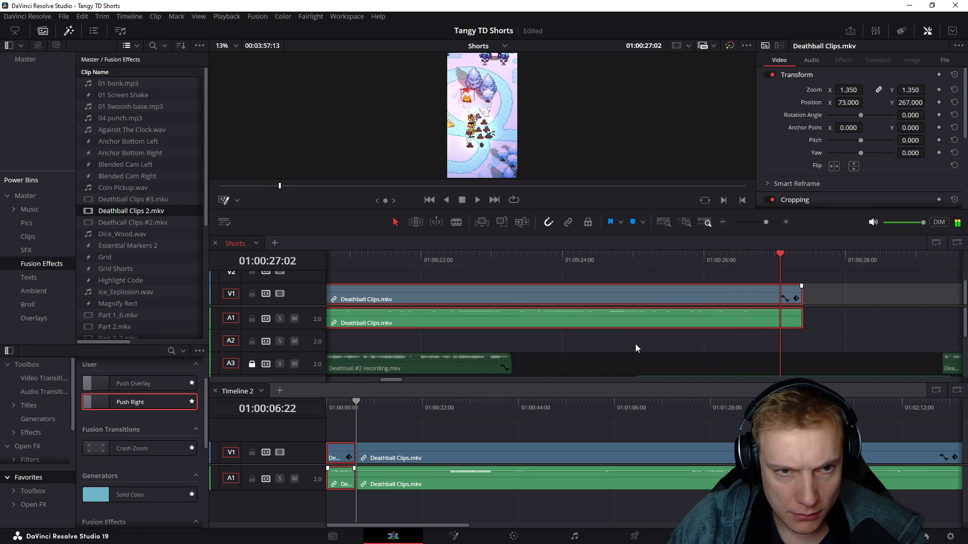
pyautogui.click(514, 276)
pyautogui.moveTo(549, 189); pyautogui.dragTo(550, 82)
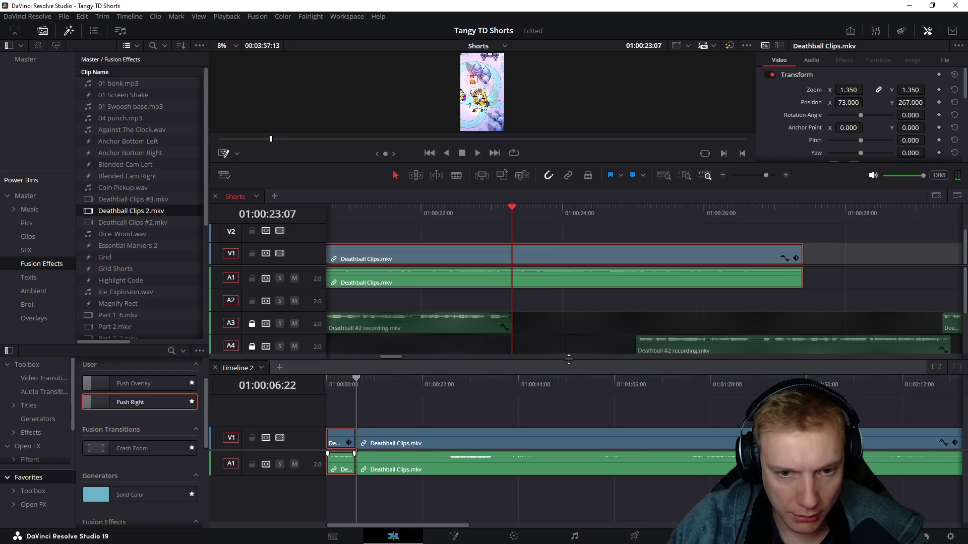
# Step: Unlock A3 and Alt-drag a copy of its recording clip onto A2, lengthening its end
pyautogui.moveTo(568, 359); pyautogui.dragTo(559, 452)
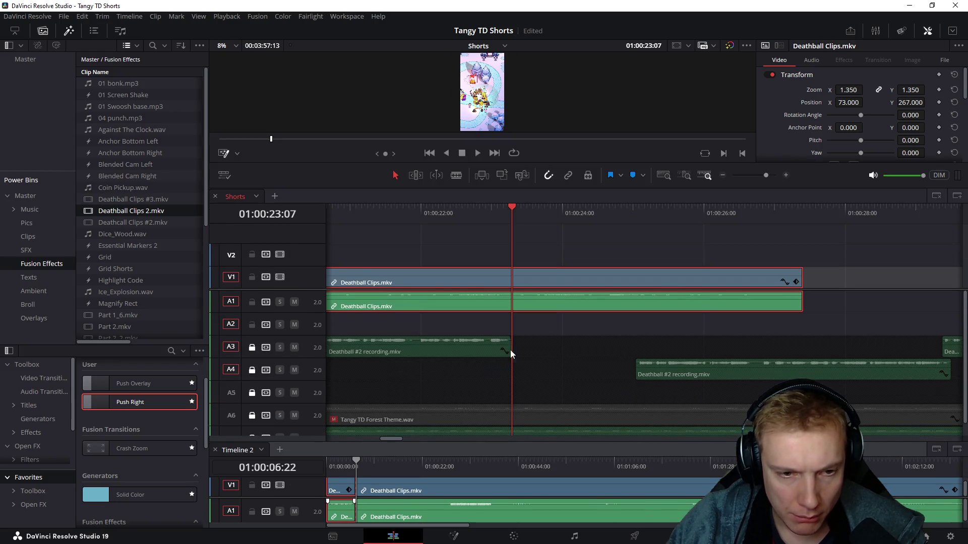
pyautogui.click(253, 349)
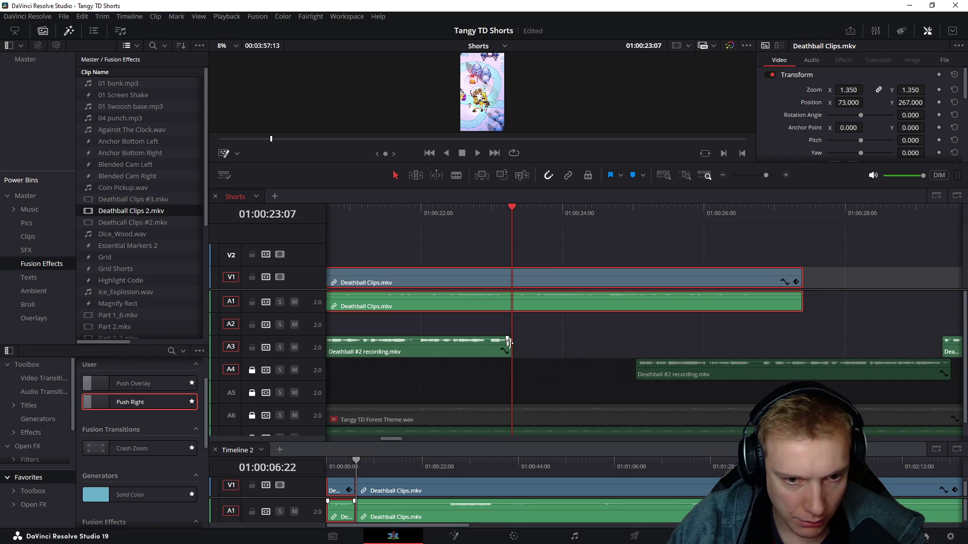
pyautogui.moveTo(473, 350); pyautogui.dragTo(703, 325)
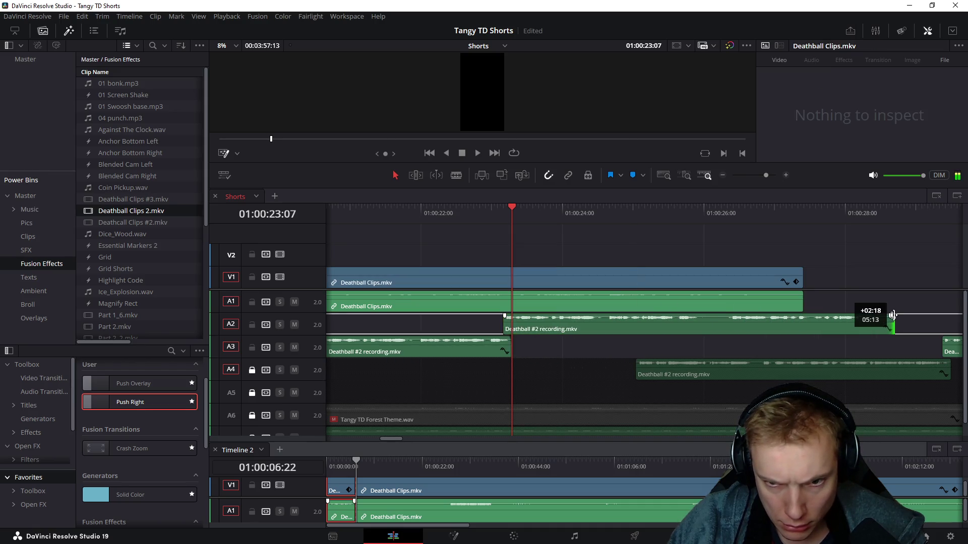
pyautogui.moveTo(703, 324); pyautogui.dragTo(896, 326)
# Step: Trim the A2 recording copy's end shorter and its start later to fit under the new clip
pyautogui.click(731, 215)
pyautogui.press('space')
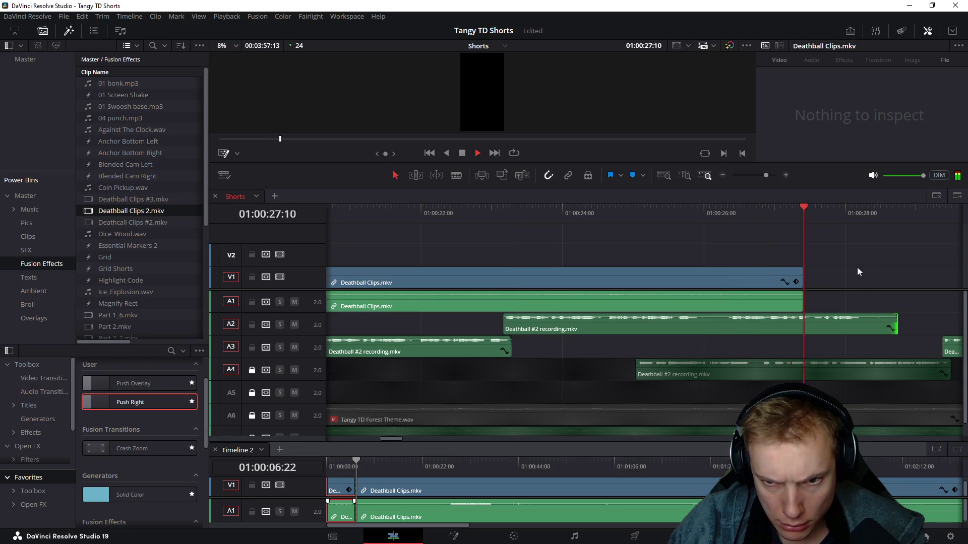
pyautogui.click(742, 330)
pyautogui.press('space')
pyautogui.moveTo(752, 319); pyautogui.dragTo(722, 322)
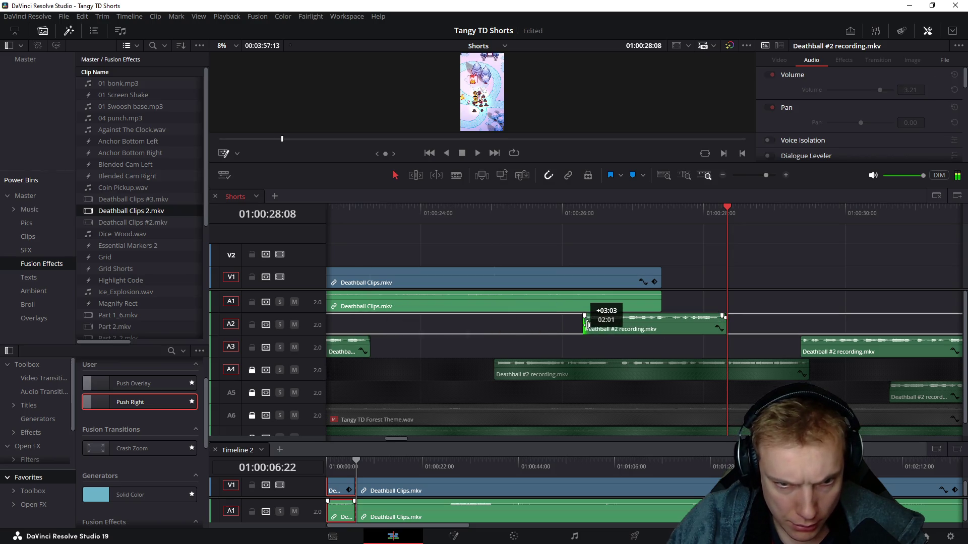
pyautogui.moveTo(364, 319); pyautogui.dragTo(585, 323)
pyautogui.hscroll(-2, 475, 329)
pyautogui.hscroll(-2, 624, 336)
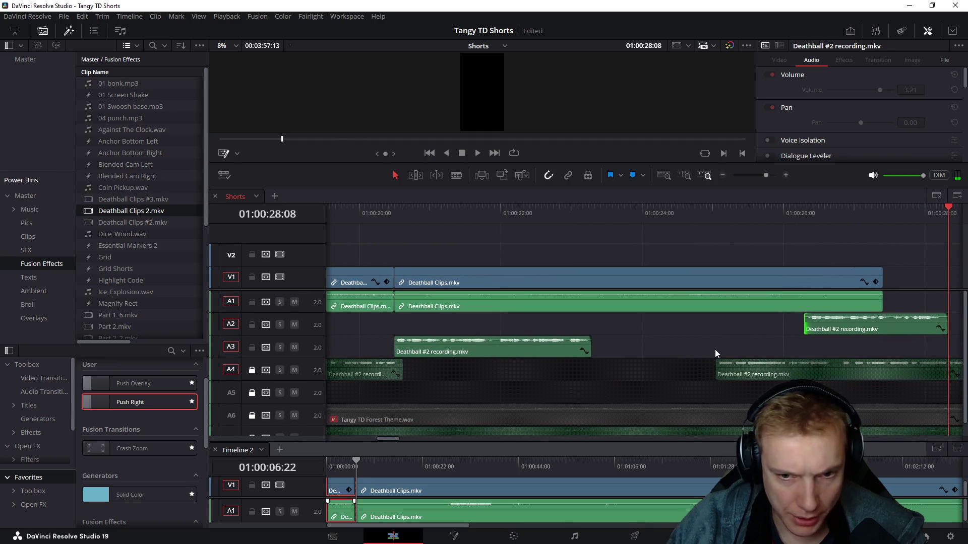
# Step: Unlock A5 and move the trimmed recording clip down onto track A5
pyautogui.click(251, 393)
pyautogui.moveTo(848, 338); pyautogui.dragTo(639, 387)
pyautogui.click(547, 239)
pyautogui.click(552, 218)
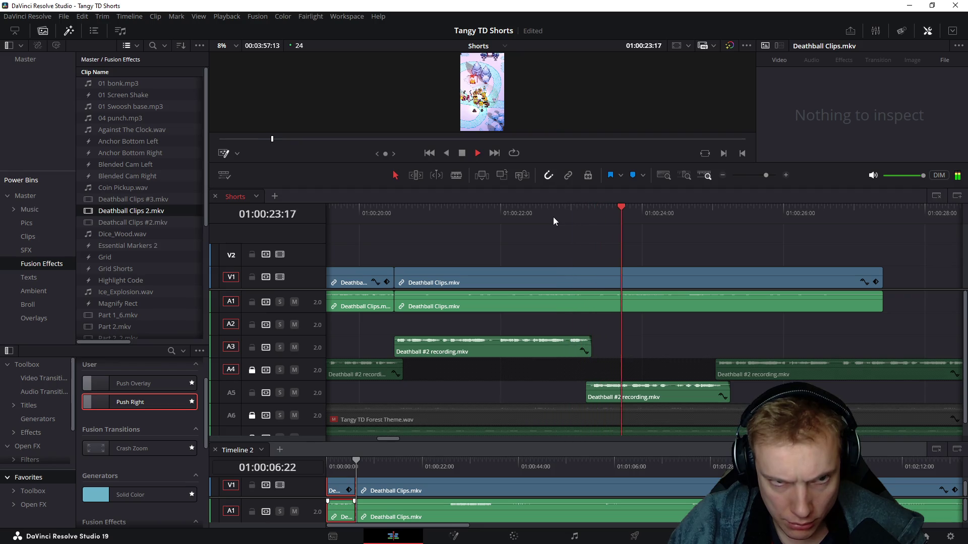
pyautogui.press('space')
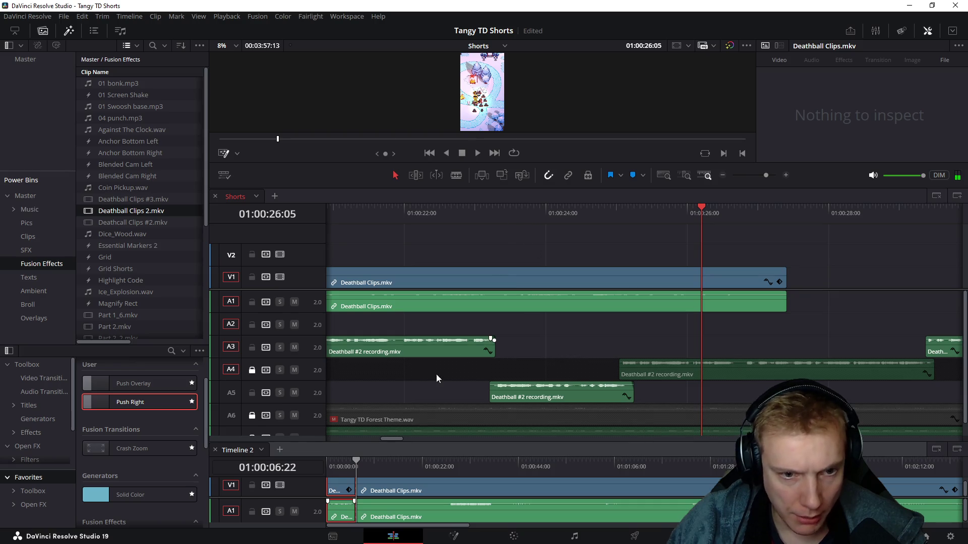
# Step: Save the project, lock tracks A5 and A3, and play the new clip with its audio
pyautogui.hotkey('ctrl', 's')
pyautogui.click(252, 392)
pyautogui.click(251, 347)
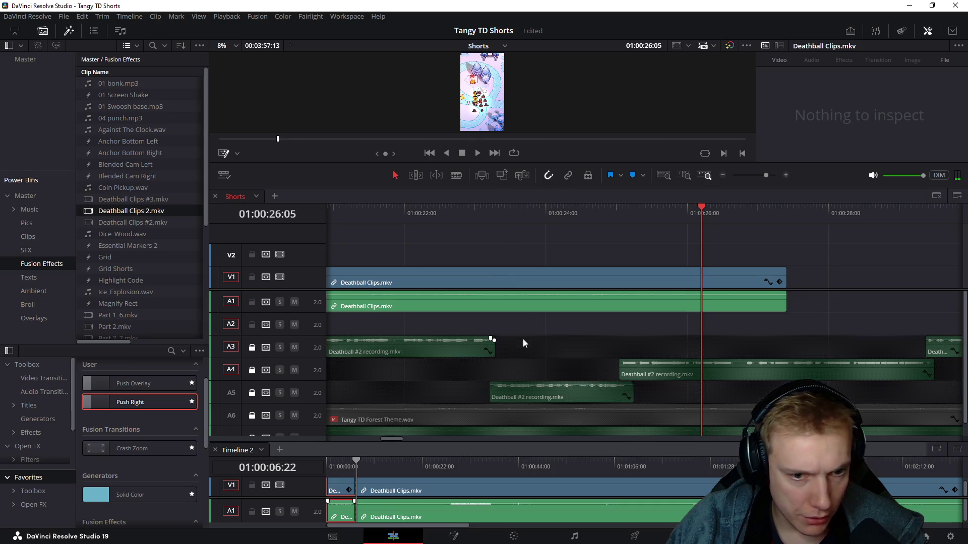
pyautogui.hscroll(-3, 605, 314)
pyautogui.moveTo(389, 217)
pyautogui.mouseDown()
pyautogui.moveTo(445, 225)
pyautogui.moveTo(379, 226)
pyautogui.mouseUp()
pyautogui.press('space')
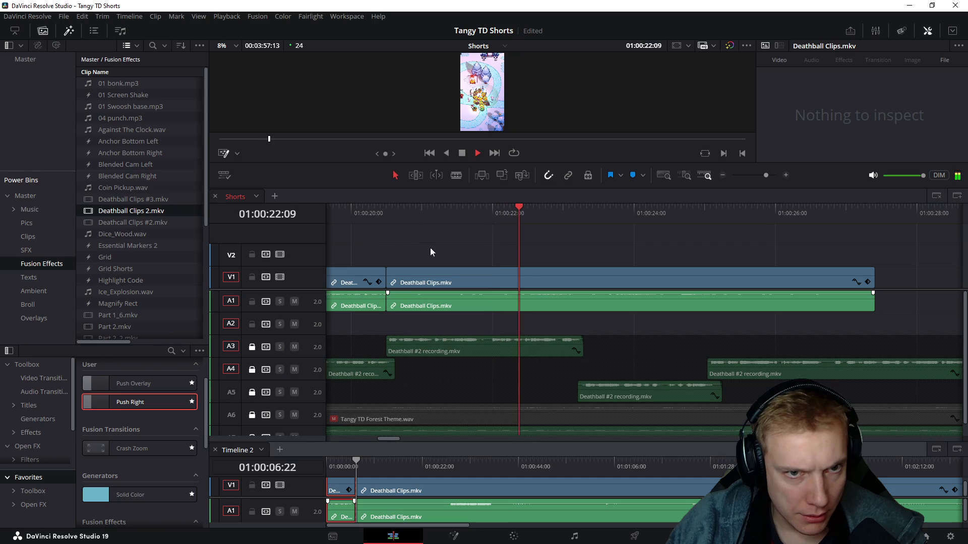
pyautogui.moveTo(394, 217); pyautogui.dragTo(382, 223)
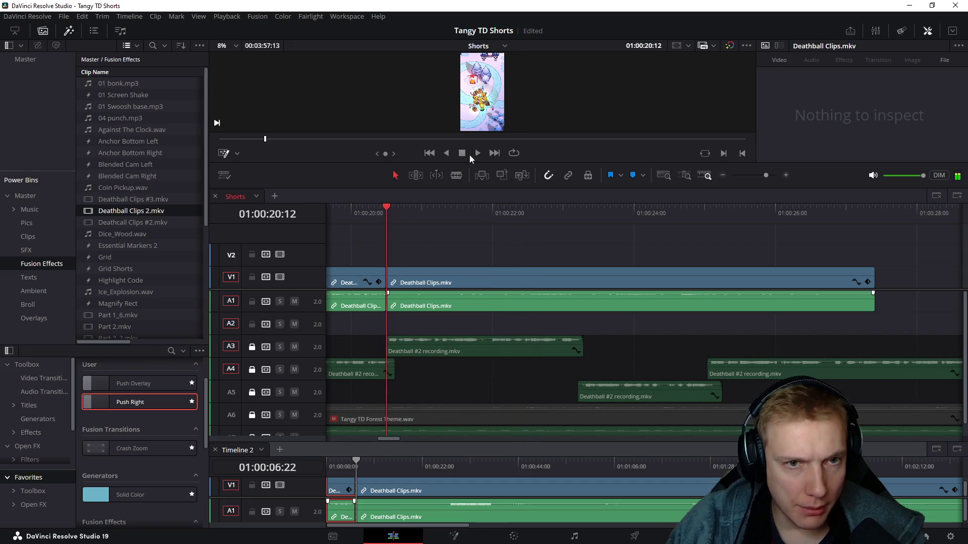
# Step: Select the V1 gameplay clip, move the playhead later in it and enlarge the preview
pyautogui.click(518, 287)
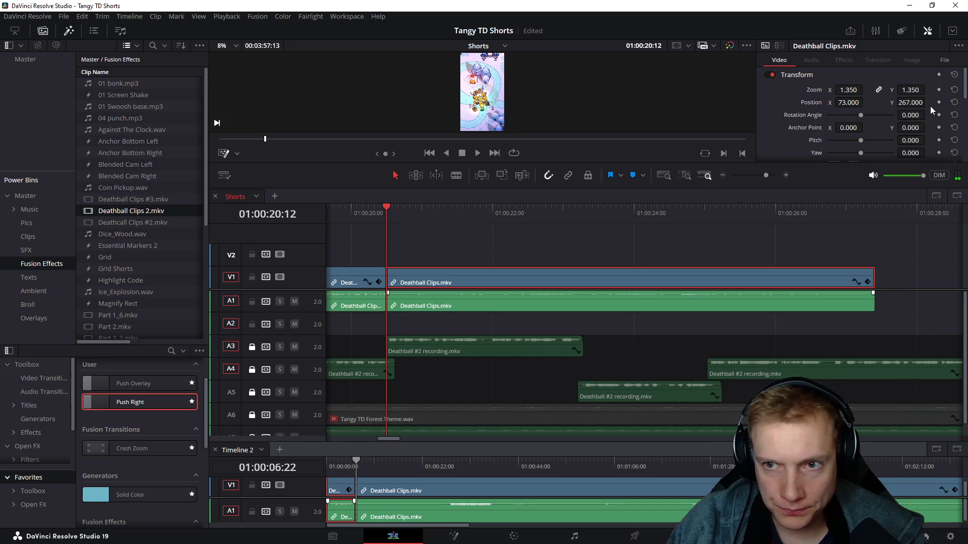
pyautogui.moveTo(397, 222)
pyautogui.mouseDown()
pyautogui.moveTo(392, 216)
pyautogui.moveTo(548, 236)
pyautogui.moveTo(530, 229)
pyautogui.mouseUp()
pyautogui.scroll(3, 493, 153)
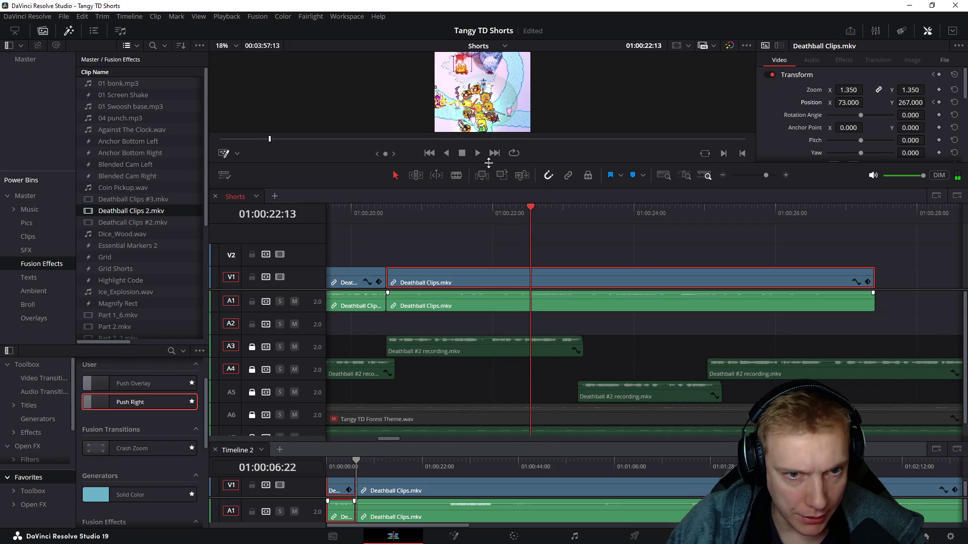
pyautogui.moveTo(490, 163); pyautogui.dragTo(490, 239)
pyautogui.scroll(3, 483, 129)
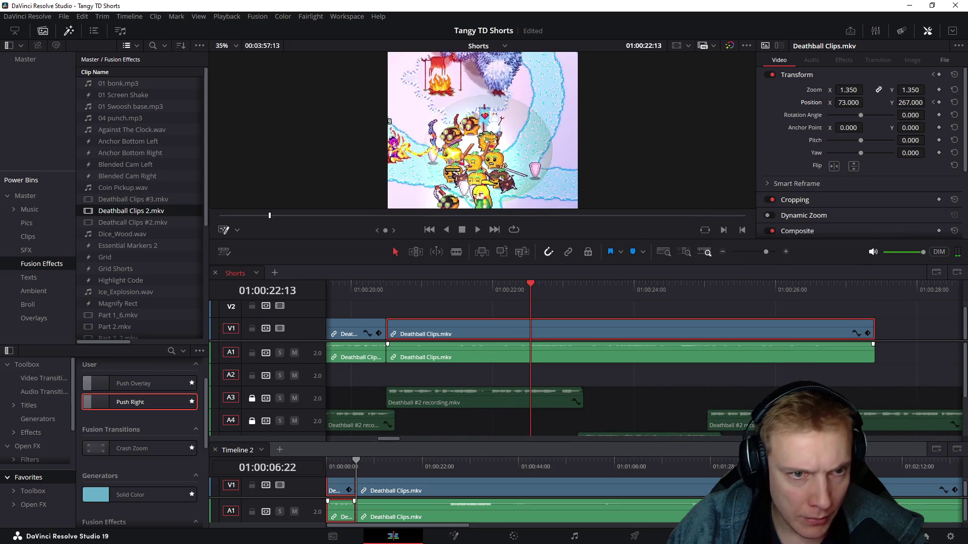
pyautogui.moveTo(483, 128); pyautogui.dragTo(529, 129)
# Step: Keyframe Position X/Y at the start and a later frame so the shot pans across the action, then play it
pyautogui.moveTo(847, 102); pyautogui.dragTo(864, 102)
pyautogui.scroll(-3, 511, 129)
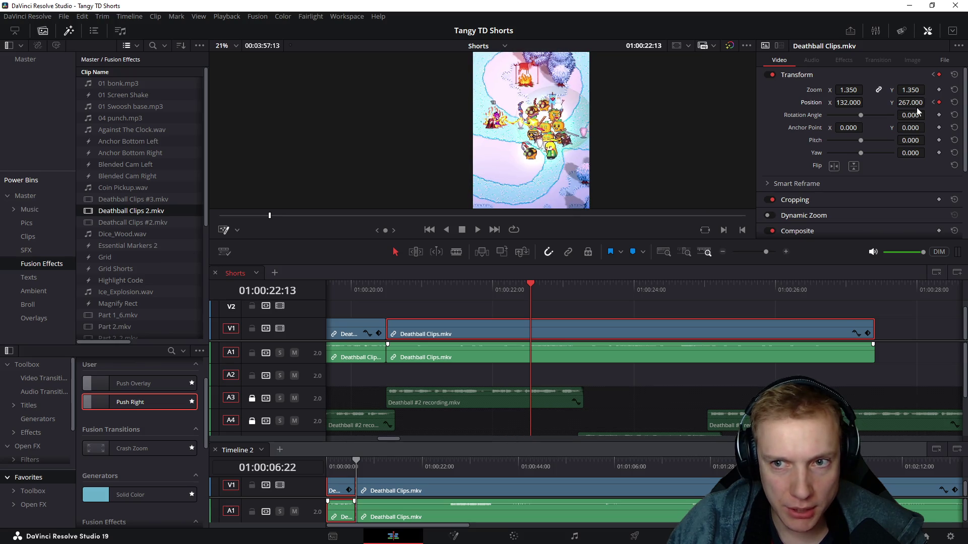
pyautogui.click(933, 104)
pyautogui.moveTo(842, 102); pyautogui.dragTo(865, 102)
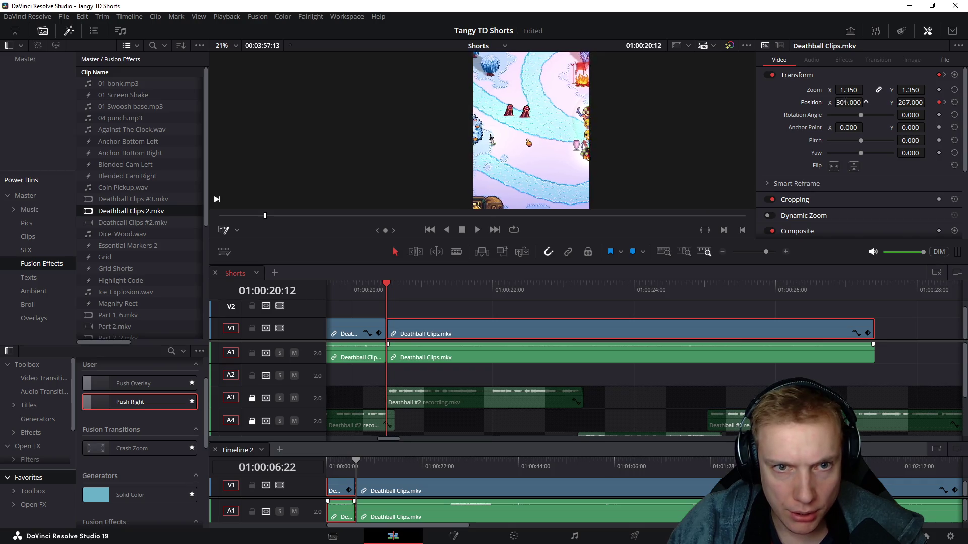
pyautogui.moveTo(904, 102); pyautogui.dragTo(882, 102)
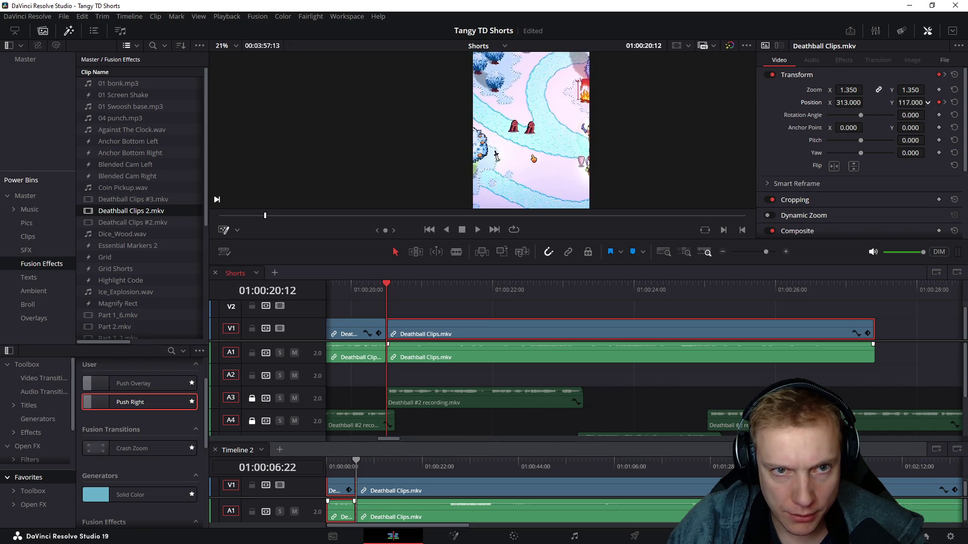
pyautogui.moveTo(390, 290)
pyautogui.mouseDown()
pyautogui.moveTo(412, 294)
pyautogui.moveTo(364, 296)
pyautogui.mouseUp()
pyautogui.press('space')
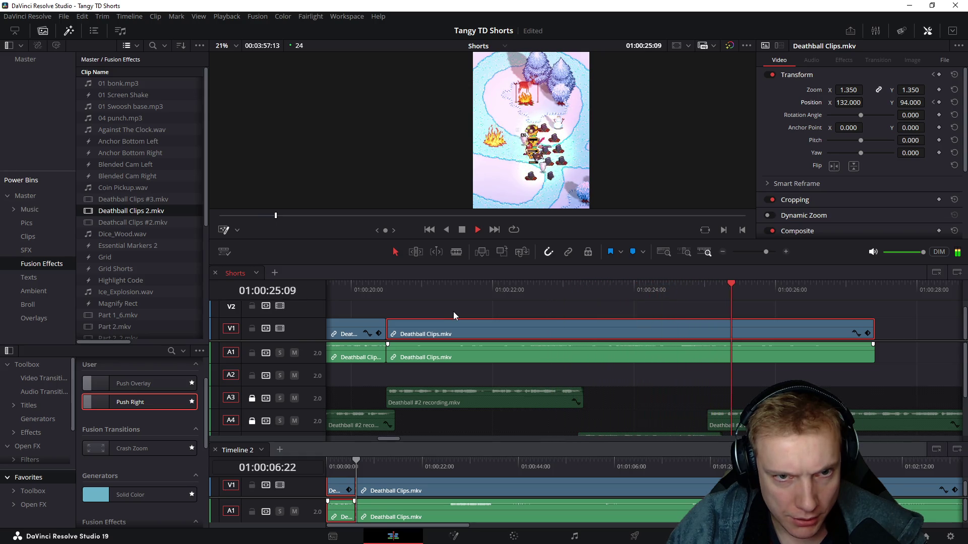
# Step: Split the clips at 01:00:25:01 and delete everything after that point
pyautogui.click(706, 293)
pyautogui.click(906, 325)
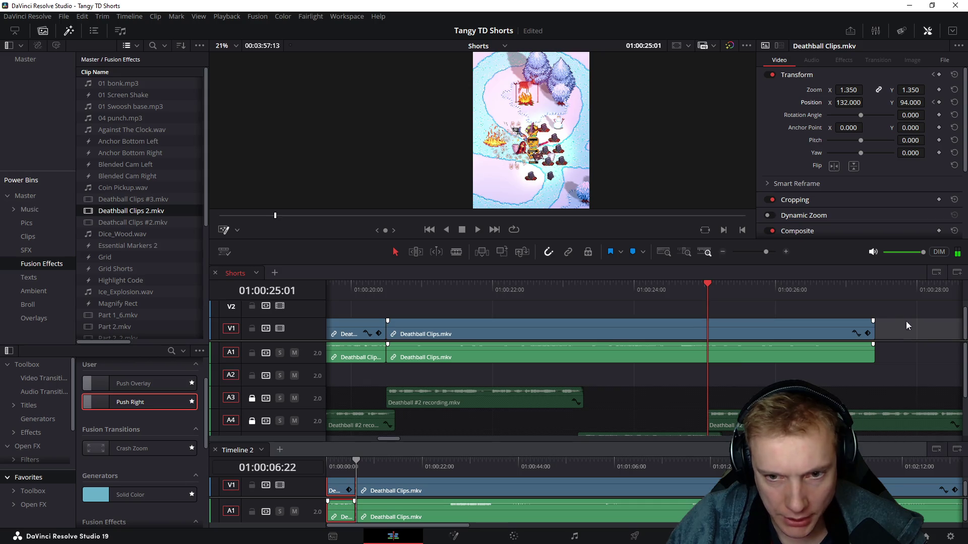
pyautogui.hotkey('ctrl', 'b')
pyautogui.click(764, 333)
pyautogui.press('Delete')
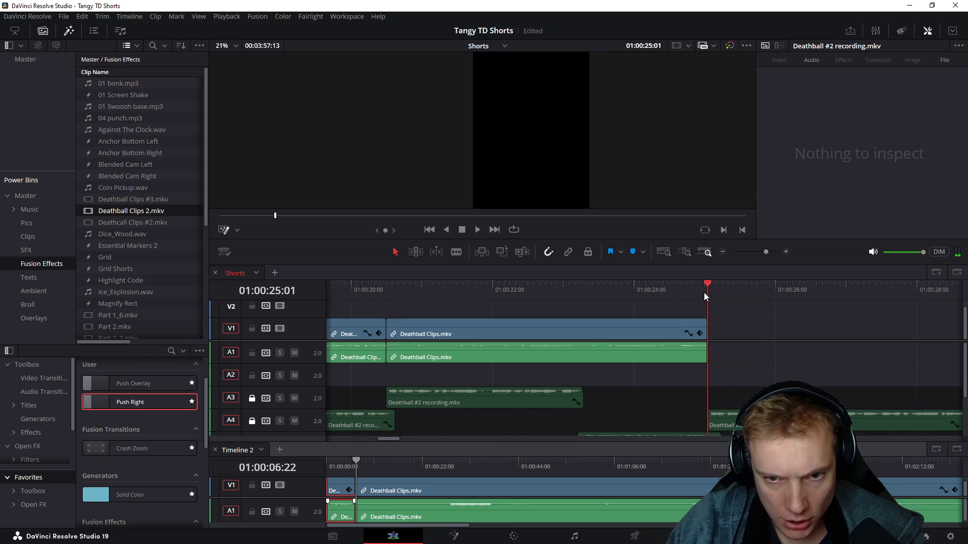
# Step: Activate Timeline 2, ripple-delete its short first clip, and scrub through the remaining footage
pyautogui.click(342, 498)
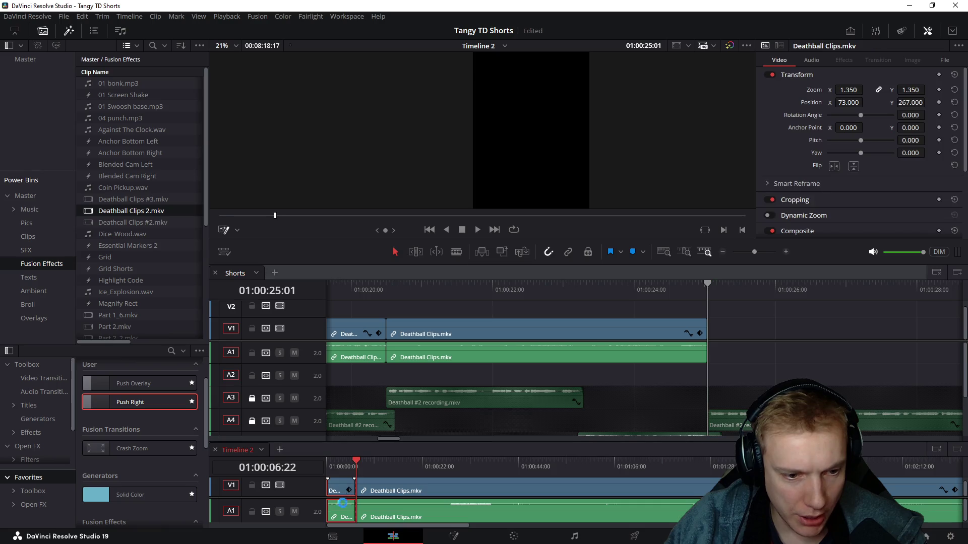
pyautogui.press('Delete')
pyautogui.moveTo(357, 467); pyautogui.dragTo(693, 468)
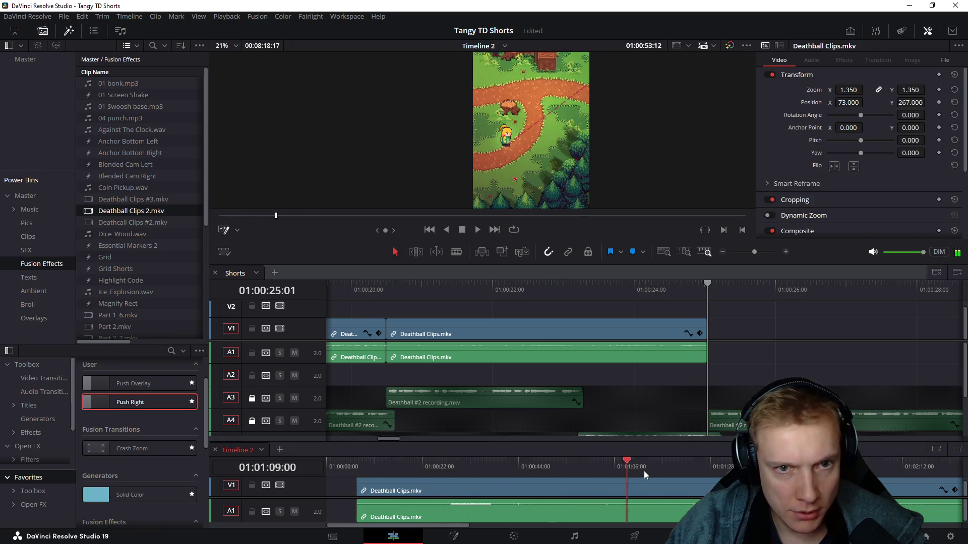
pyautogui.scroll(-3, 682, 462)
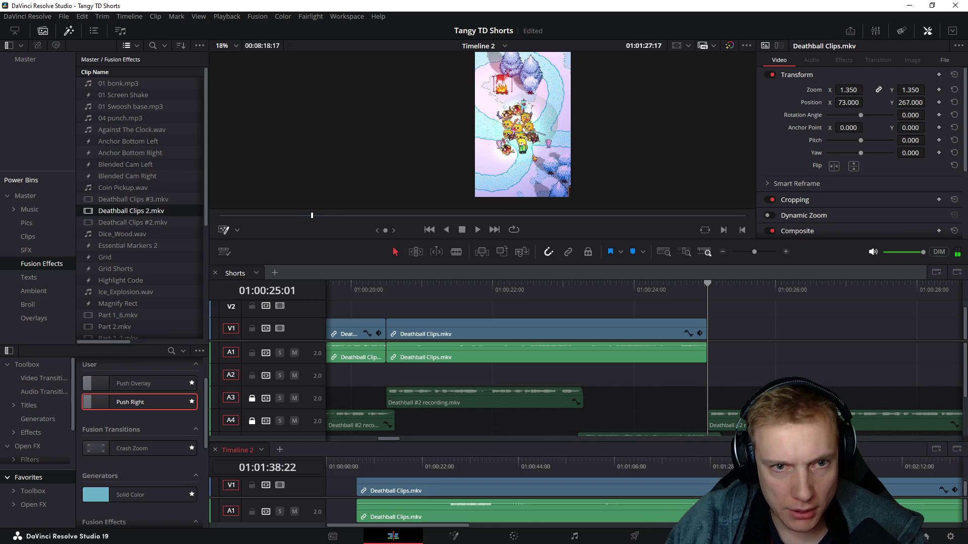
pyautogui.scroll(-1, 690, 468)
pyautogui.moveTo(654, 464)
pyautogui.mouseDown()
pyautogui.moveTo(473, 462)
pyautogui.moveTo(850, 466)
pyautogui.mouseUp()
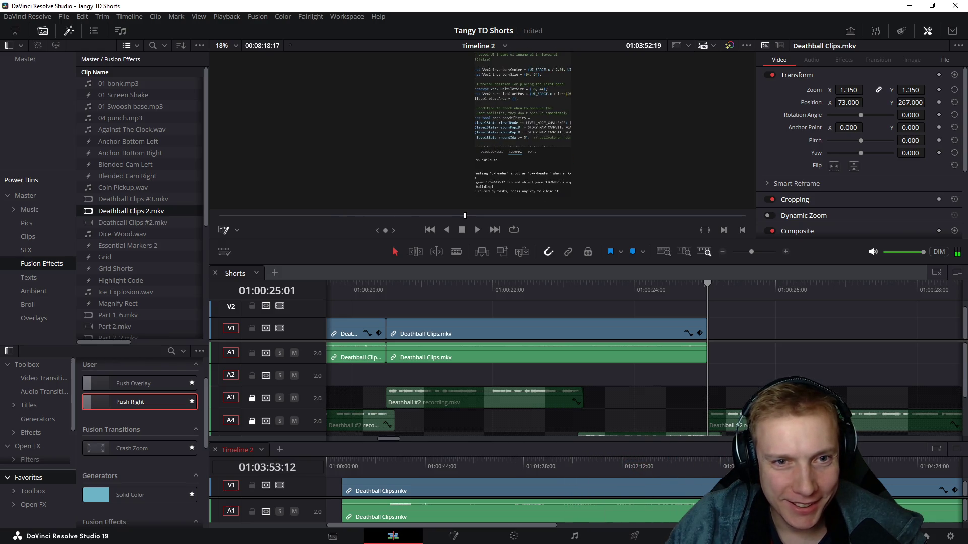
pyautogui.scroll(-2, 850, 466)
pyautogui.scroll(-1, 560, 472)
# Step: Set the Timeline 2 gameplay clip to zoom 0.590 and Position X -16, checking the framing by scrubbing
pyautogui.moveTo(560, 472)
pyautogui.mouseDown()
pyautogui.moveTo(582, 468)
pyautogui.moveTo(361, 459)
pyautogui.moveTo(466, 461)
pyautogui.mouseUp()
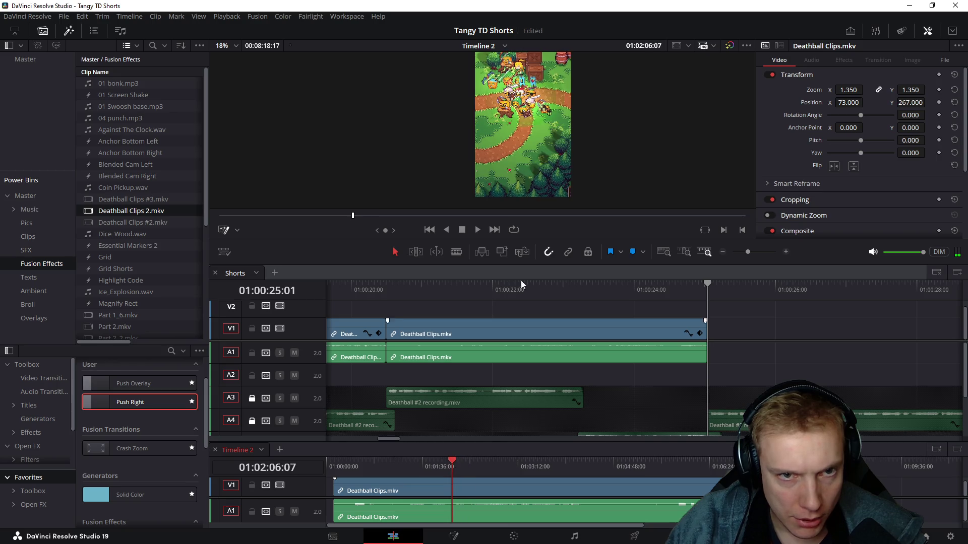
pyautogui.scroll(-2, 570, 148)
pyautogui.click(481, 484)
pyautogui.moveTo(910, 90); pyautogui.dragTo(927, 89)
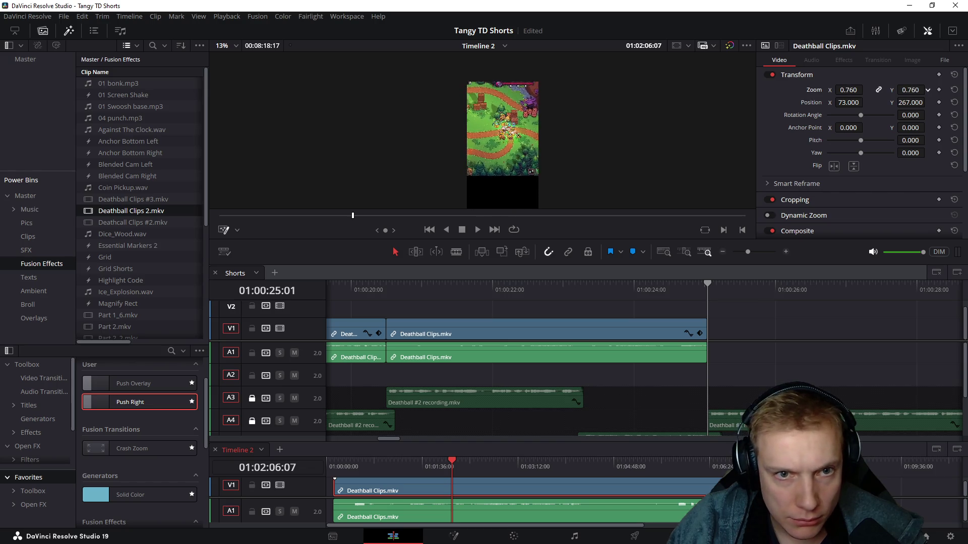
pyautogui.scroll(1, 437, 142)
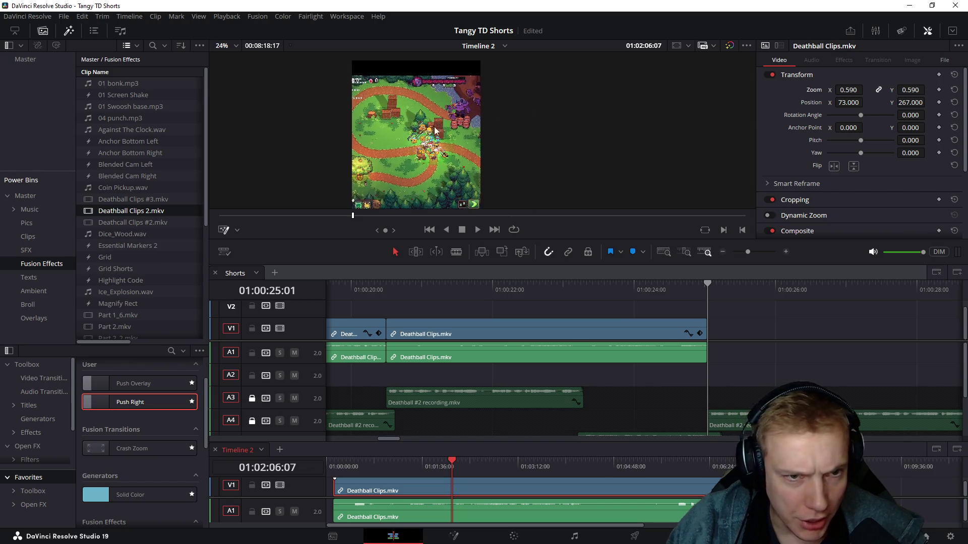
pyautogui.scroll(2, 423, 141)
pyautogui.scroll(2, 398, 138)
pyautogui.moveTo(414, 138); pyautogui.dragTo(485, 149)
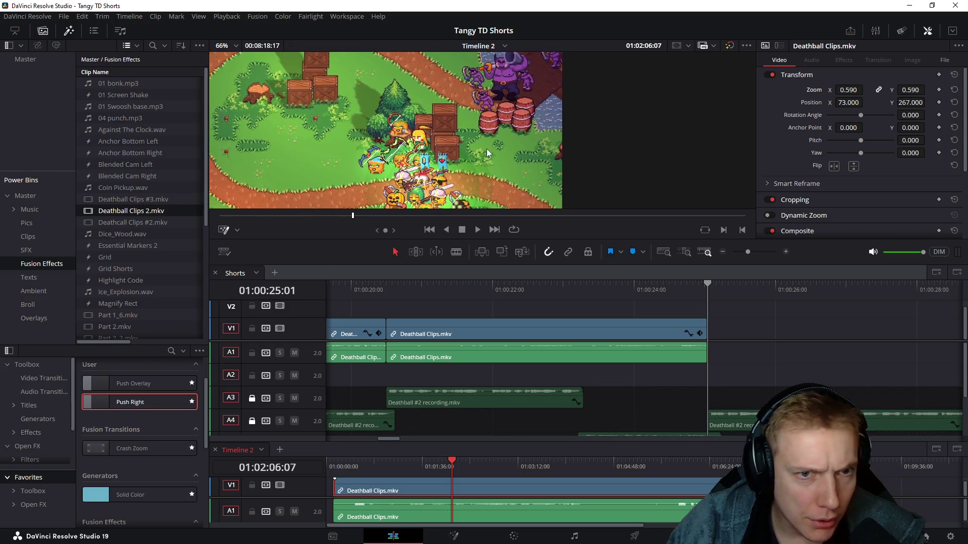
pyautogui.moveTo(843, 101); pyautogui.dragTo(877, 102)
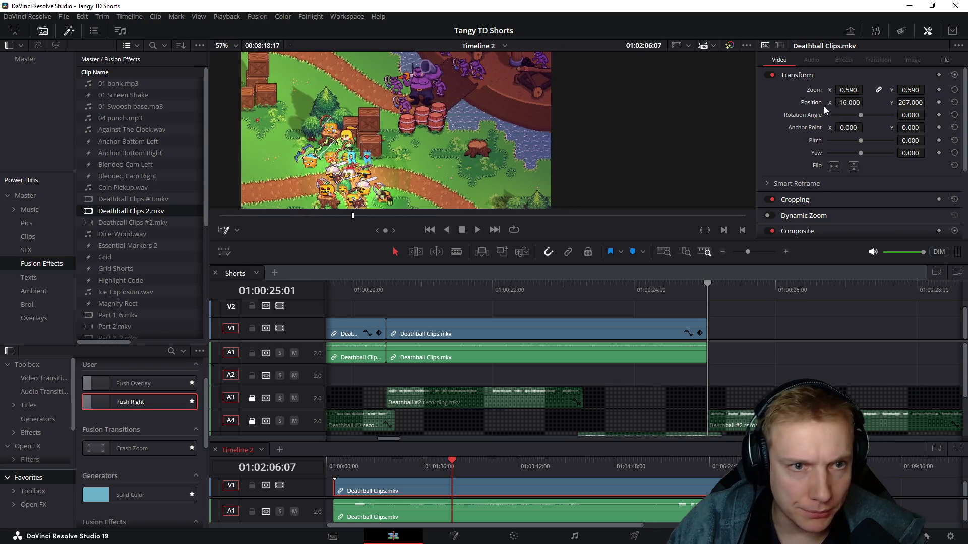
pyautogui.moveTo(451, 465)
pyautogui.mouseDown()
pyautogui.moveTo(509, 466)
pyautogui.moveTo(403, 464)
pyautogui.moveTo(484, 452)
pyautogui.moveTo(412, 445)
pyautogui.moveTo(442, 446)
pyautogui.moveTo(437, 460)
pyautogui.mouseUp()
pyautogui.scroll(5, 494, 484)
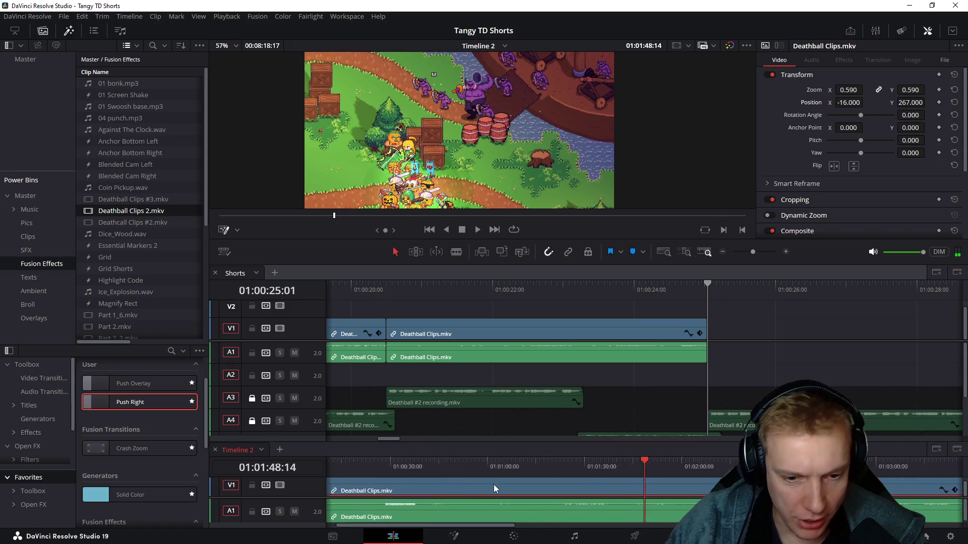
# Step: Split the Timeline 2 footage at 01:00:20:19 and delete the piece before the cut
pyautogui.moveTo(587, 472)
pyautogui.mouseDown()
pyautogui.moveTo(559, 464)
pyautogui.moveTo(624, 466)
pyautogui.mouseUp()
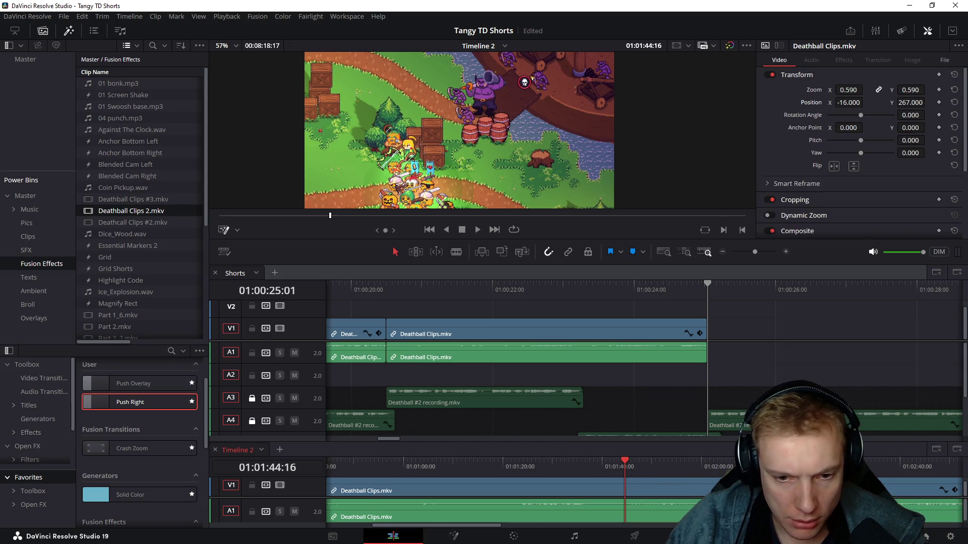
pyautogui.press('Up')
pyautogui.moveTo(364, 467); pyautogui.dragTo(429, 464)
pyautogui.hotkey('ctrl', 'b')
pyautogui.click(402, 509)
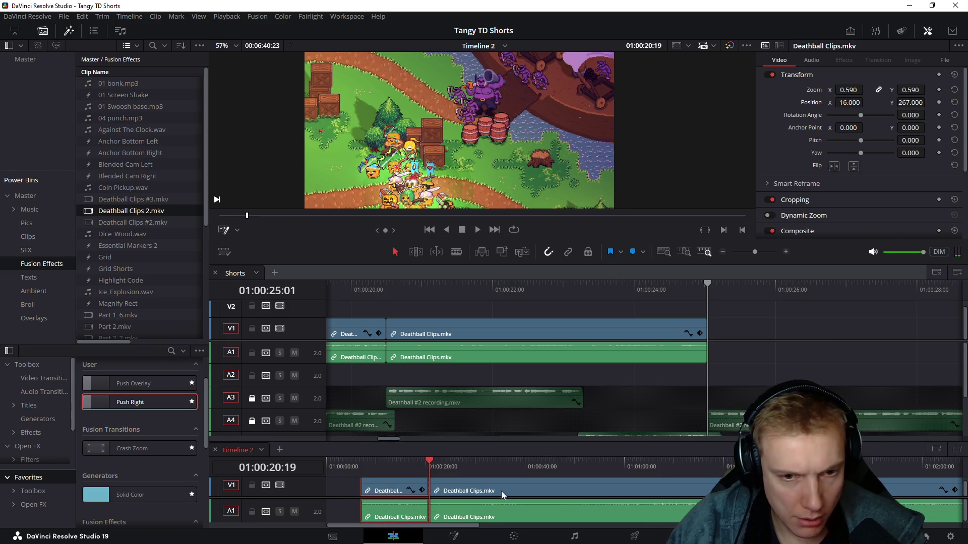
pyautogui.press('Delete')
# Step: In the Shorts timeline, push the clips after the playhead right and paste the new gameplay clip at 01:00:25:01
pyautogui.click(760, 326)
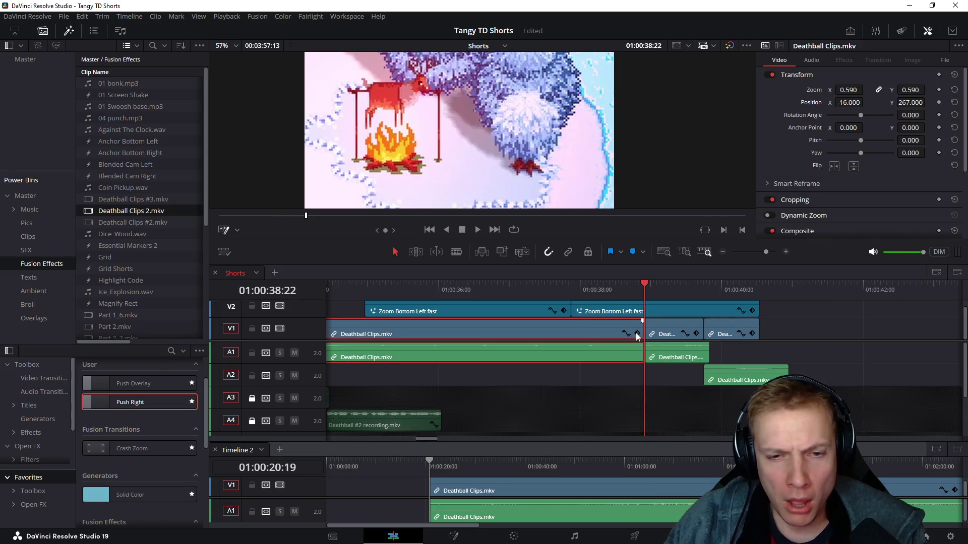
pyautogui.hotkey('ctrl', 'z')
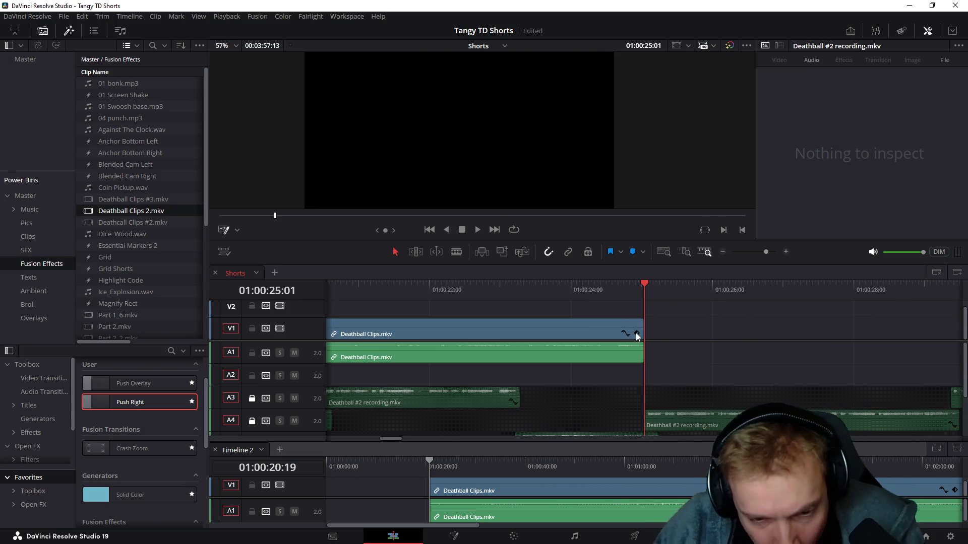
pyautogui.scroll(-2, 674, 336)
pyautogui.scroll(-2, 670, 323)
pyautogui.scroll(-2, 540, 328)
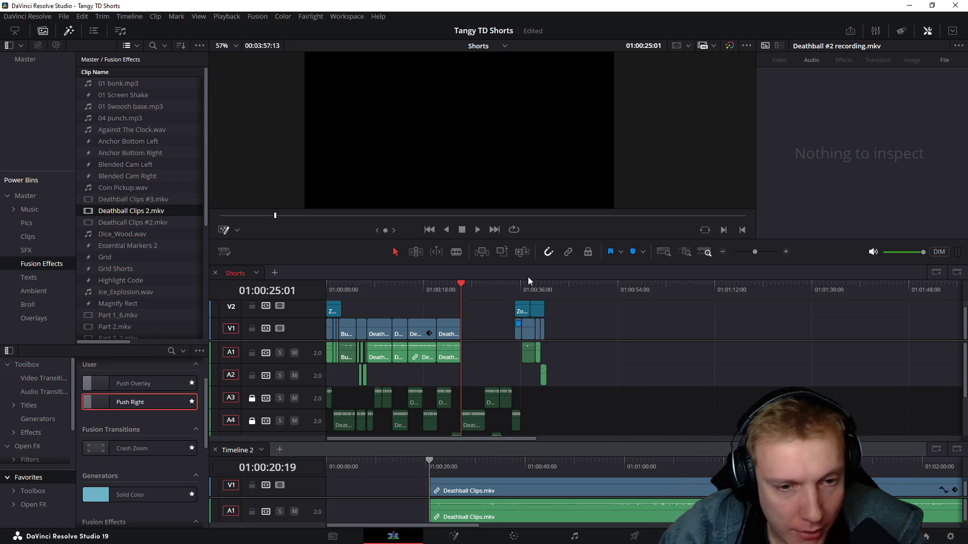
pyautogui.press('y')
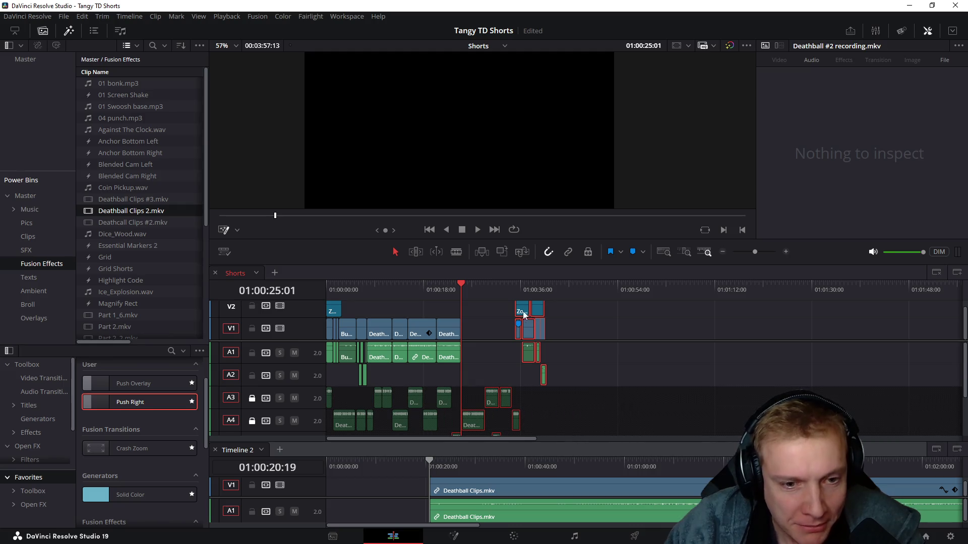
pyautogui.moveTo(535, 309); pyautogui.dragTo(631, 309)
pyautogui.hotkey('ctrl', 'v')
pyautogui.click(466, 290)
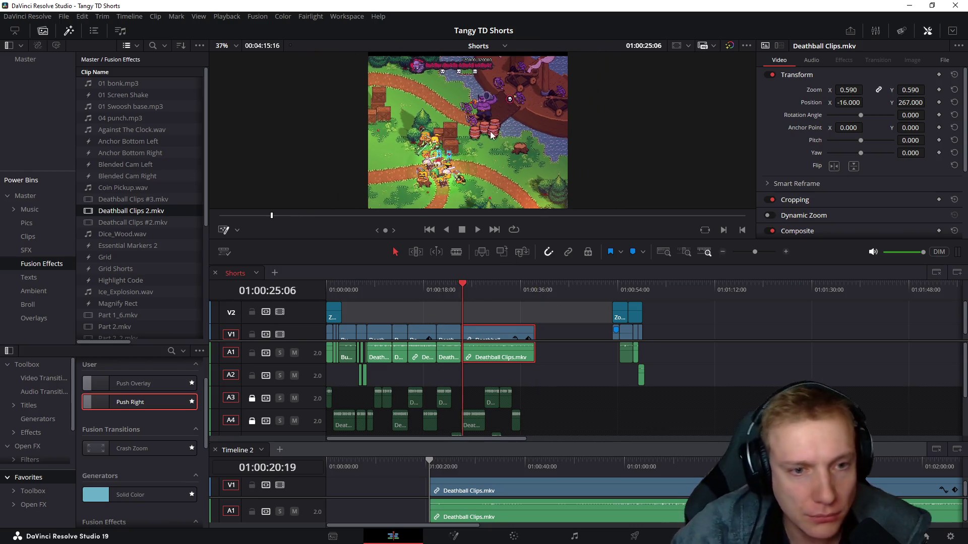
pyautogui.scroll(-2, 500, 144)
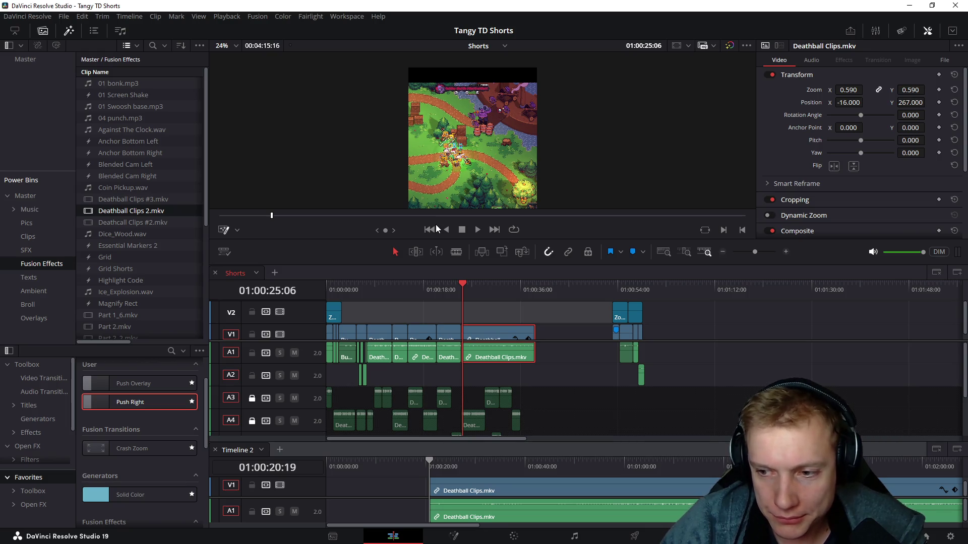
pyautogui.keyDown('alt'); pyautogui.click(493, 332); pyautogui.keyUp('alt')
pyautogui.hotkey('alt', 'v')
pyautogui.press('Return')
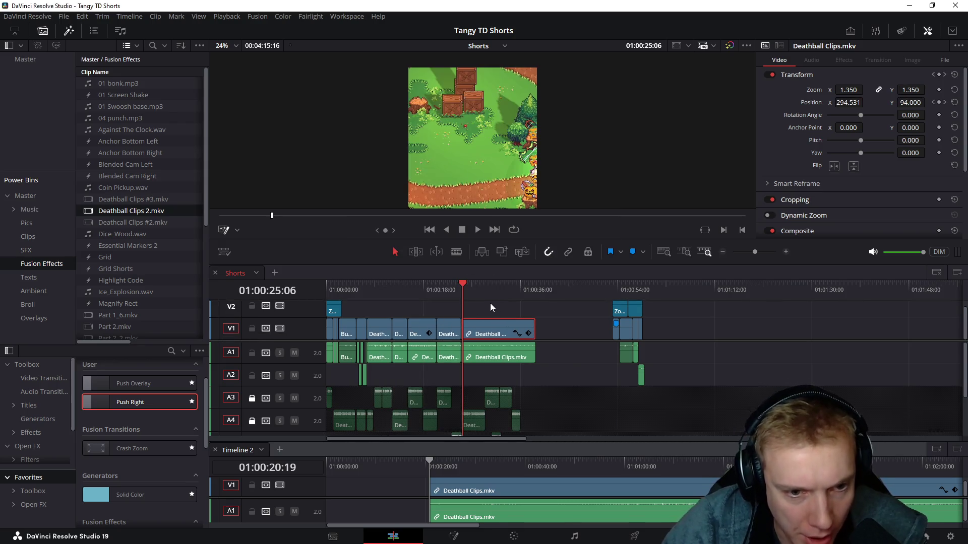
pyautogui.scroll(3, 536, 315)
pyautogui.press('space')
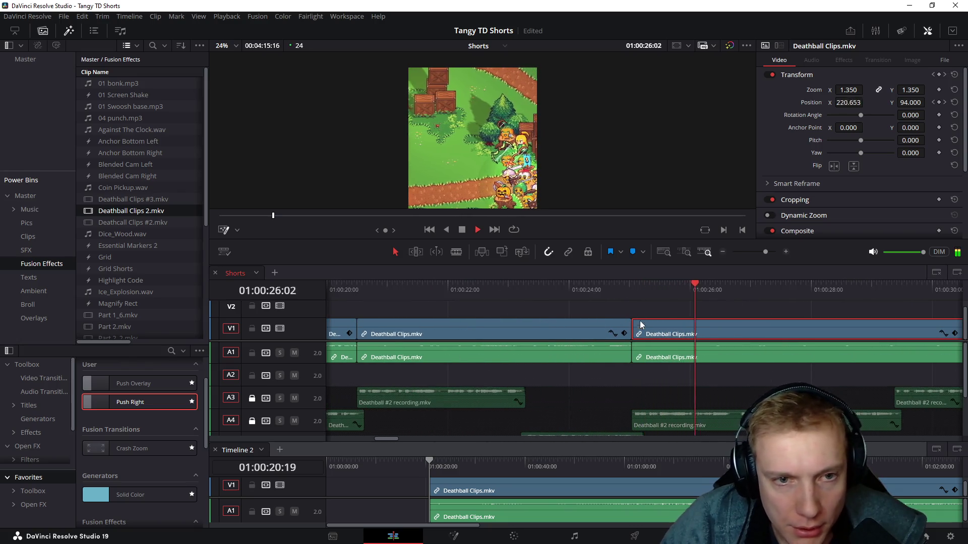
pyautogui.hscroll(3, 560, 314)
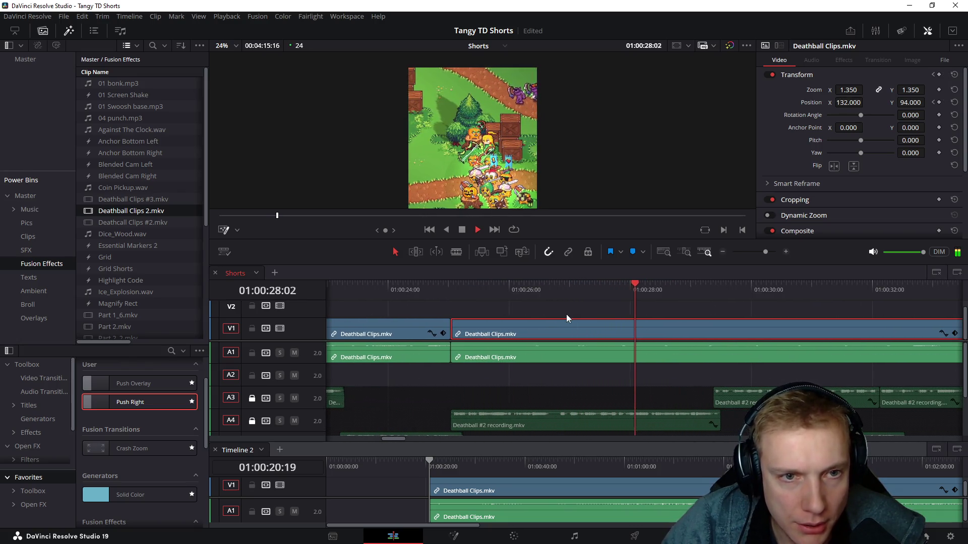
pyautogui.scroll(-2, 560, 314)
pyautogui.scroll(-2, 558, 312)
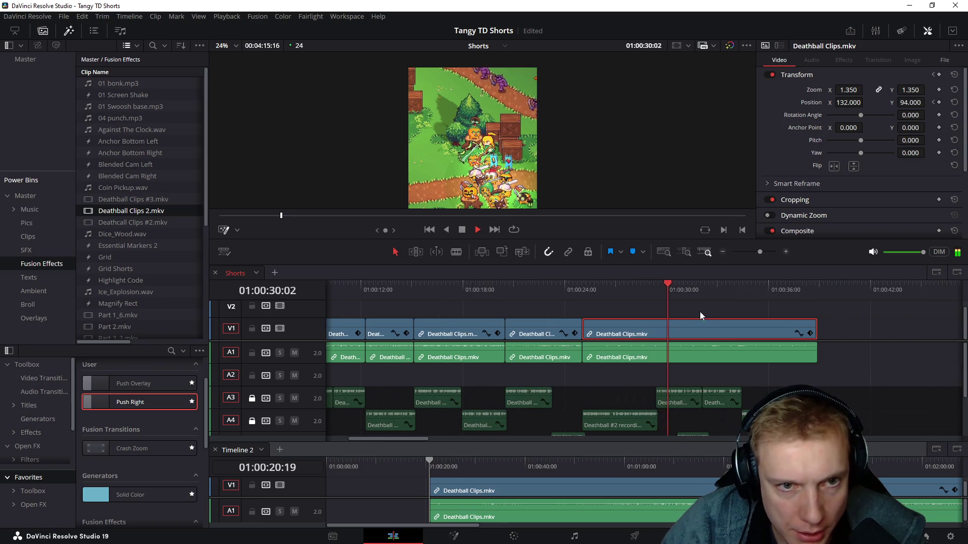
pyautogui.hscroll(2, 598, 302)
pyautogui.press('space')
pyautogui.click(556, 291)
pyautogui.press('space')
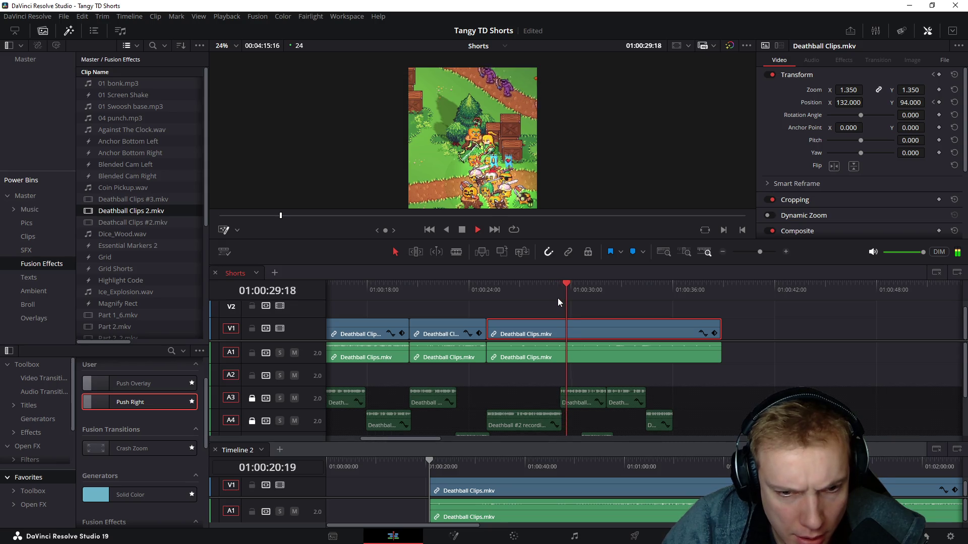
pyautogui.scroll(-1, 537, 318)
pyautogui.press('space')
pyautogui.click(594, 432)
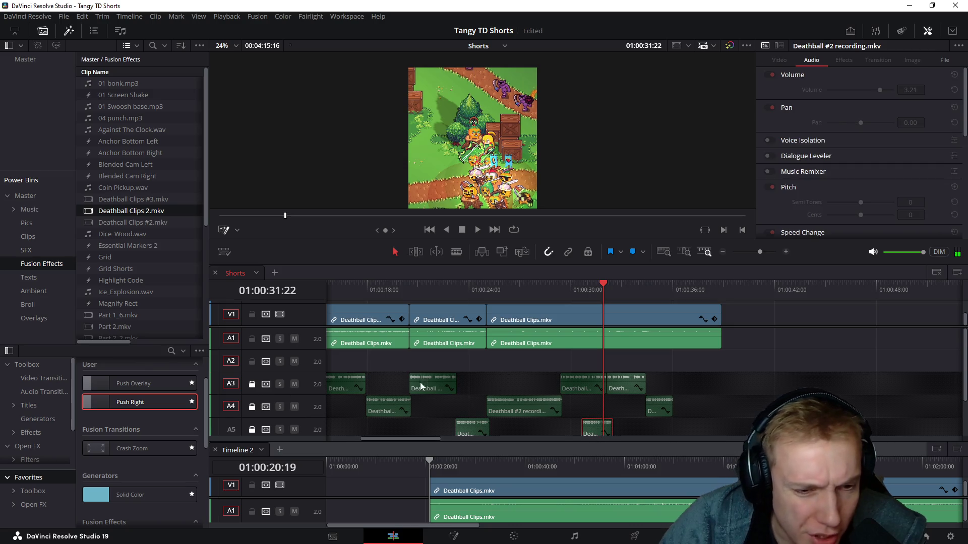
# Step: Keep A4 locked, unlock A5 and delete its stray recording clip near 01:00:30, then return the playhead to about 01:00:29
pyautogui.click(251, 408)
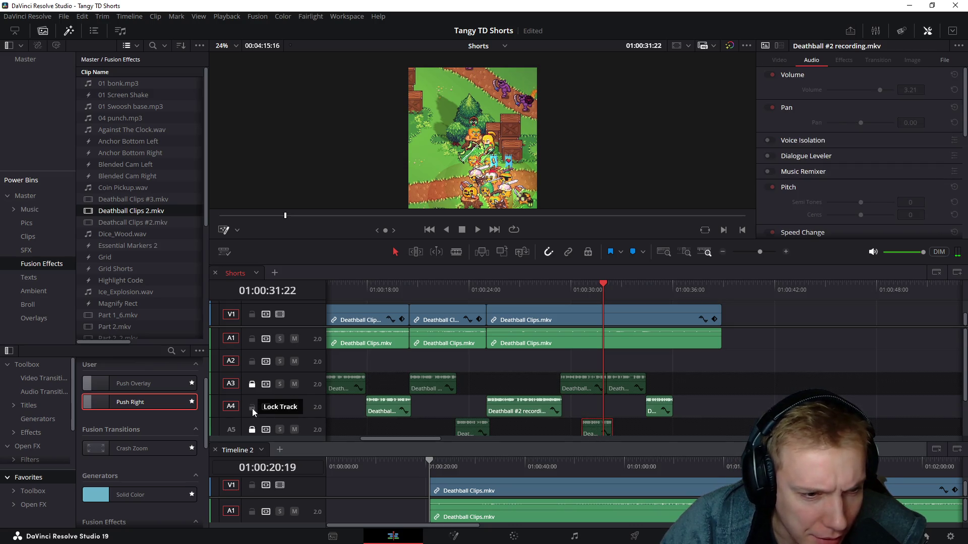
pyautogui.click(252, 407)
pyautogui.click(252, 430)
pyautogui.press('Delete')
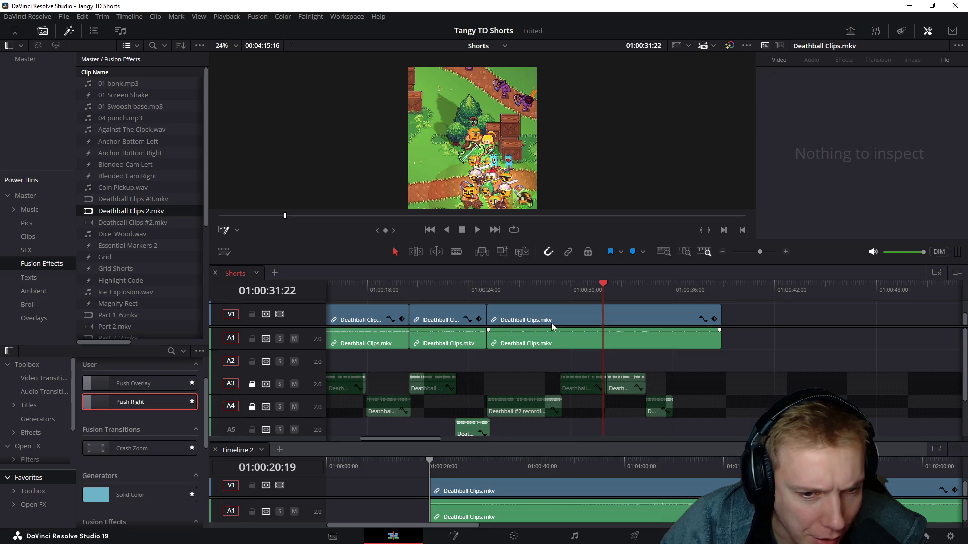
pyautogui.click(559, 293)
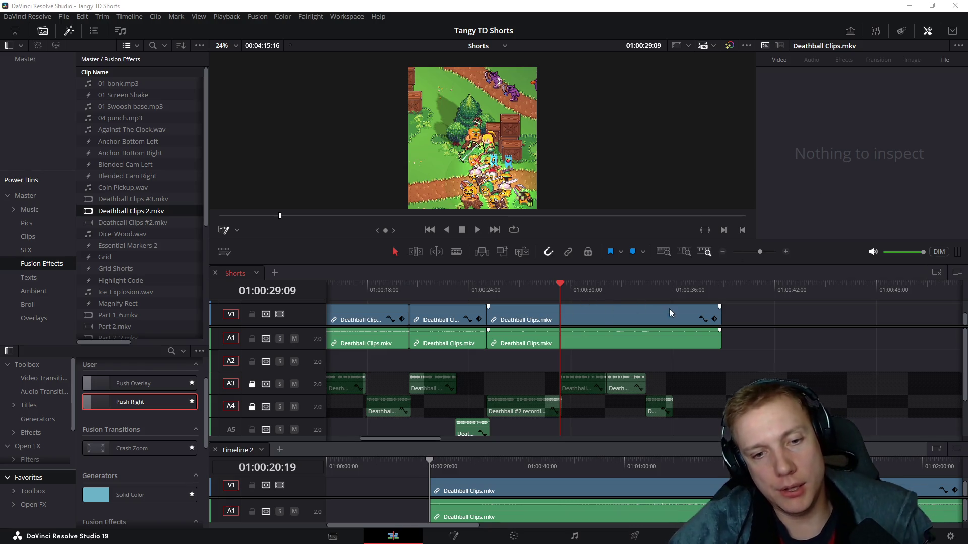
pyautogui.moveTo(603, 325); pyautogui.dragTo(603, 332)
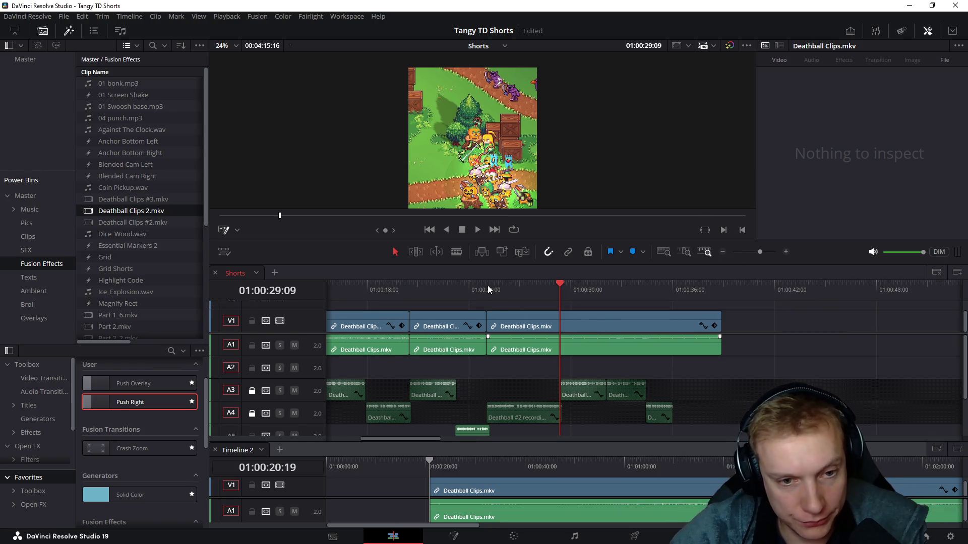
# Step: Review the last Deathball clip from 01:00:25 and delete its Transform keyframes
pyautogui.click(488, 286)
pyautogui.press('space')
pyautogui.press('space')
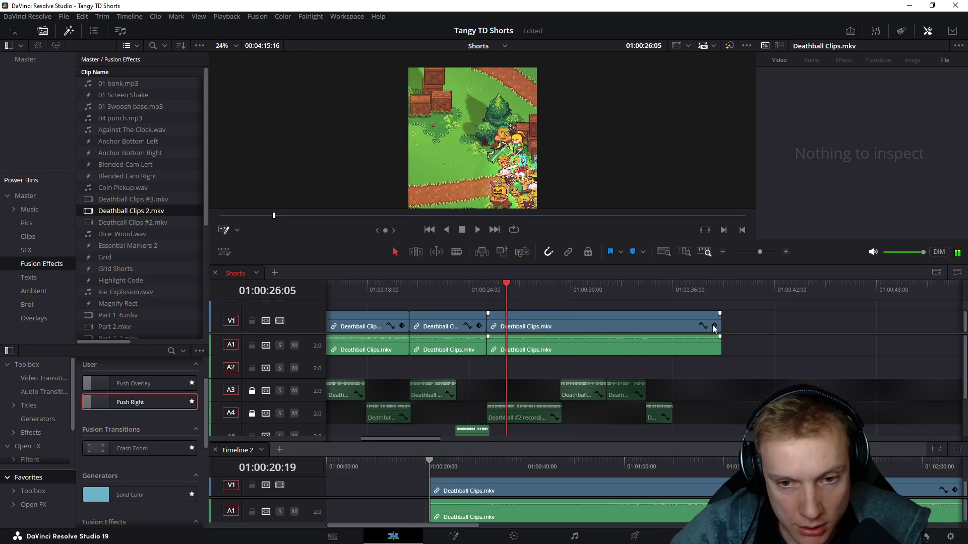
pyautogui.click(714, 326)
pyautogui.click(507, 319)
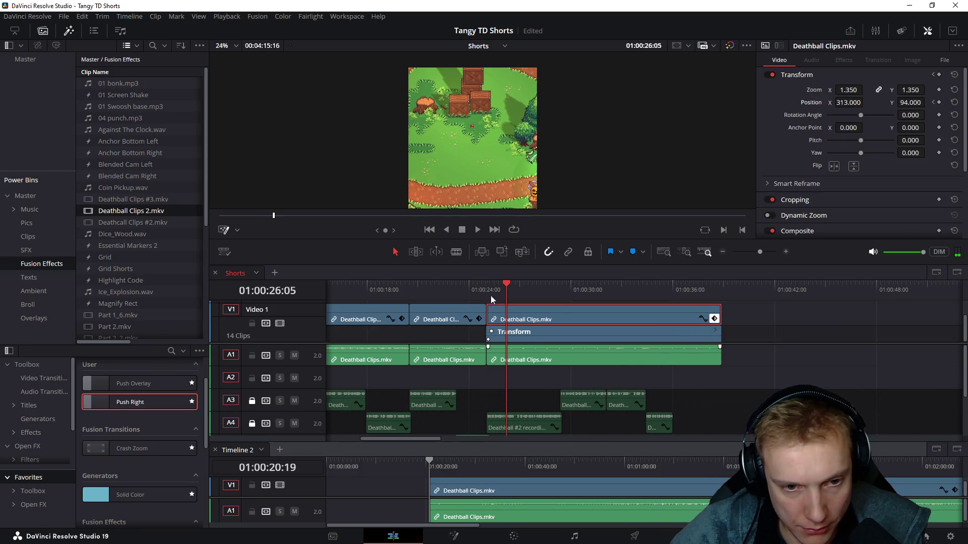
pyautogui.click(488, 333)
pyautogui.press('Delete')
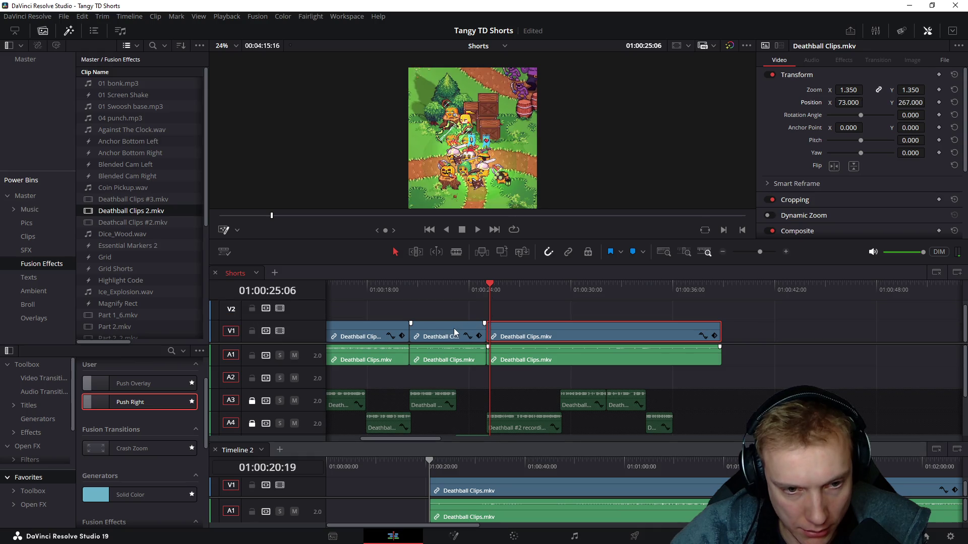
# Step: Paste the earlier clip's transform attributes onto the last clip, giving position 111, 267, and check the framing
pyautogui.click(362, 328)
pyautogui.click(558, 333)
pyautogui.hotkey('alt', 'v')
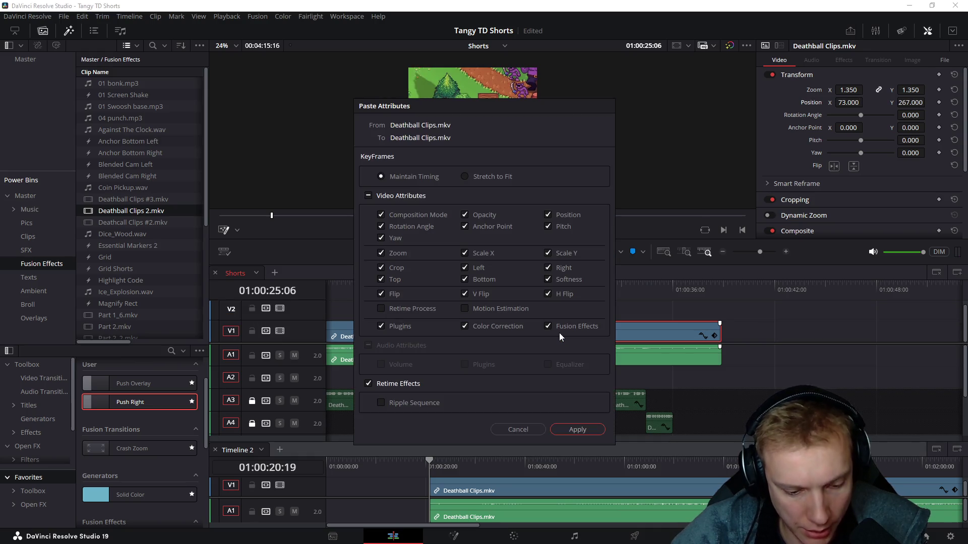
pyautogui.press('Return')
pyautogui.moveTo(495, 291); pyautogui.dragTo(493, 285)
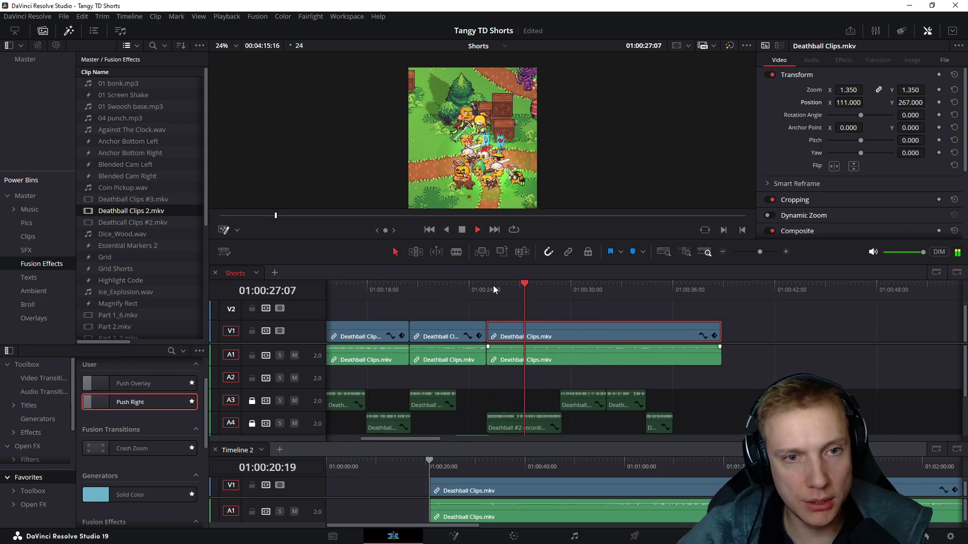
pyautogui.scroll(3, 477, 295)
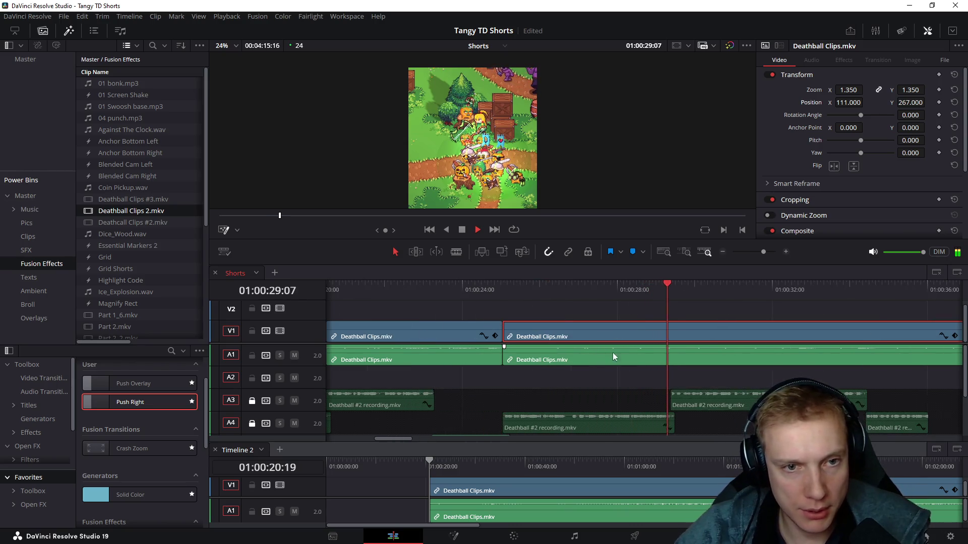
# Step: Split the last Deathball clip near 01:00:34 and again at 01:00:27:05
pyautogui.moveTo(696, 290); pyautogui.dragTo(877, 308)
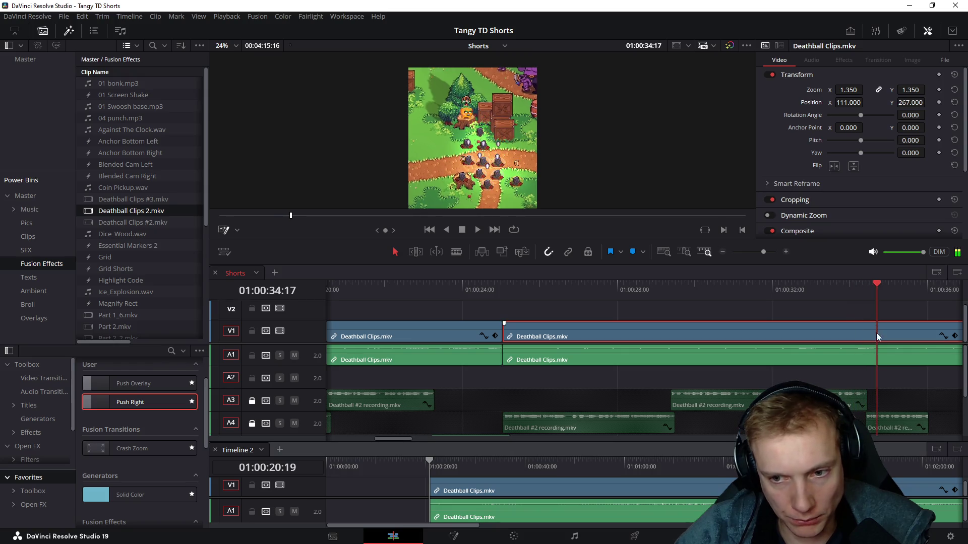
pyautogui.hotkey('ctrl', 'b')
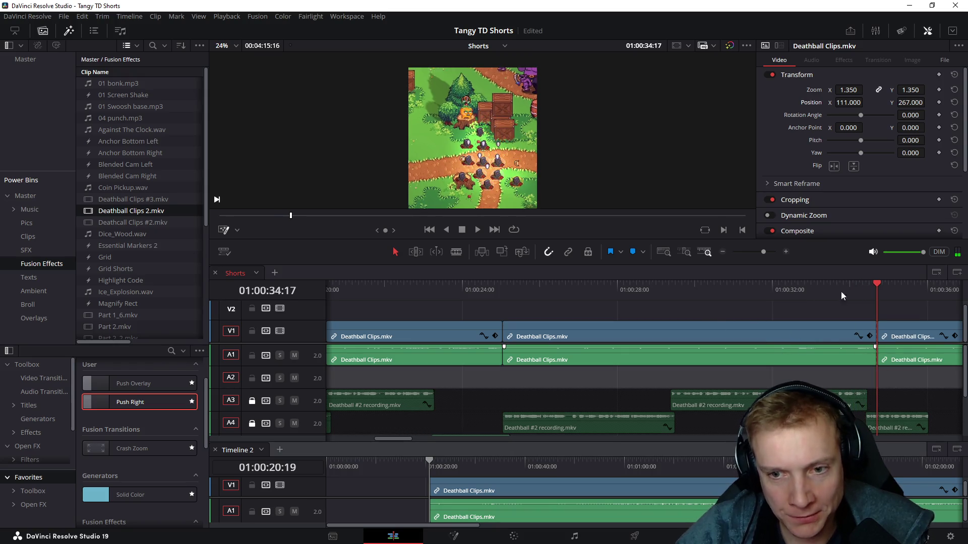
pyautogui.click(756, 288)
pyautogui.moveTo(755, 289); pyautogui.dragTo(582, 287)
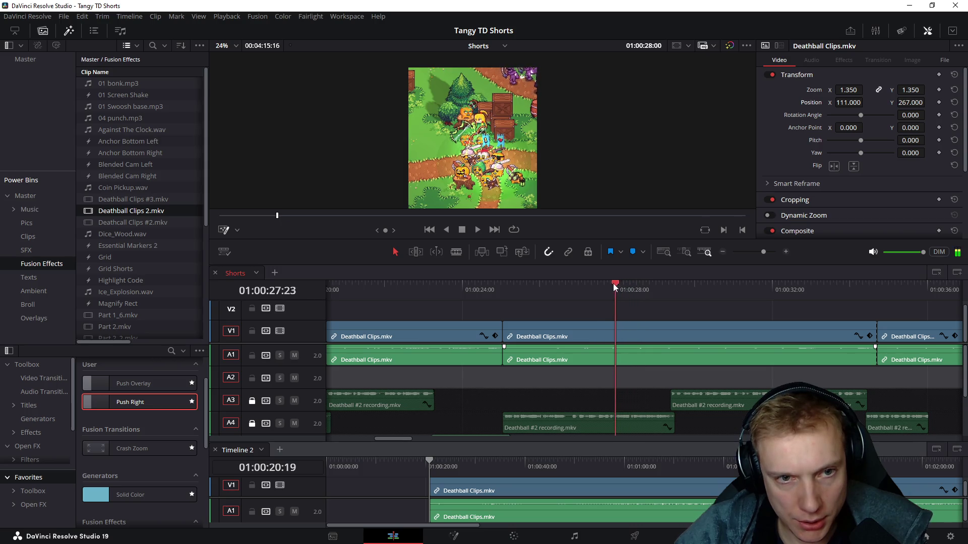
pyautogui.moveTo(582, 284); pyautogui.dragTo(581, 288)
pyautogui.press('Right')
pyautogui.press('Right')
pyautogui.press('Right')
pyautogui.hotkey('ctrl', 'b')
# Step: Delete the clip's unwanted opening piece and move the following V1/A1 clips left to close the gap at 01:00:25
pyautogui.click(549, 356)
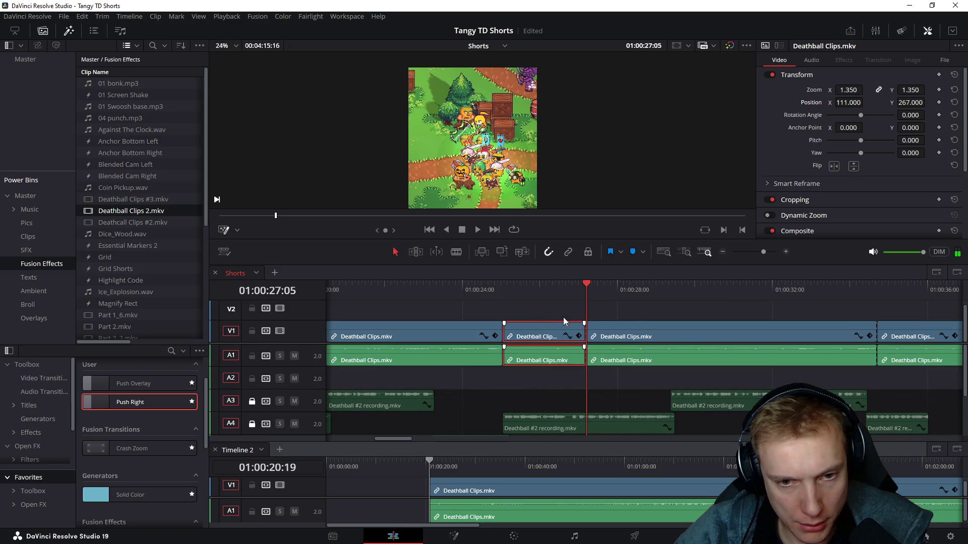
pyautogui.press('BackSpace')
pyautogui.click(632, 333)
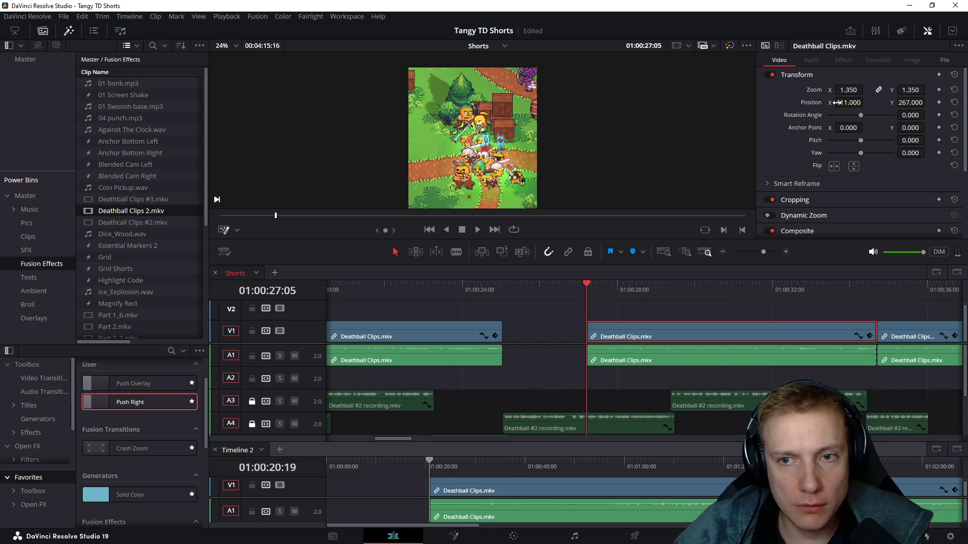
pyautogui.moveTo(548, 307); pyautogui.dragTo(636, 375)
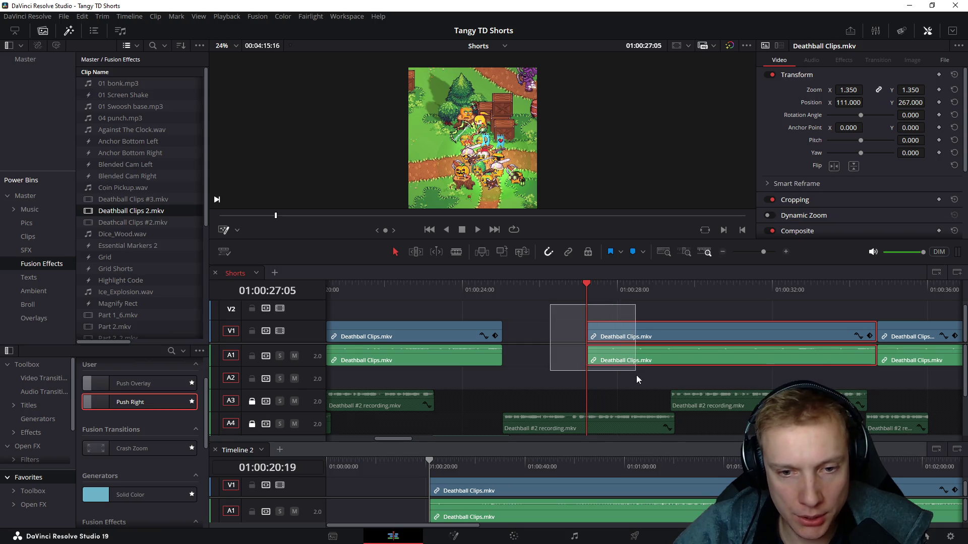
pyautogui.moveTo(651, 328); pyautogui.dragTo(566, 329)
pyautogui.moveTo(511, 286); pyautogui.dragTo(503, 292)
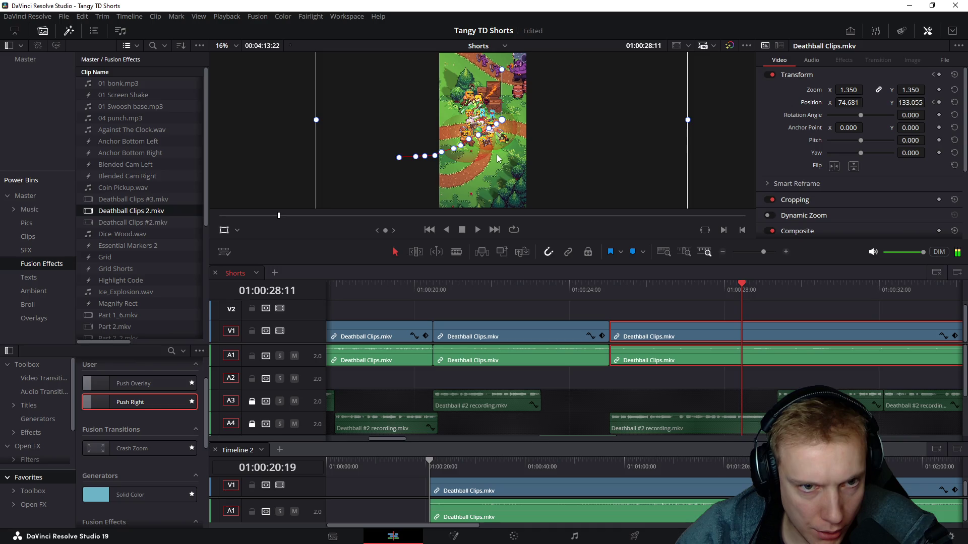
# Step: Reframe the last clip in the viewer so its pan ends at Position X 80.617, Y 220.612, stepping frames to check
pyautogui.moveTo(496, 154); pyautogui.dragTo(499, 151)
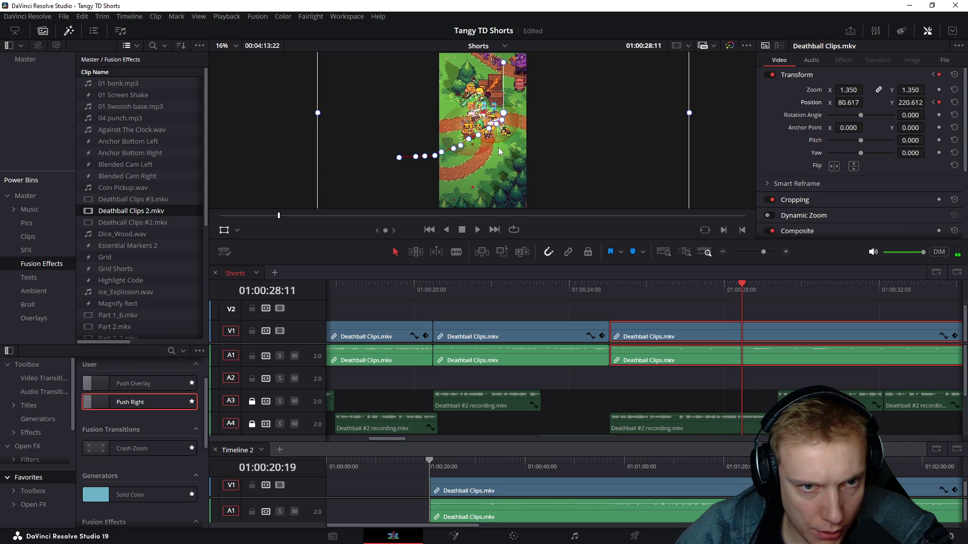
pyautogui.press('Left')
pyautogui.press('Left')
pyautogui.press('Left')
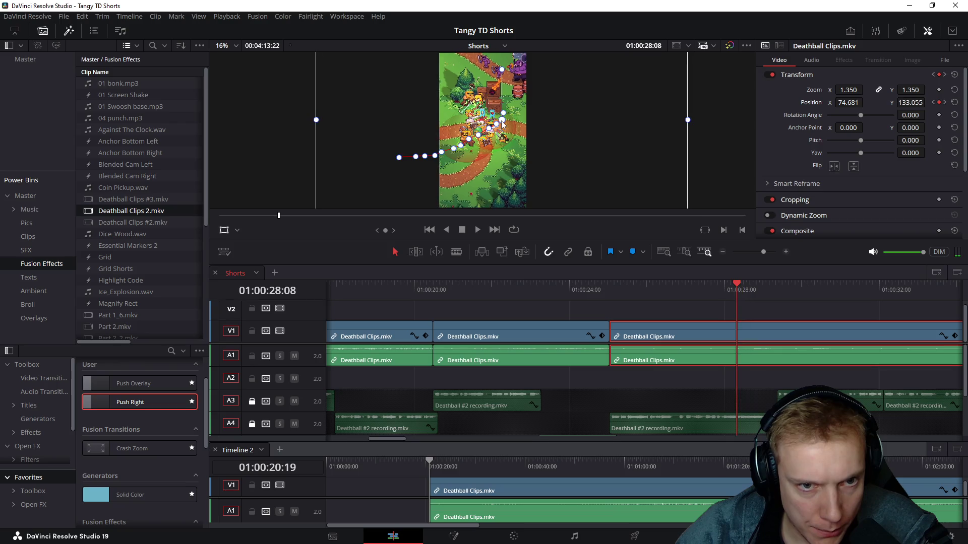
pyautogui.press('Right')
pyautogui.press('Right')
pyautogui.press('Right')
pyautogui.press('Right')
pyautogui.press('Right')
pyautogui.press('Right')
pyautogui.press('Right')
pyautogui.press('Right')
pyautogui.press('Right')
pyautogui.press('Right')
pyautogui.press('Right')
pyautogui.press('Right')
pyautogui.press('Right')
pyautogui.press('Right')
pyautogui.press('Right')
pyautogui.press('Right')
pyautogui.press('Right')
pyautogui.press('Right')
pyautogui.press('Right')
pyautogui.press('Right')
pyautogui.press('Right')
pyautogui.press('Right')
pyautogui.press('Right')
pyautogui.press('Right')
pyautogui.press('Right')
pyautogui.press('Right')
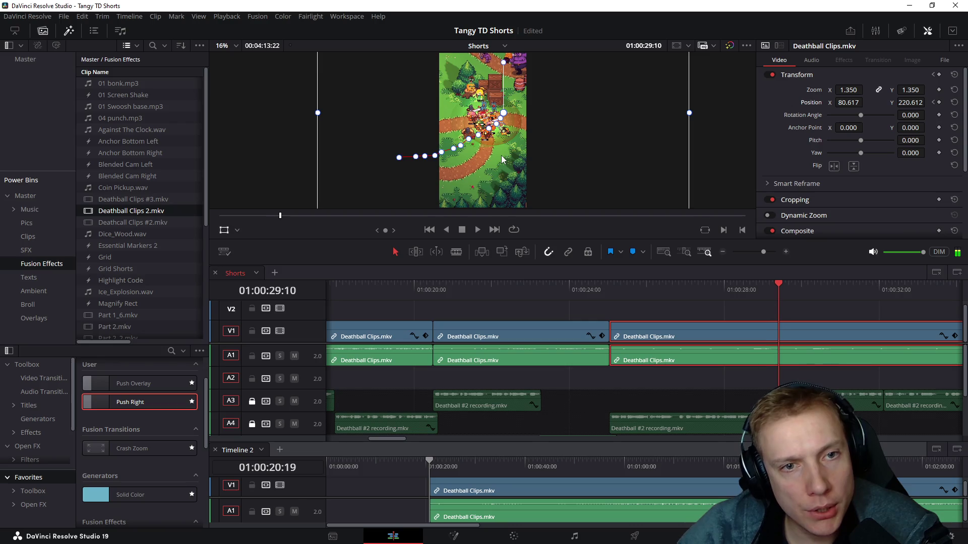
# Step: Play back the panning move from about 01:00:24, then return to the clip's start at 01:00:25:01
pyautogui.press('space')
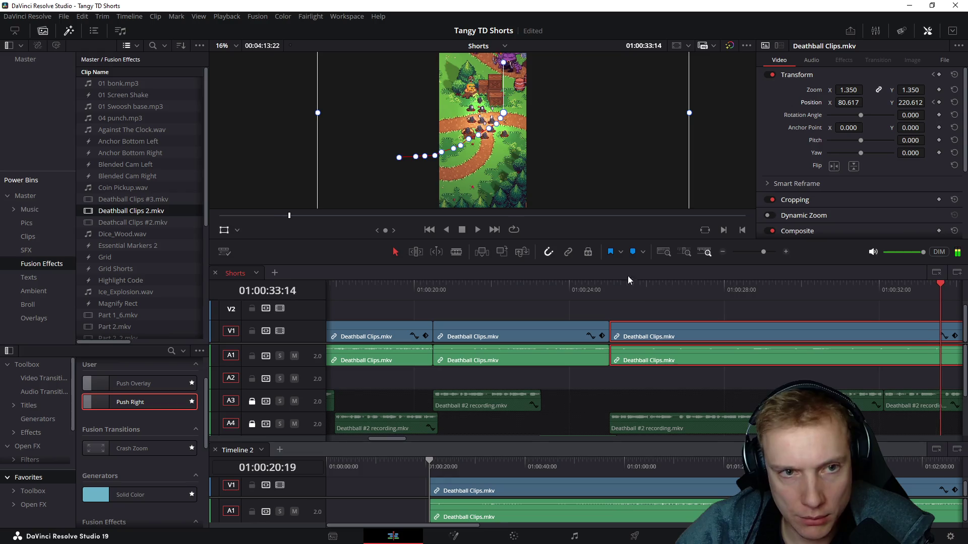
pyautogui.press('space')
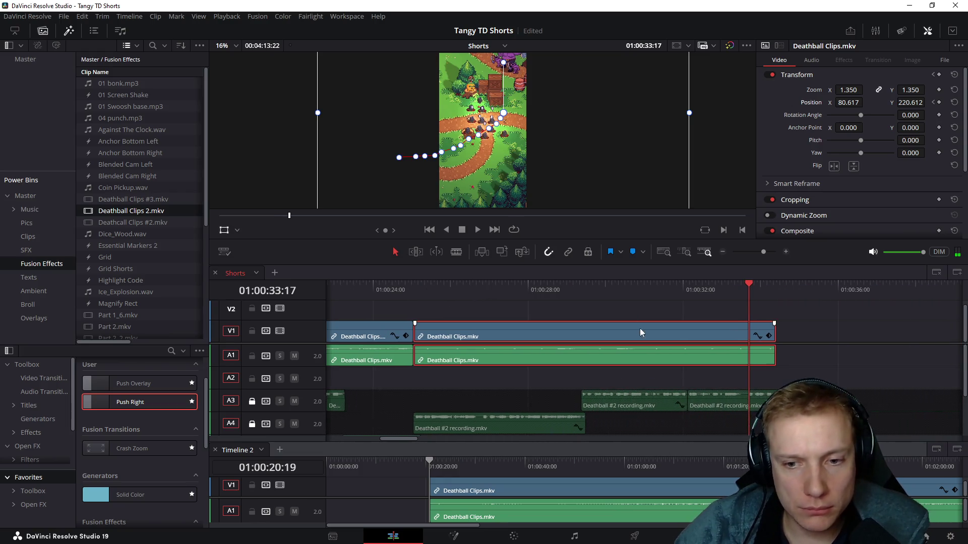
pyautogui.click(393, 288)
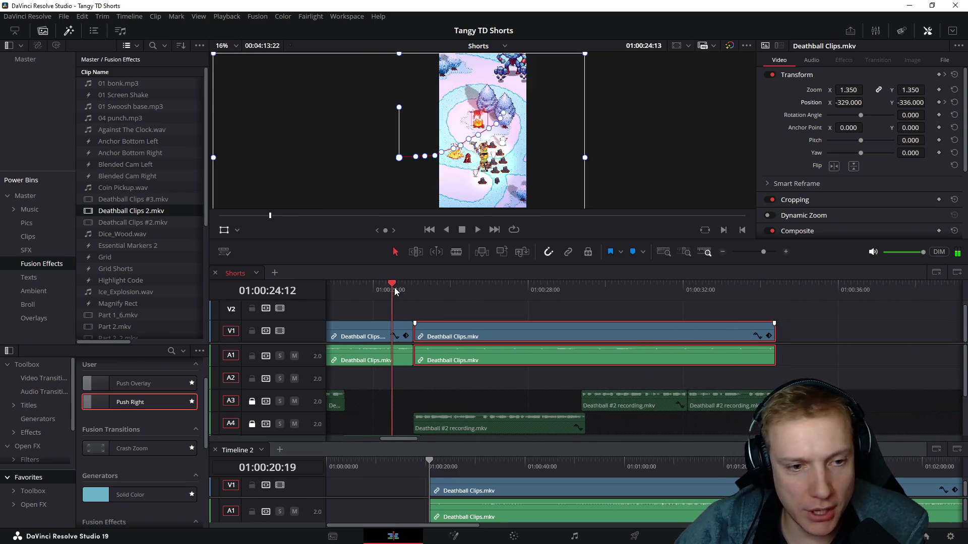
pyautogui.hotkey('ctrl', 'f')
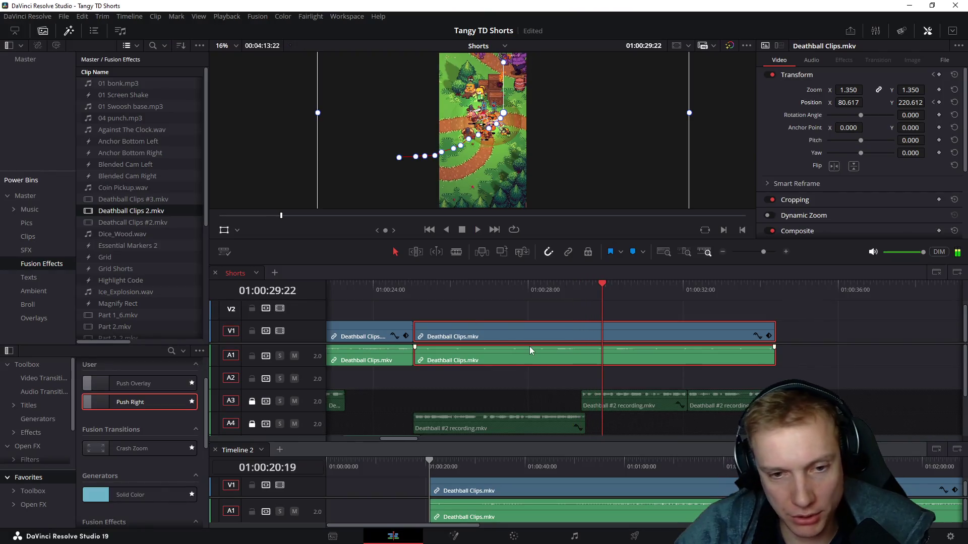
pyautogui.moveTo(395, 286); pyautogui.dragTo(417, 285)
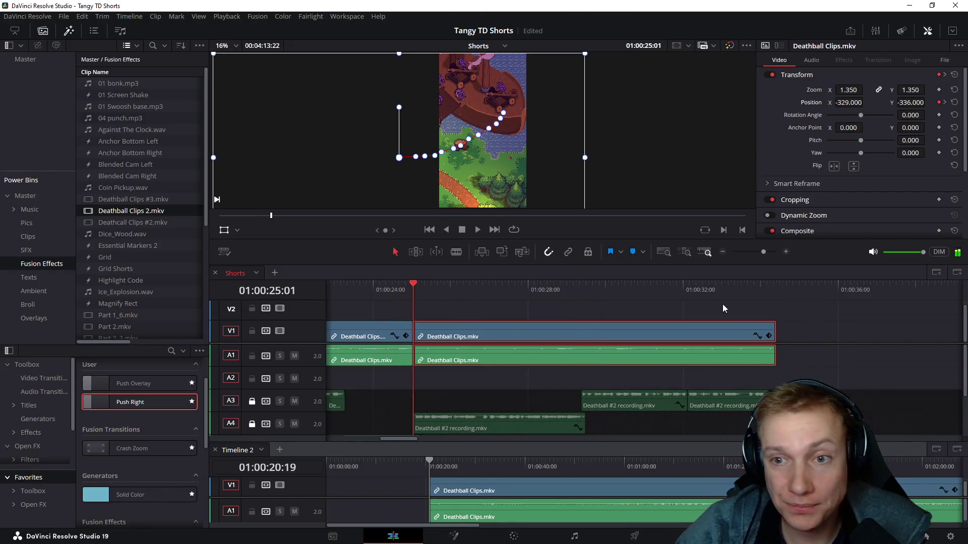
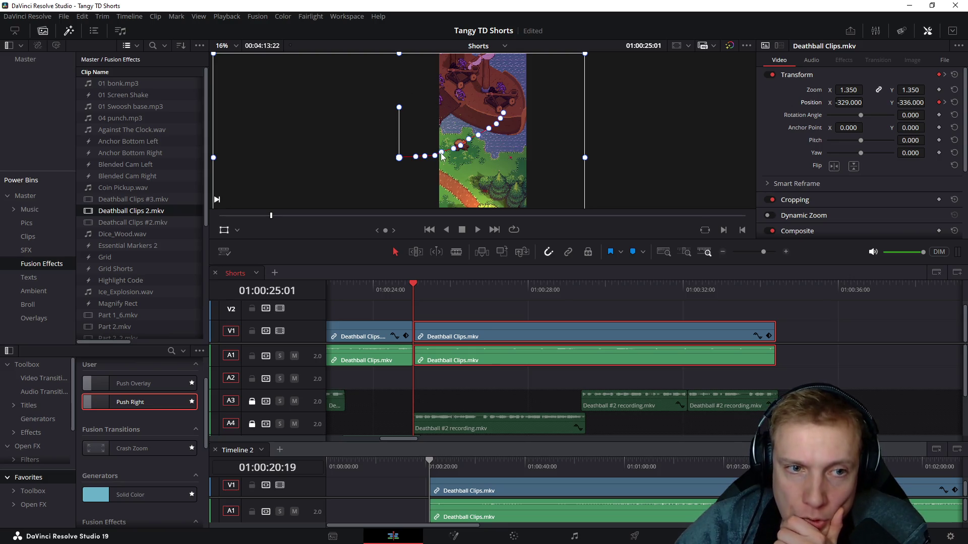
# Step: Nudge the clip's Position at frames around 27–28 seconds to follow the action and save the project
pyautogui.hotkey('shift', 'Right')
pyautogui.hotkey('shift', 'Right')
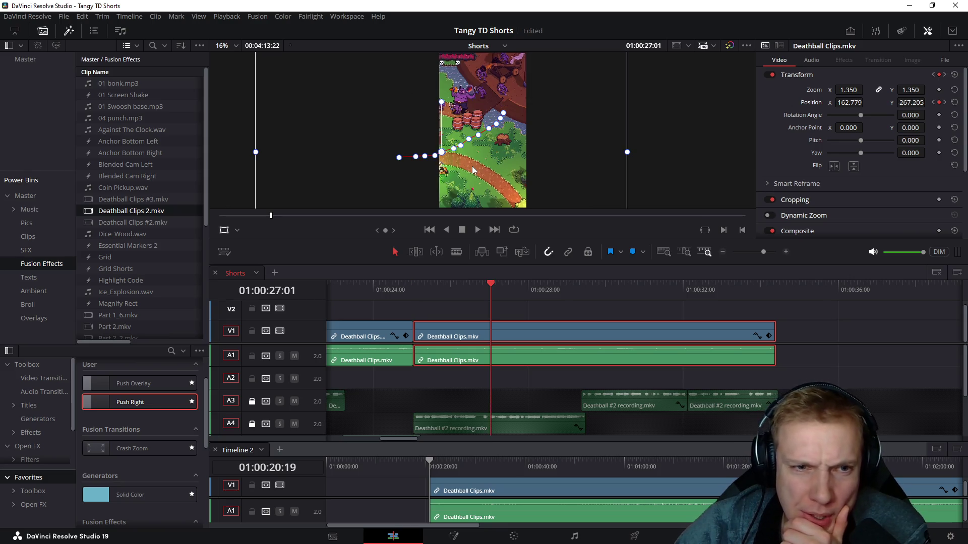
pyautogui.moveTo(473, 170); pyautogui.dragTo(476, 172)
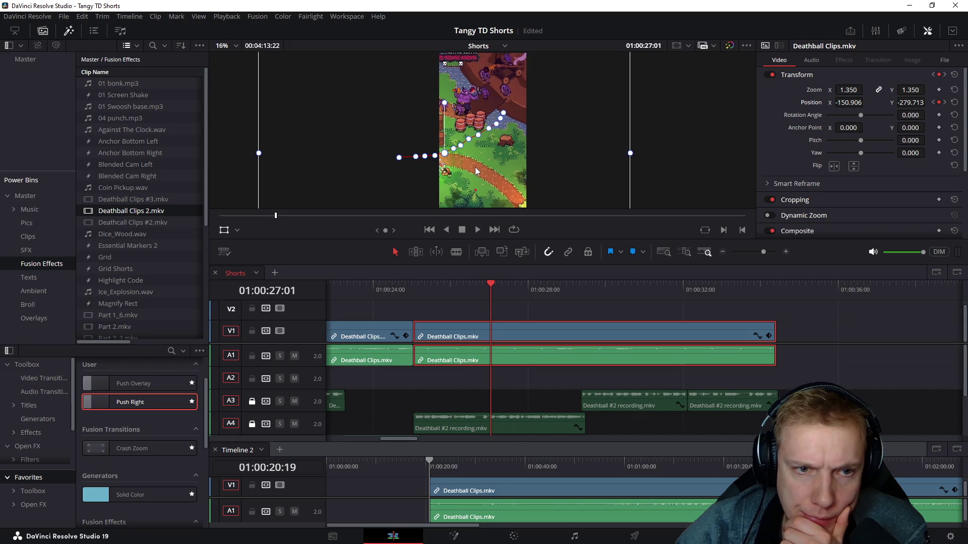
pyautogui.hotkey('ctrl', 's')
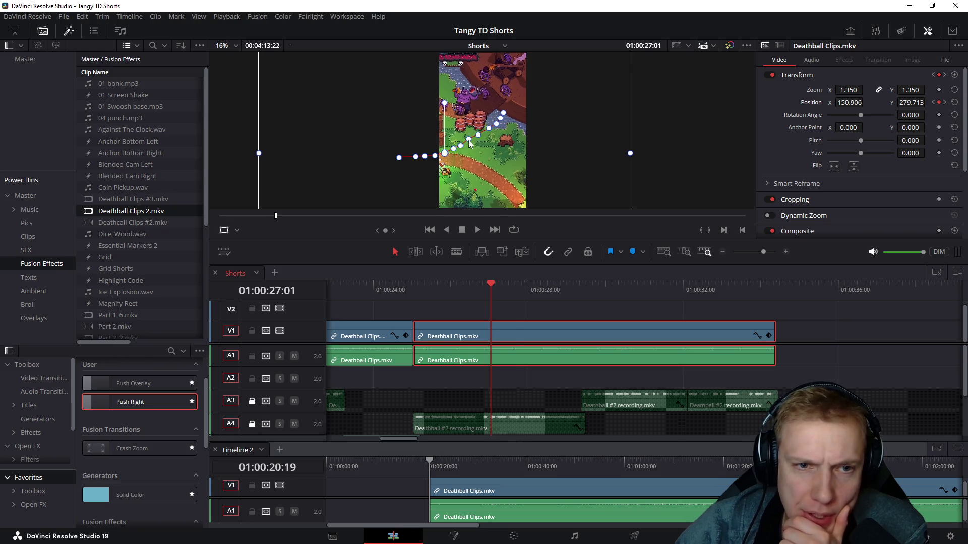
pyautogui.press('space')
pyautogui.moveTo(490, 164); pyautogui.dragTo(475, 167)
pyautogui.press('Left')
pyautogui.press('Left')
pyautogui.press('Left')
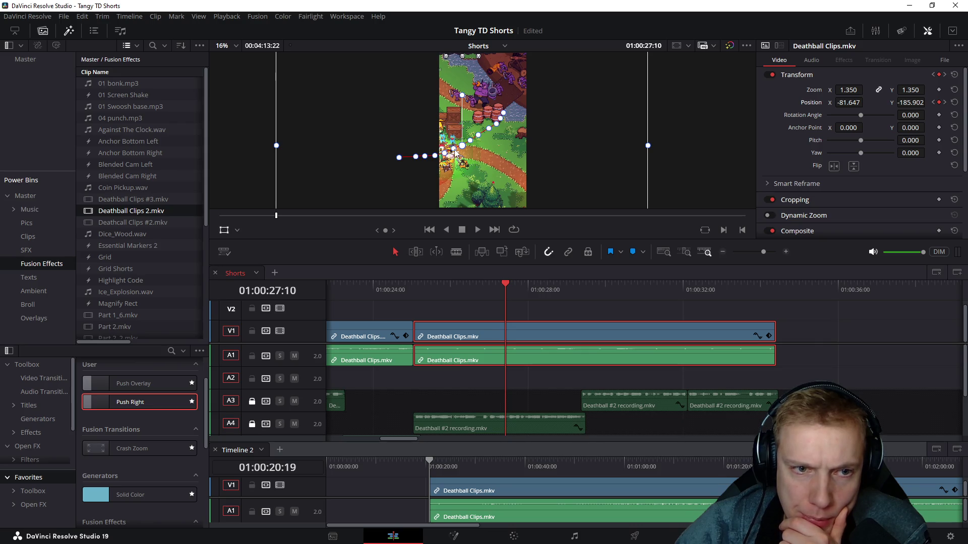
pyautogui.press('Left')
pyautogui.press('Left')
pyautogui.press('Left')
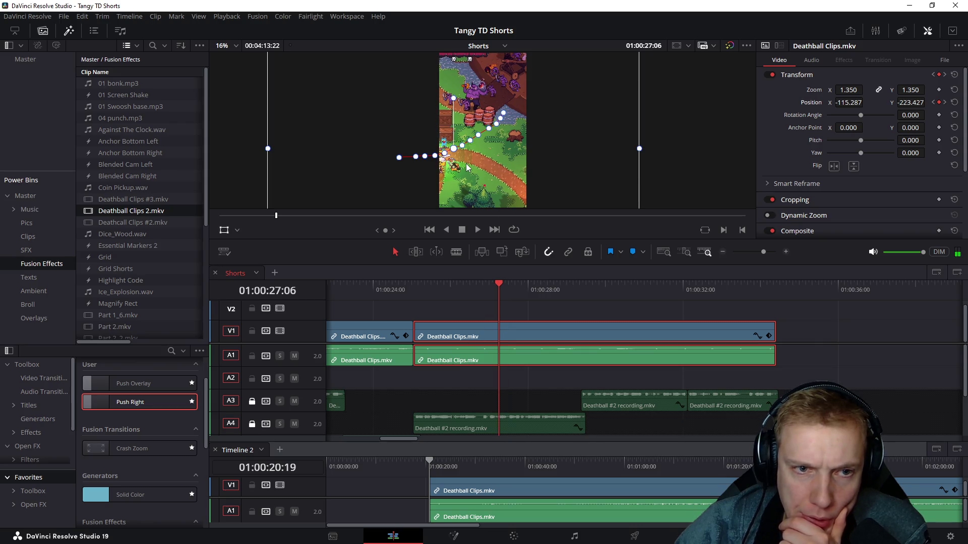
pyautogui.moveTo(467, 168); pyautogui.dragTo(467, 169)
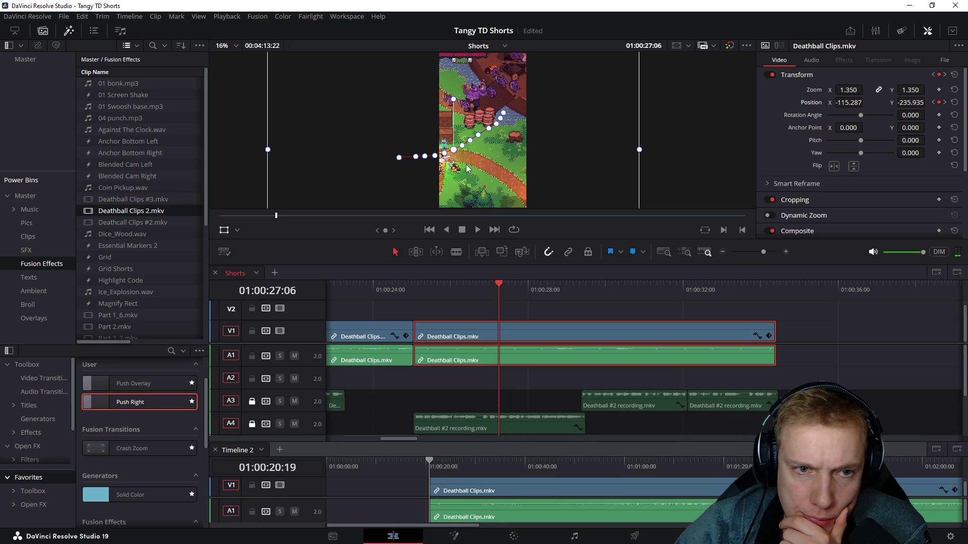
# Step: Adjust the pan's Position at 28:01 and neighbouring frames, then replay the clip full screen from its start
pyautogui.press(']')
pyautogui.moveTo(495, 155); pyautogui.dragTo(494, 157)
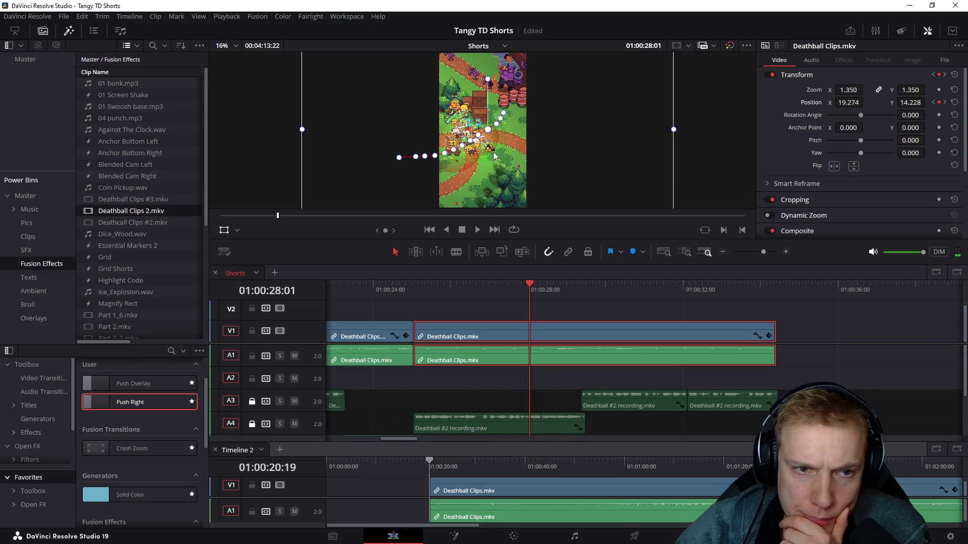
pyautogui.press('Left')
pyautogui.press('Left')
pyautogui.press('Left')
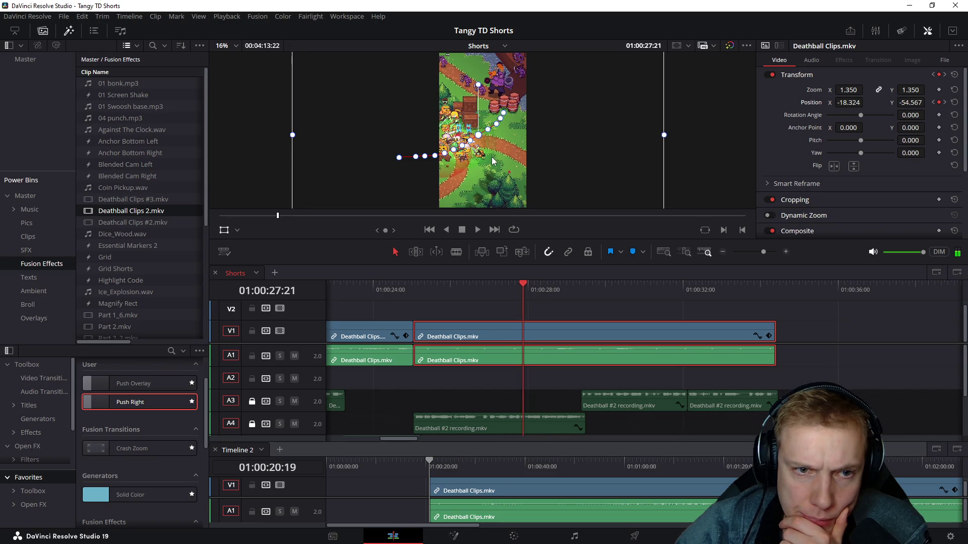
pyautogui.moveTo(491, 157); pyautogui.dragTo(492, 157)
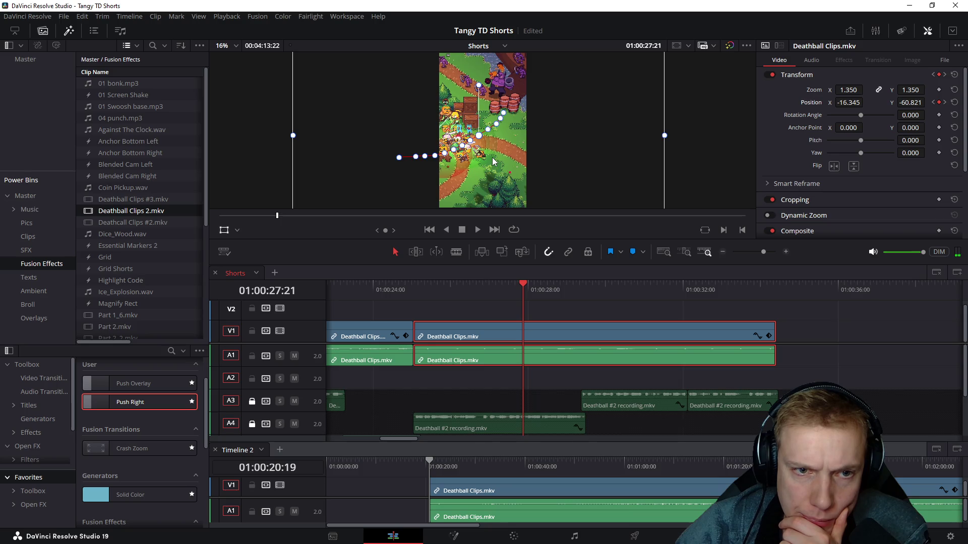
pyautogui.press('Right')
pyautogui.press('Right')
pyautogui.press('Right')
pyautogui.moveTo(499, 159); pyautogui.dragTo(497, 161)
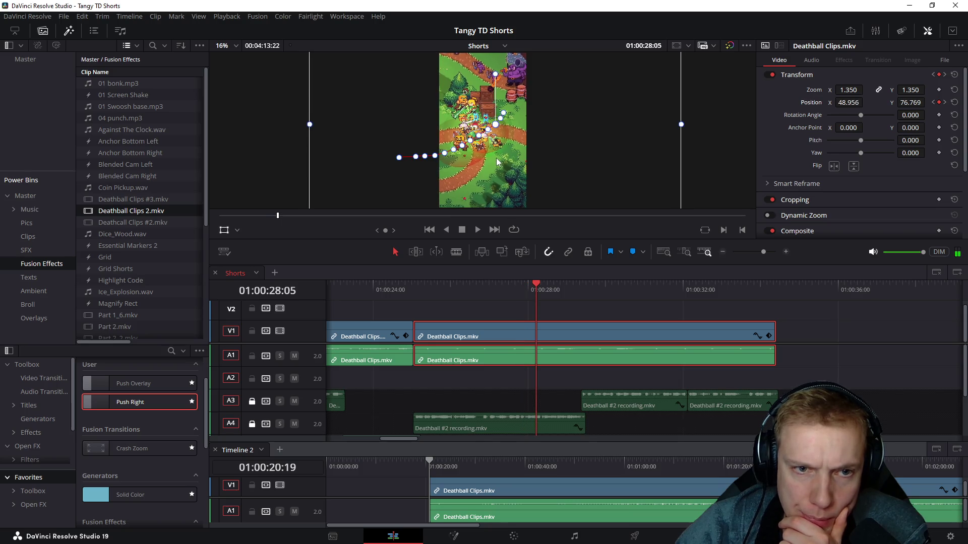
pyautogui.click(415, 287)
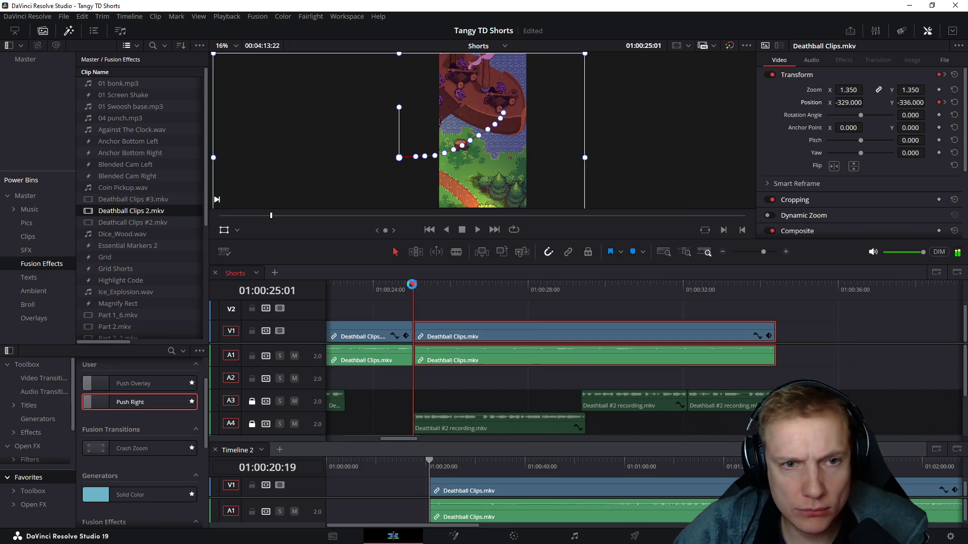
pyautogui.hotkey('ctrl', 'f')
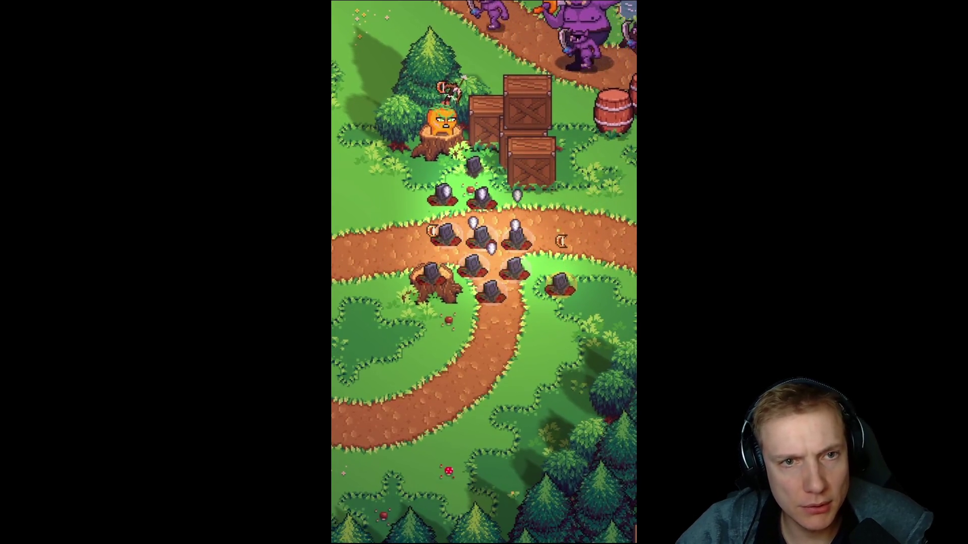
pyautogui.press('Escape')
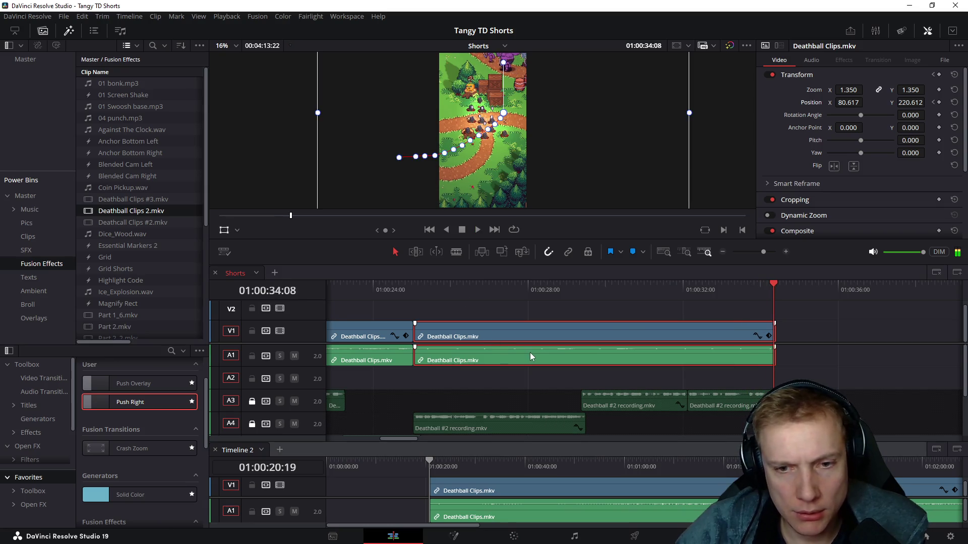
pyautogui.moveTo(426, 290); pyautogui.dragTo(421, 290)
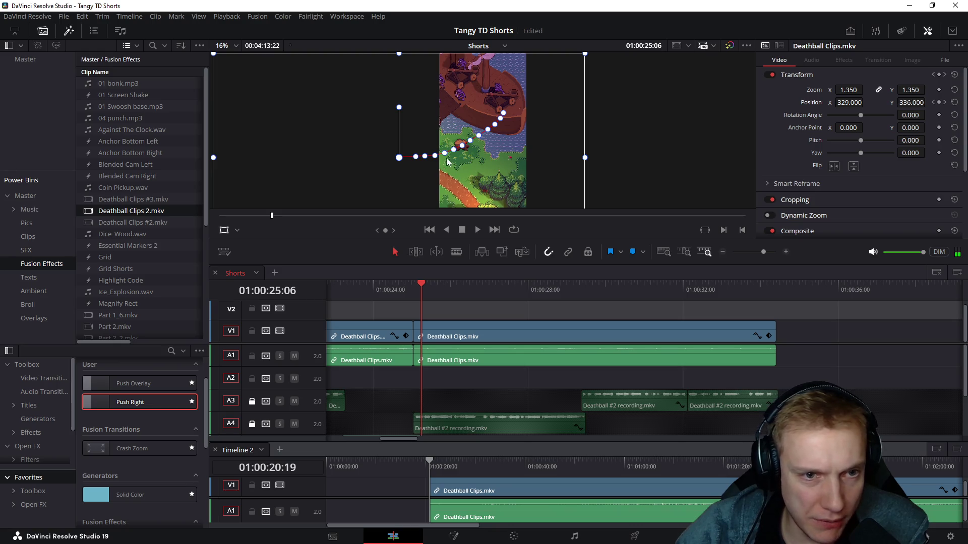
# Step: Refine the Position at the 27:01 keyframe and the frames a second after it, shifting the framing down
pyautogui.press(']')
pyautogui.press('space')
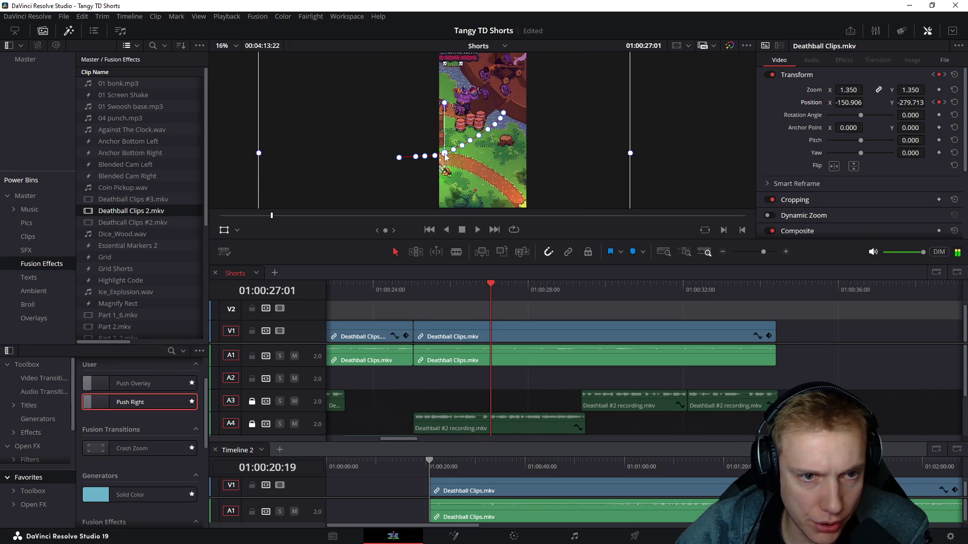
pyautogui.moveTo(461, 165); pyautogui.dragTo(456, 144)
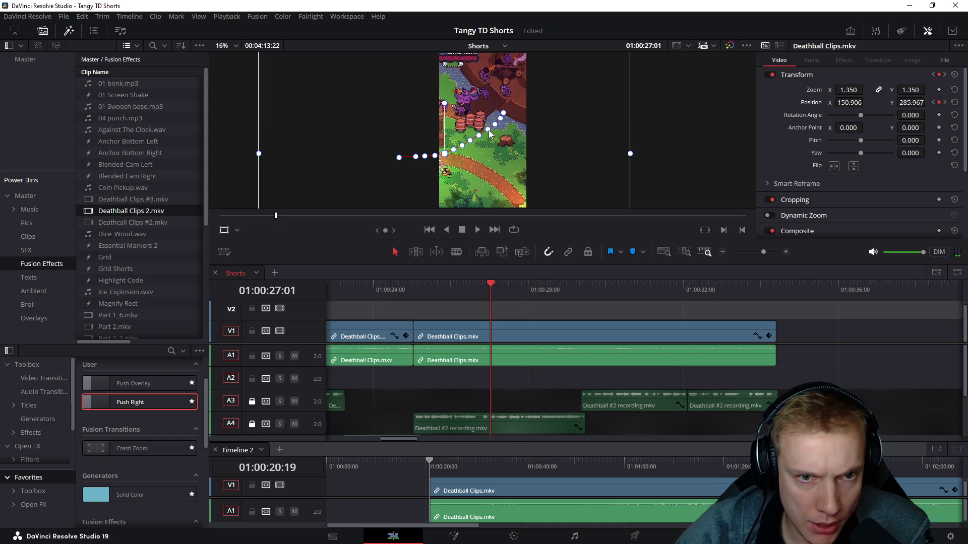
pyautogui.hotkey('shift', 'Right')
pyautogui.moveTo(497, 158); pyautogui.dragTo(481, 142)
pyautogui.press('Left')
pyautogui.press('Left')
pyautogui.press('Left')
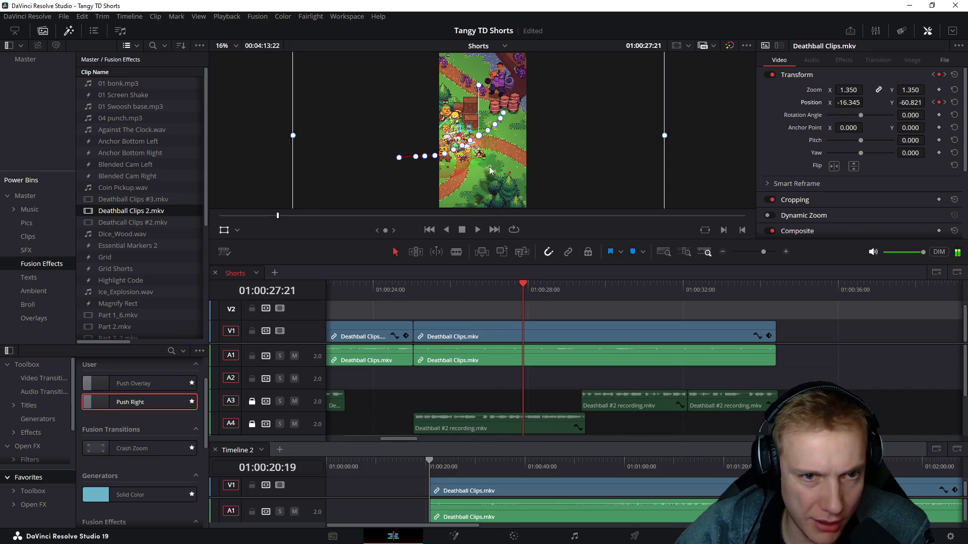
pyautogui.moveTo(489, 171); pyautogui.dragTo(477, 152)
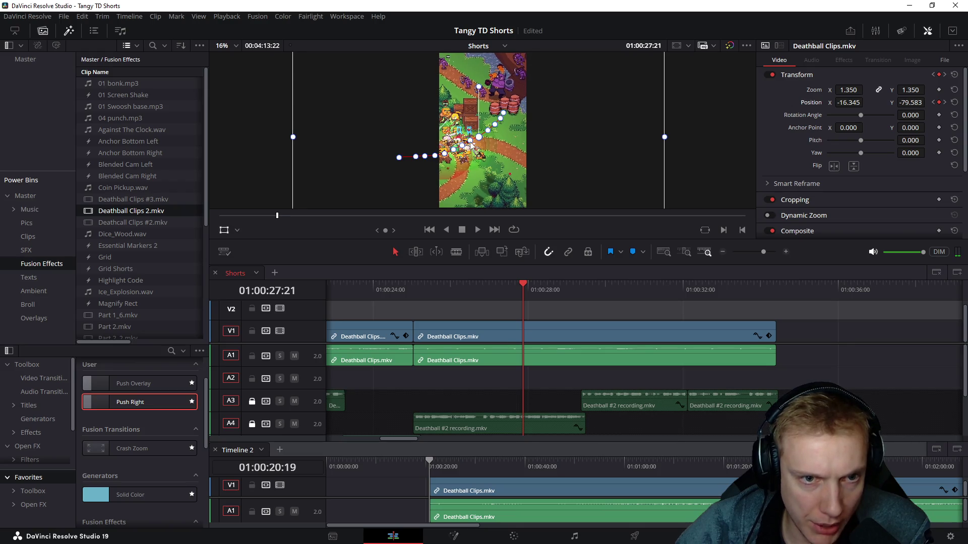
pyautogui.press('Left')
pyautogui.press('Left')
pyautogui.press('Left')
pyautogui.moveTo(480, 166); pyautogui.dragTo(456, 157)
# Step: Lower the framing at 27:06, nudge it at 28:08, retouch the 27:01 keyframe and return to the clip start
pyautogui.press('Left')
pyautogui.press('Left')
pyautogui.press('Left')
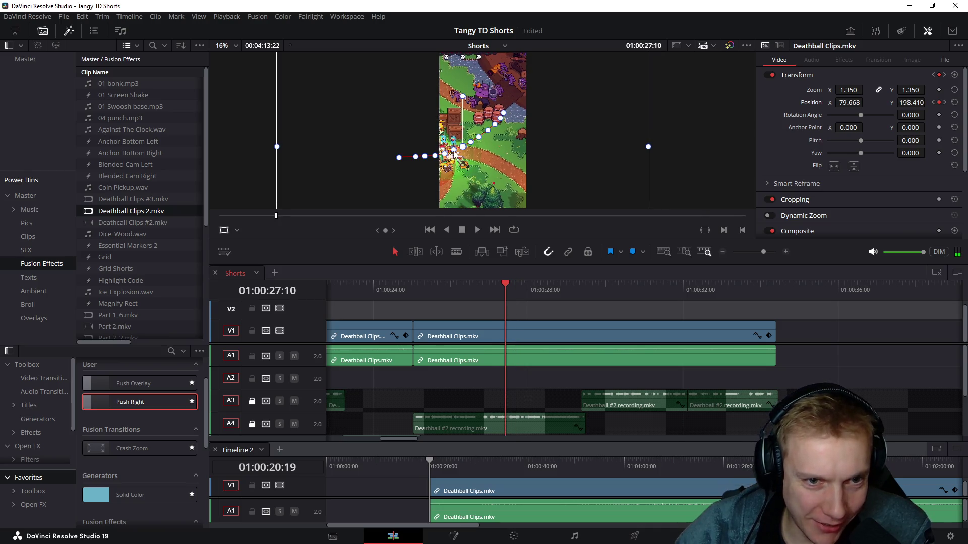
pyautogui.press('Left')
pyautogui.press('Left')
pyautogui.press('Left')
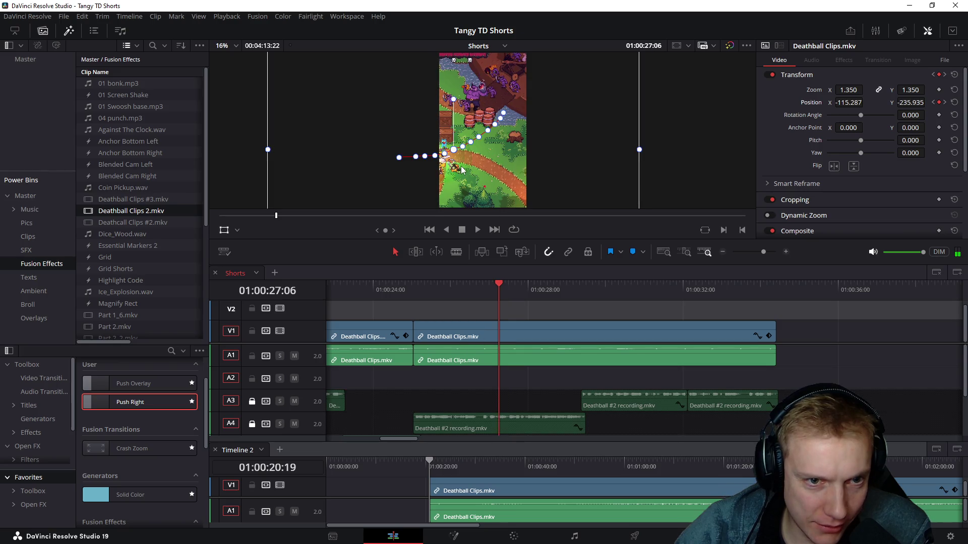
pyautogui.moveTo(461, 171); pyautogui.dragTo(482, 151)
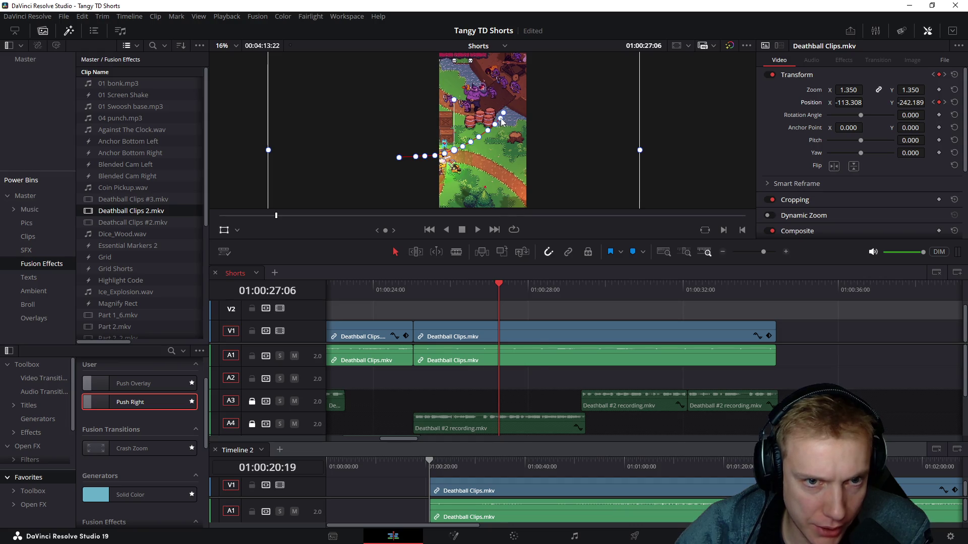
pyautogui.hotkey('shift', 'Right')
pyautogui.moveTo(501, 165); pyautogui.dragTo(501, 166)
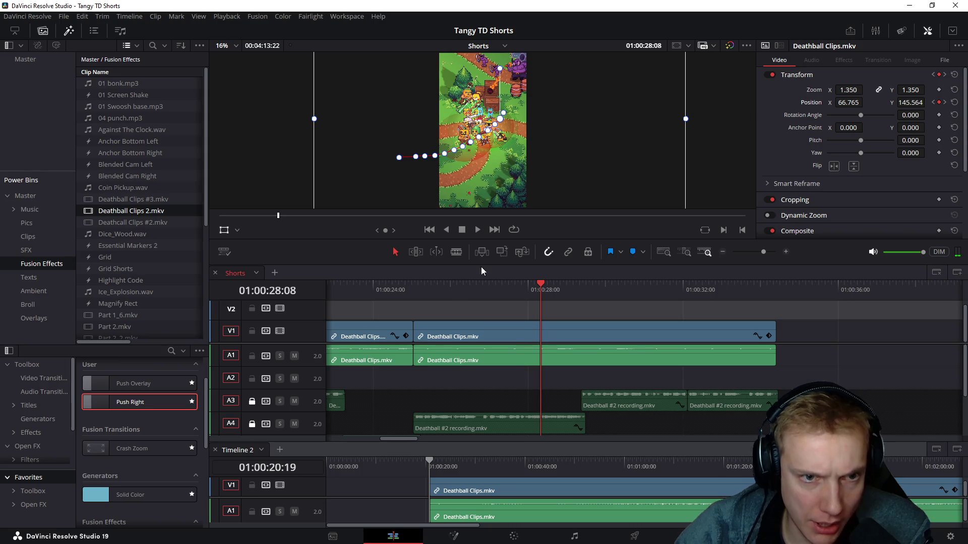
pyautogui.press('[')
pyautogui.moveTo(447, 157); pyautogui.dragTo(458, 175)
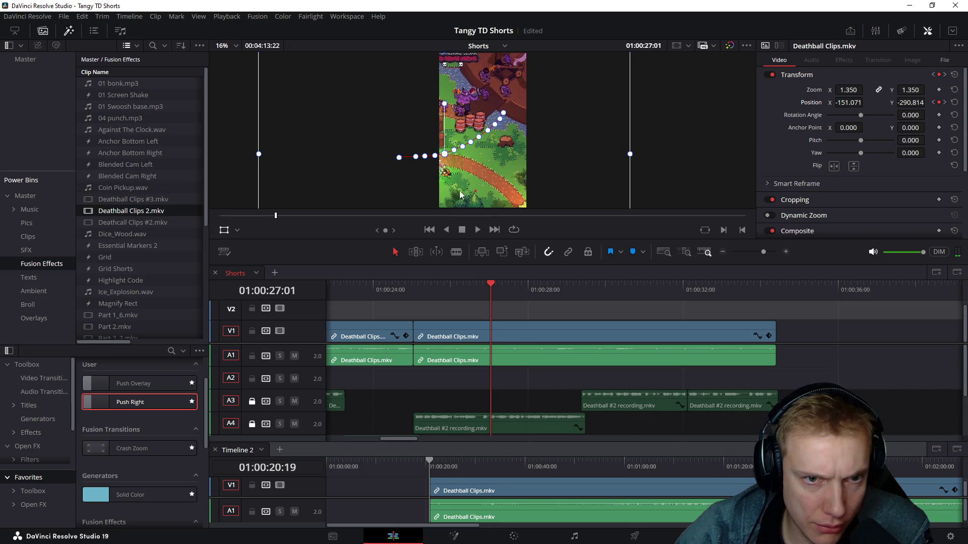
pyautogui.click(418, 284)
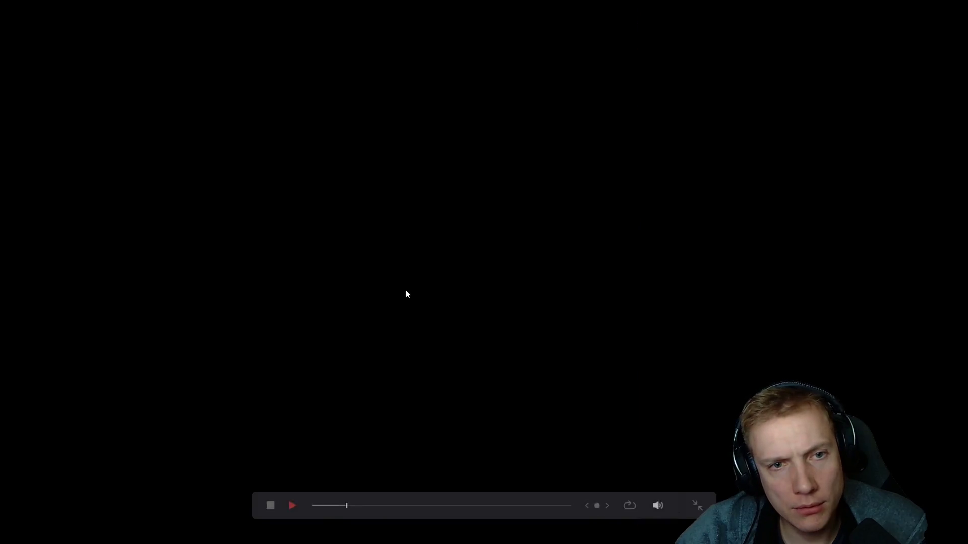
# Step: Exit the full-screen preview and clear the clip selection in the timeline
pyautogui.press('Escape')
pyautogui.click(774, 339)
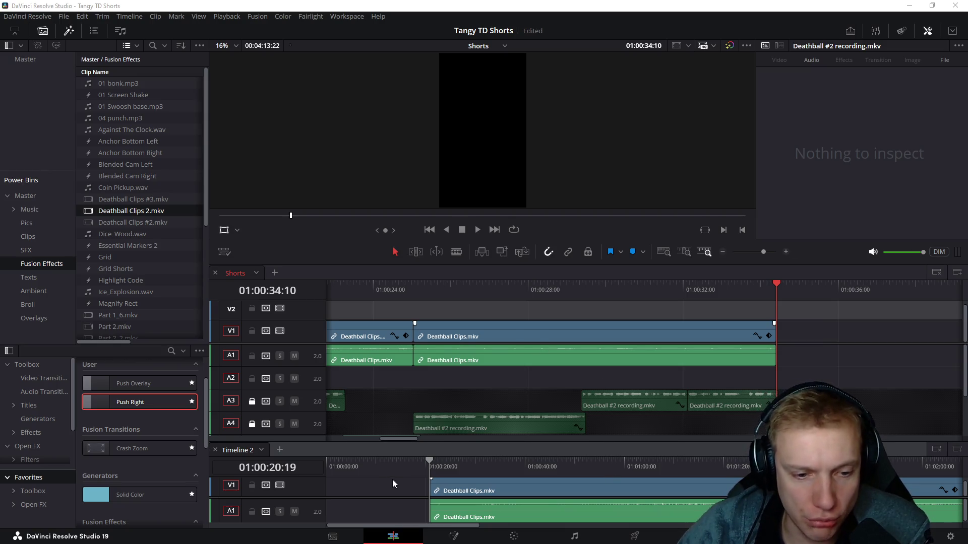
# Step: Make Timeline 2 active and reset the Deathball Clips.mkv clip's zoom and position to defaults
pyautogui.click(401, 491)
pyautogui.scroll(-1, 438, 480)
pyautogui.scroll(-1, 454, 471)
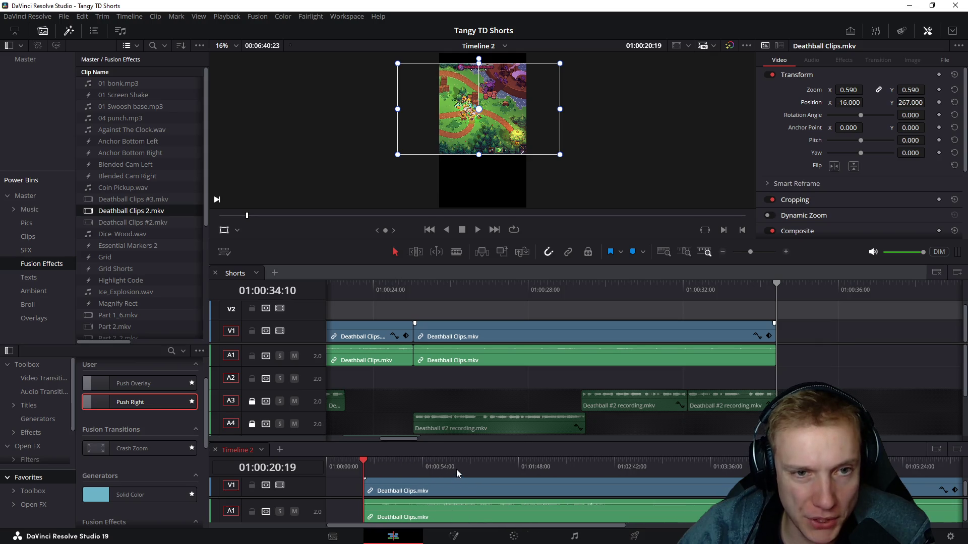
pyautogui.moveTo(364, 464); pyautogui.dragTo(913, 463)
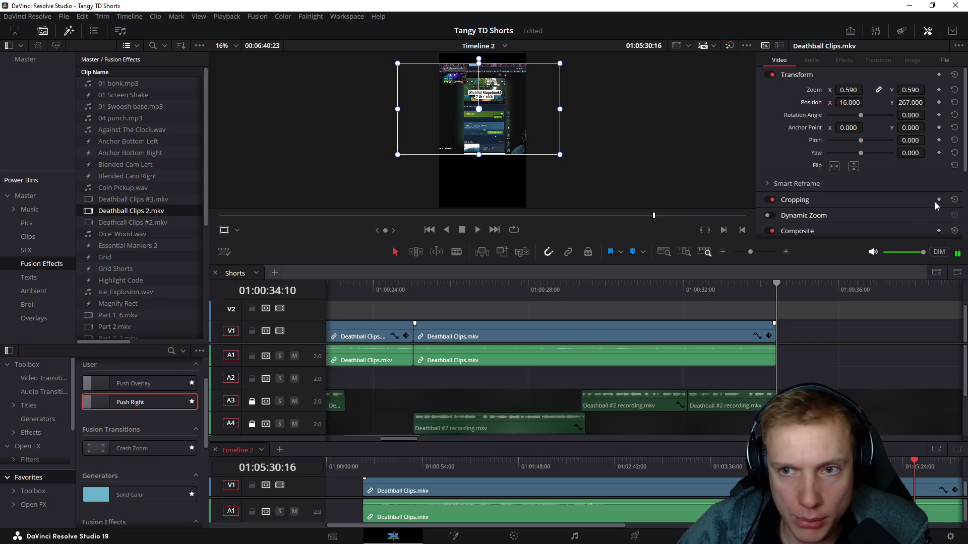
pyautogui.click(954, 90)
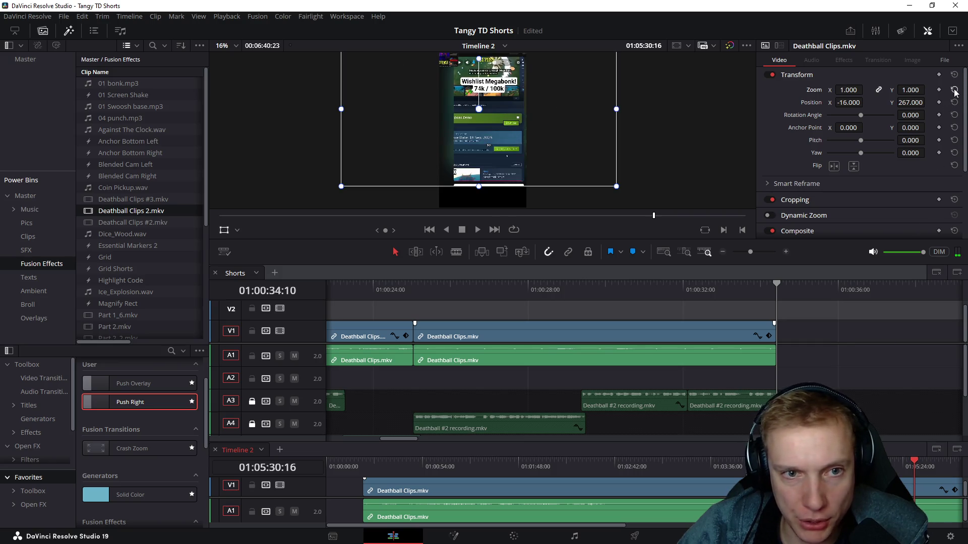
pyautogui.click(954, 102)
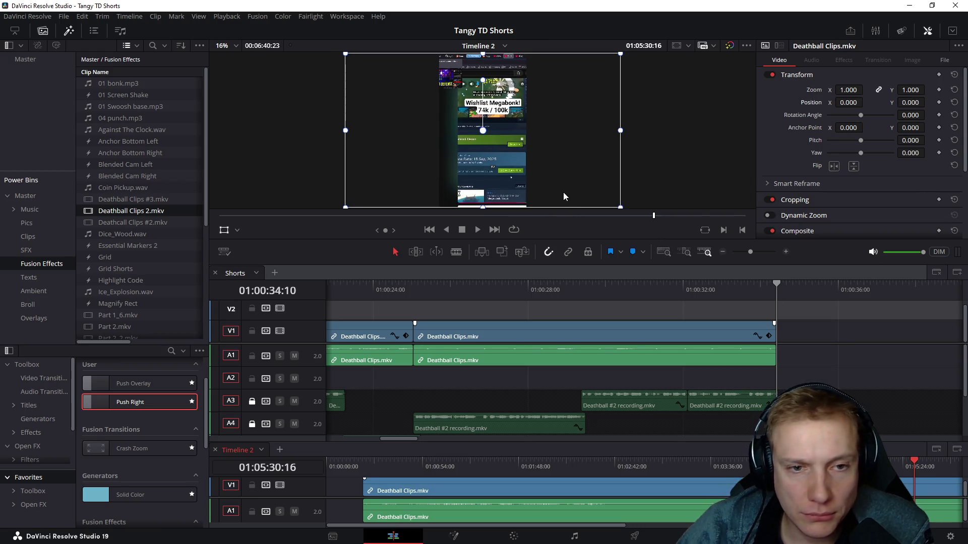
pyautogui.scroll(-2, 641, 478)
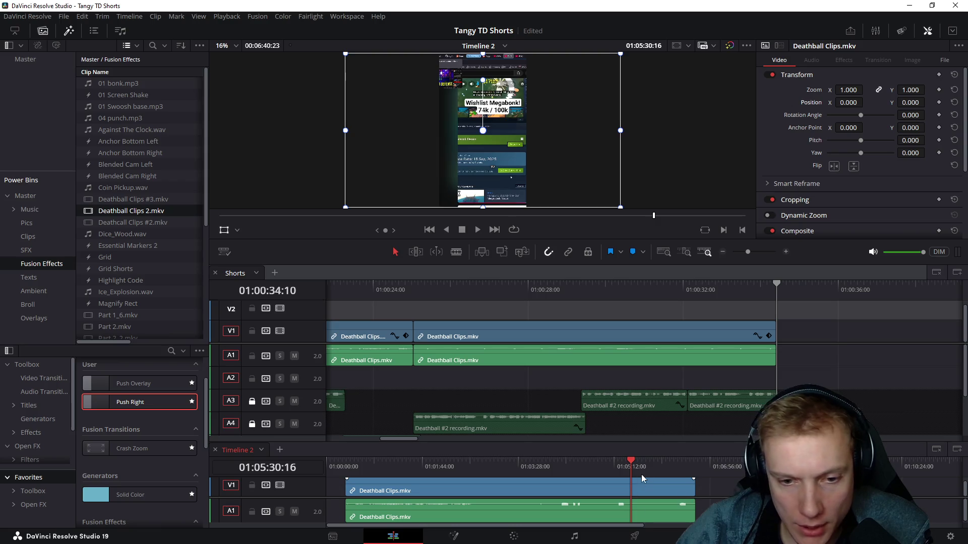
# Step: Ripple-trim the clip's start to the chosen playhead frame and paste it at the end of the Shorts timeline
pyautogui.moveTo(635, 465); pyautogui.dragTo(681, 464)
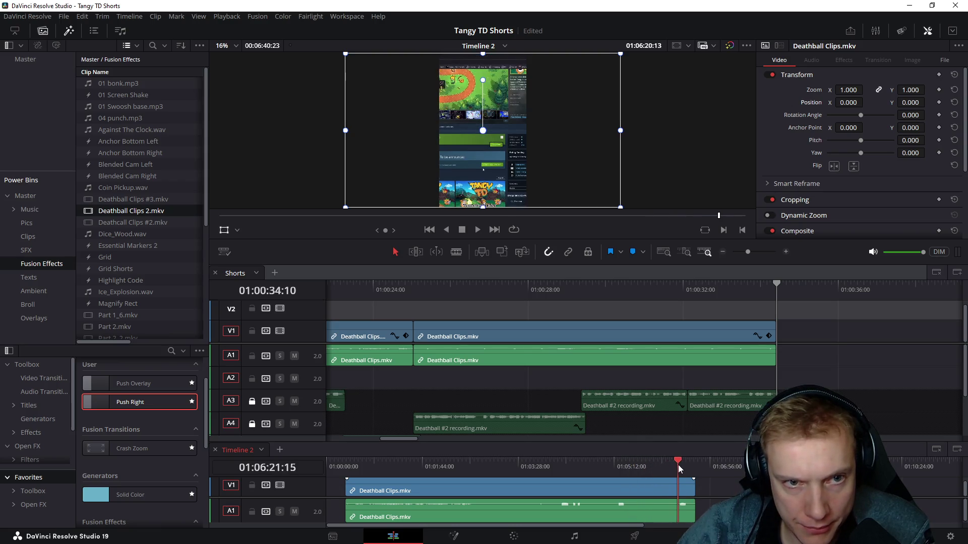
pyautogui.moveTo(681, 465)
pyautogui.mouseDown()
pyautogui.moveTo(662, 465)
pyautogui.moveTo(691, 461)
pyautogui.mouseUp()
pyautogui.scroll(5, 686, 487)
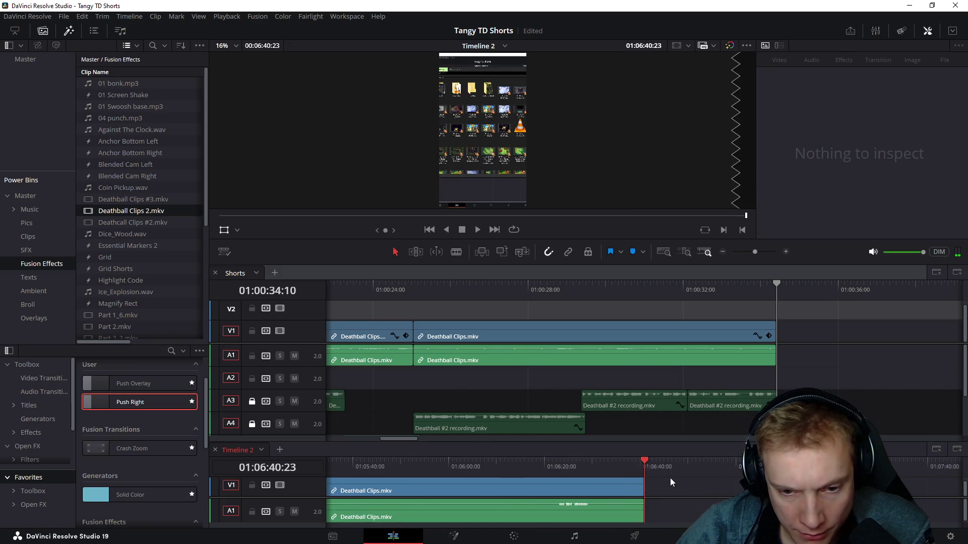
pyautogui.scroll(-5, 585, 472)
pyautogui.moveTo(426, 467); pyautogui.dragTo(453, 470)
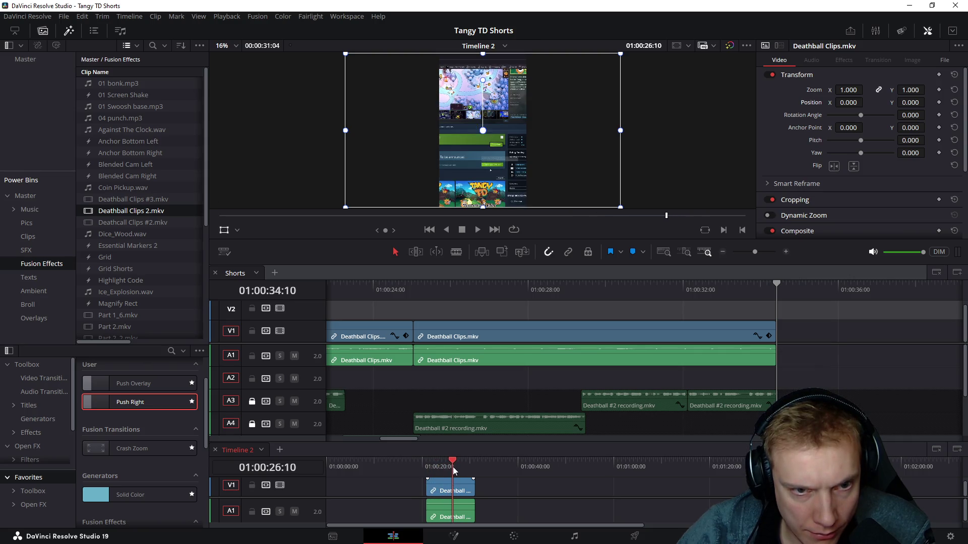
pyautogui.hotkey('ctrl', 'shift', '[')
pyautogui.moveTo(463, 481); pyautogui.dragTo(416, 512)
pyautogui.click(839, 329)
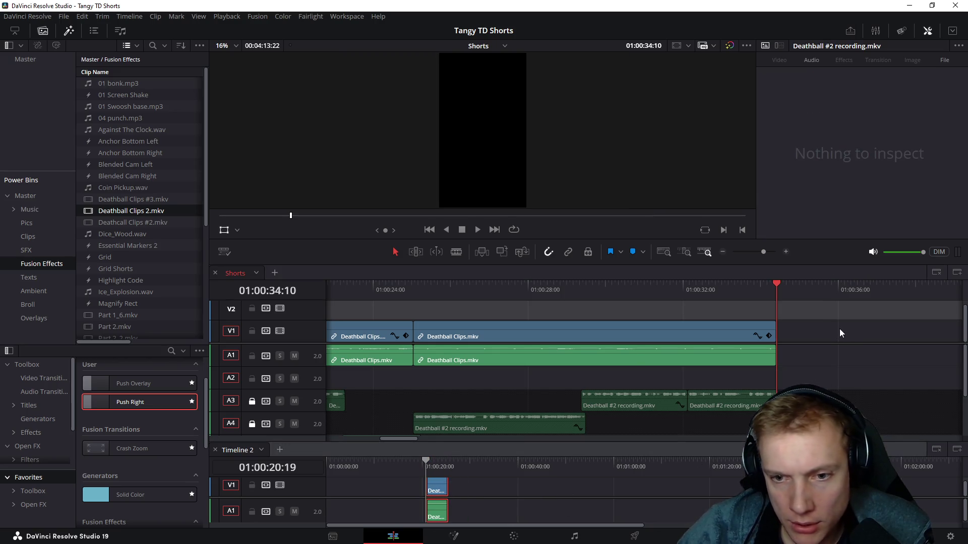
pyautogui.hotkey('ctrl', 'v')
# Step: Scale the newly added final clip up to 1.45 zoom in the Inspector
pyautogui.click(777, 286)
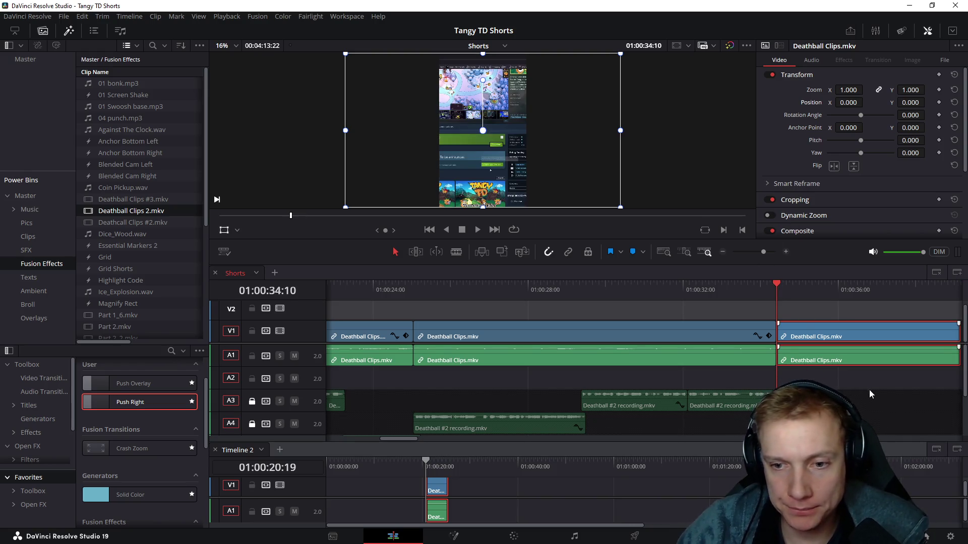
pyautogui.click(845, 336)
pyautogui.moveTo(848, 90); pyautogui.dragTo(866, 90)
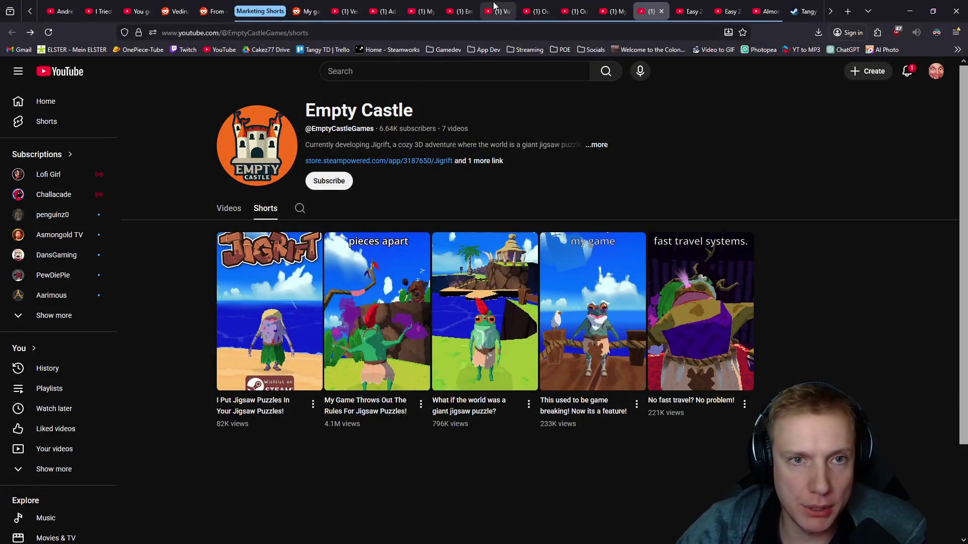
# Step: Bring up the impossible-boss reference Short in the browser and skip ahead to its Steam wishlist part
pyautogui.click(534, 11)
pyautogui.click(564, 9)
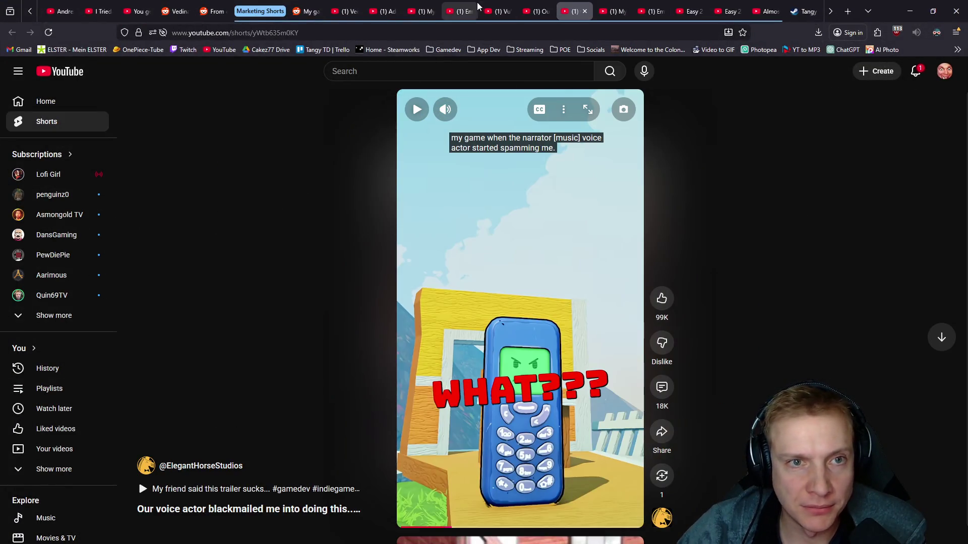
pyautogui.click(458, 11)
pyautogui.click(425, 9)
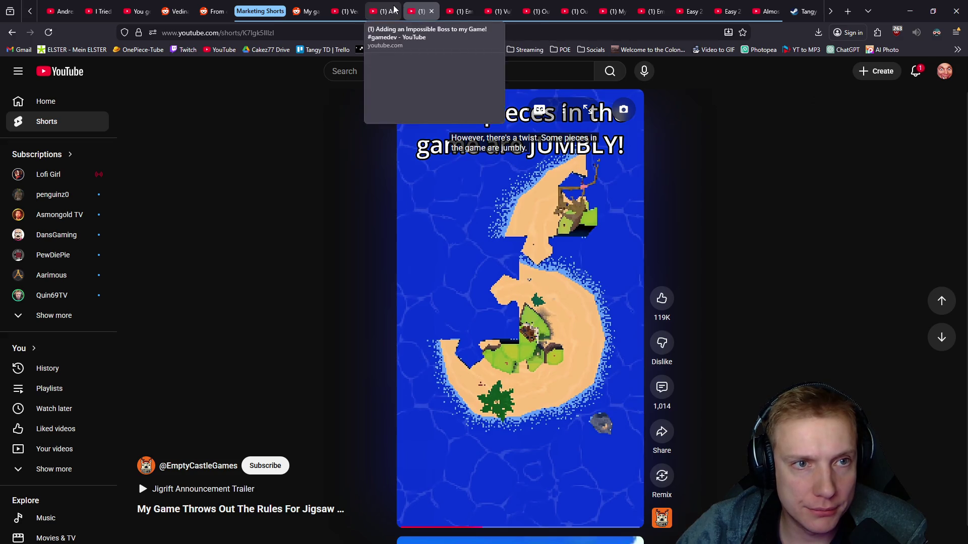
pyautogui.click(393, 10)
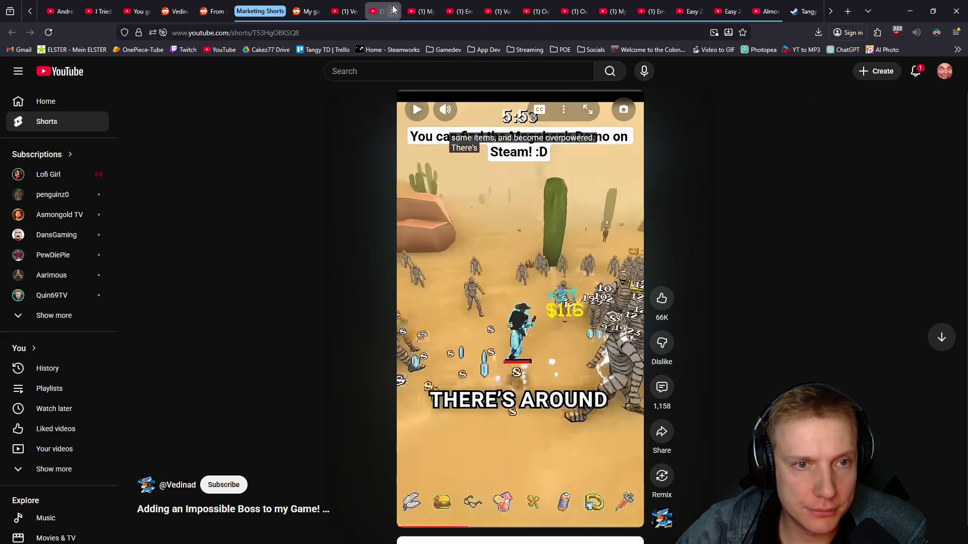
pyautogui.click(631, 531)
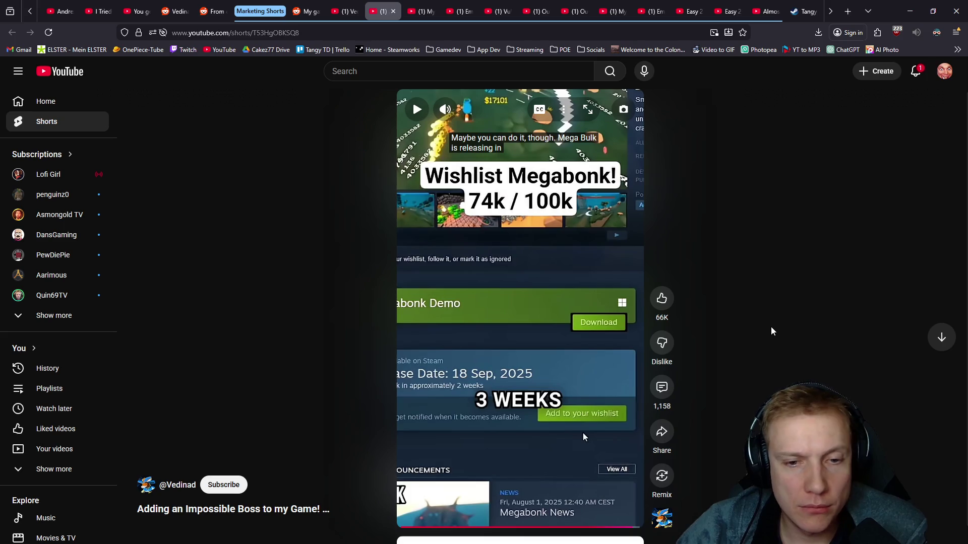
# Step: Return to the editor, give the viewer more room above the timeline, glancing back at the Short once
pyautogui.hotkey('alt', 'Tab')
pyautogui.scroll(1, 602, 152)
pyautogui.scroll(1, 605, 153)
pyautogui.moveTo(527, 240); pyautogui.dragTo(527, 317)
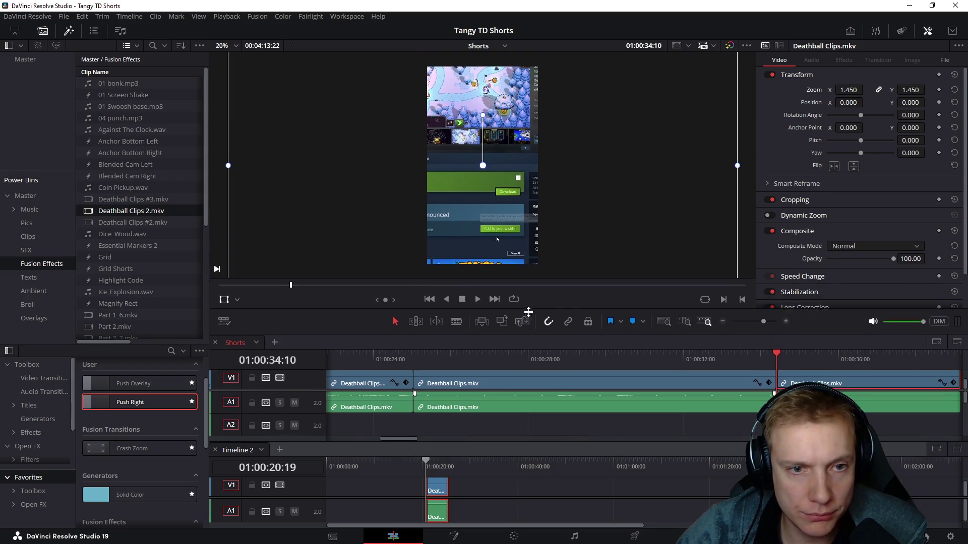
pyautogui.hotkey('alt', 'Tab')
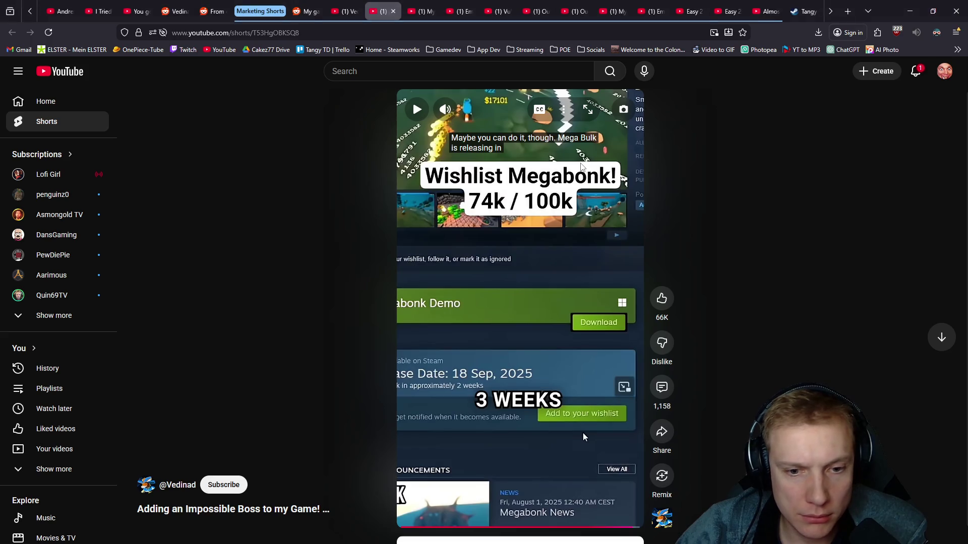
pyautogui.hotkey('alt', 'Tab')
# Step: Raise the final clip's Position Y to 143, check frames around the 34:10 cut and split the audio there
pyautogui.moveTo(907, 102); pyautogui.dragTo(930, 102)
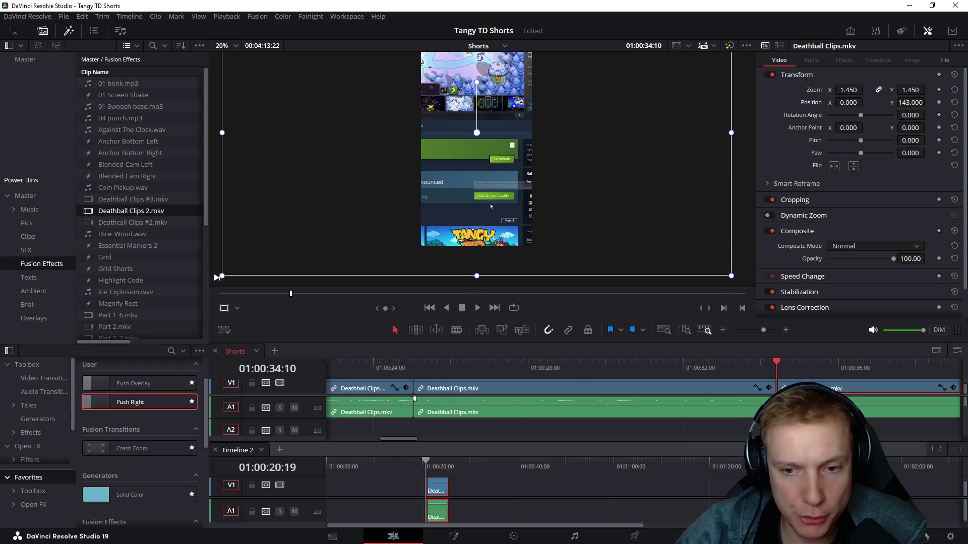
pyautogui.moveTo(780, 366); pyautogui.dragTo(789, 367)
pyautogui.moveTo(788, 364); pyautogui.dragTo(780, 364)
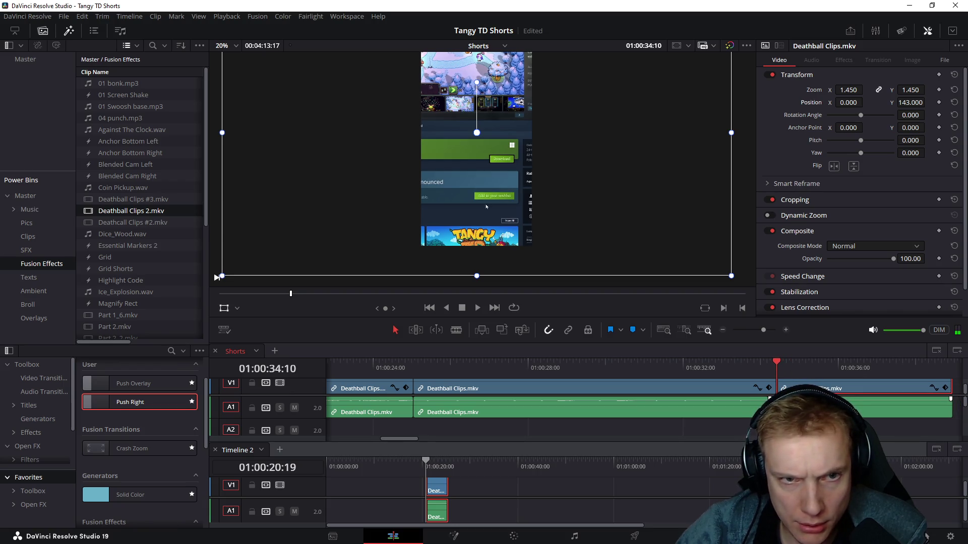
pyautogui.scroll(-1, 605, 125)
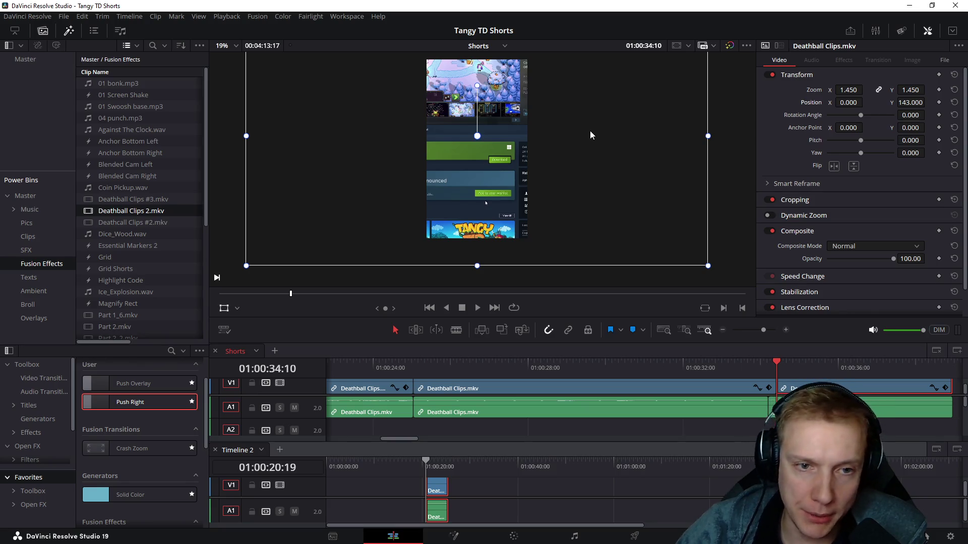
pyautogui.press('Right')
pyautogui.press('Right')
pyautogui.press('Right')
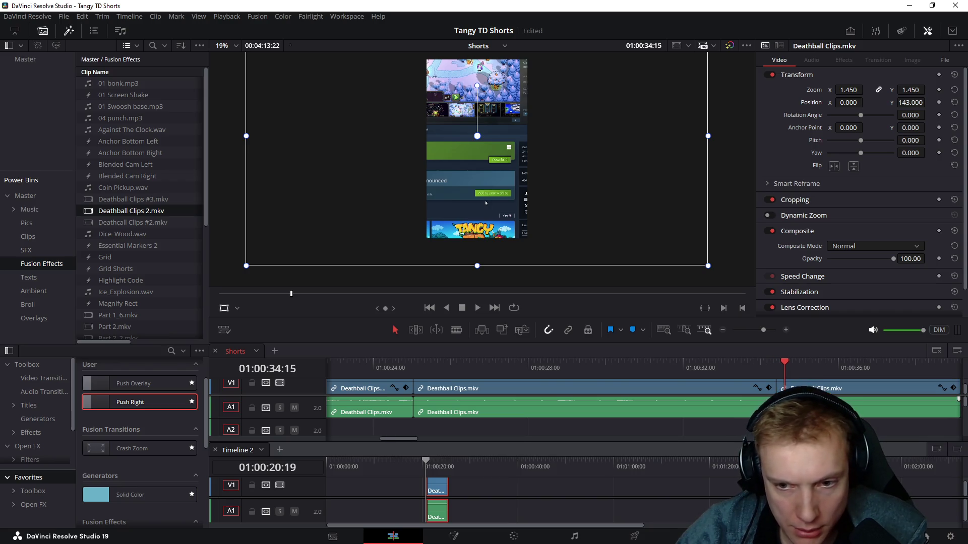
pyautogui.press('Up')
pyautogui.hotkey('ctrl', 'b')
pyautogui.hscroll(2, 669, 417)
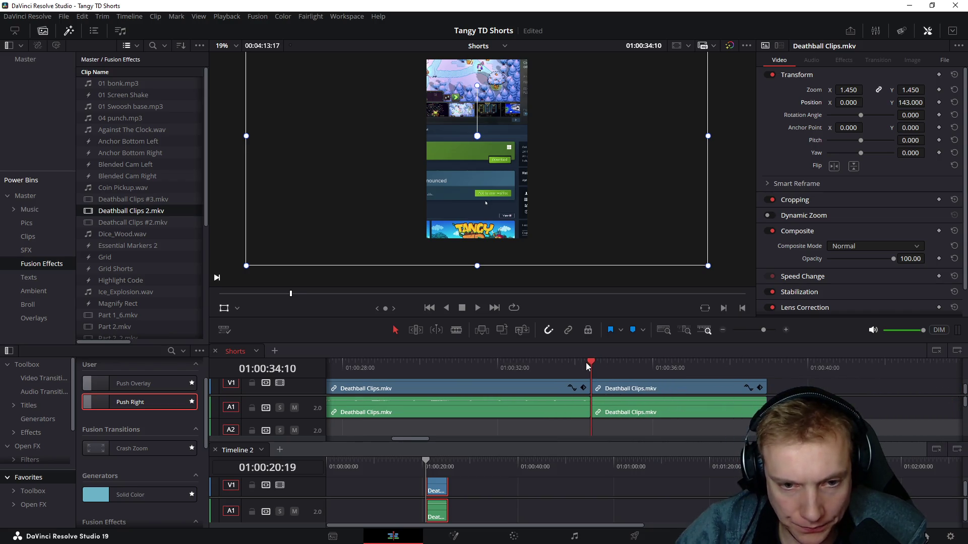
pyautogui.scroll(2, 556, 417)
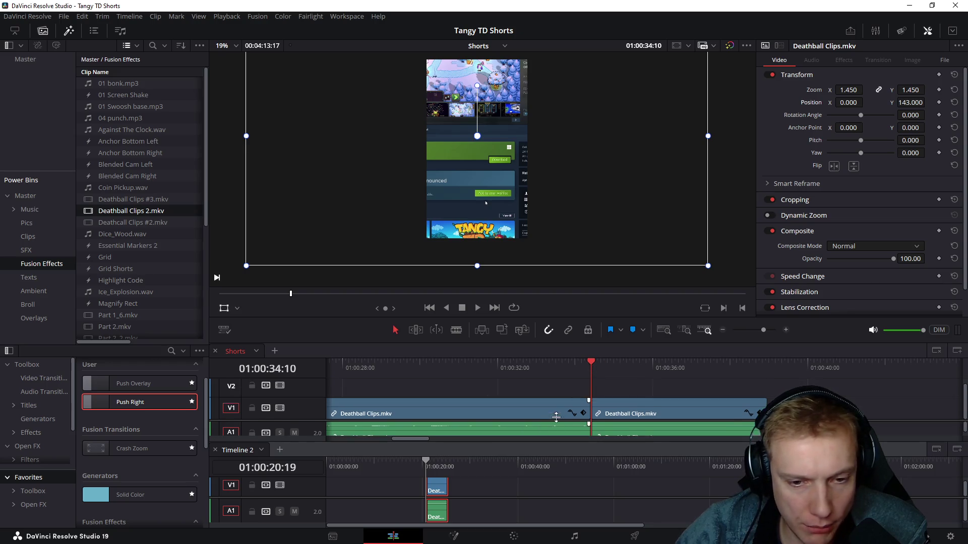
pyautogui.scroll(-2, 556, 417)
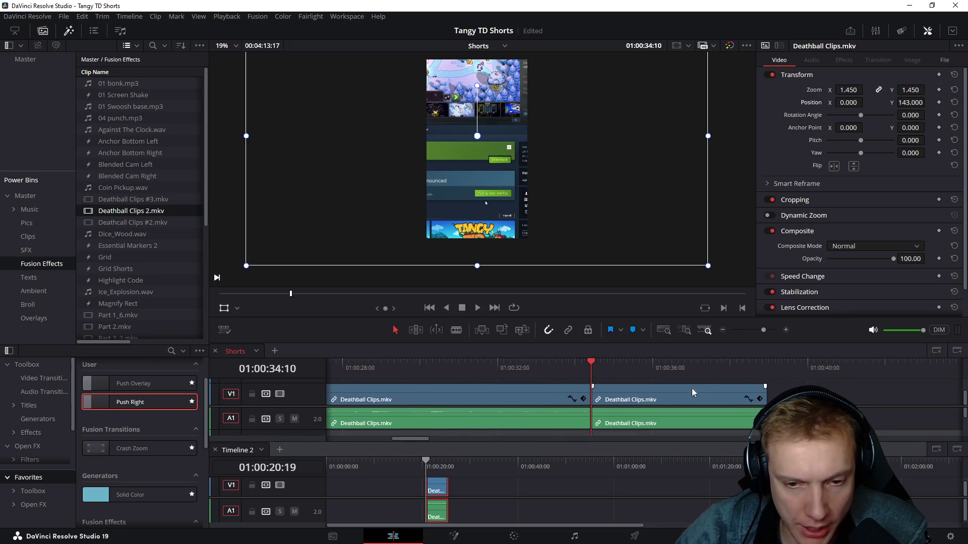
pyautogui.scroll(-3, 692, 393)
pyautogui.scroll(-2, 702, 378)
# Step: Play short stretches of the timeline's later part and the ending near 36 seconds to check them
pyautogui.click(751, 361)
pyautogui.press('space')
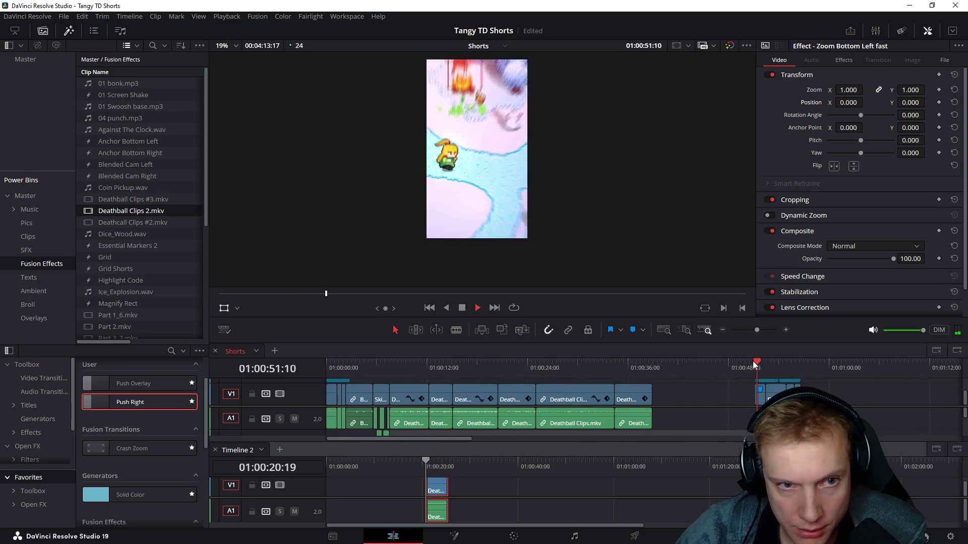
pyautogui.press('space')
pyautogui.click(771, 395)
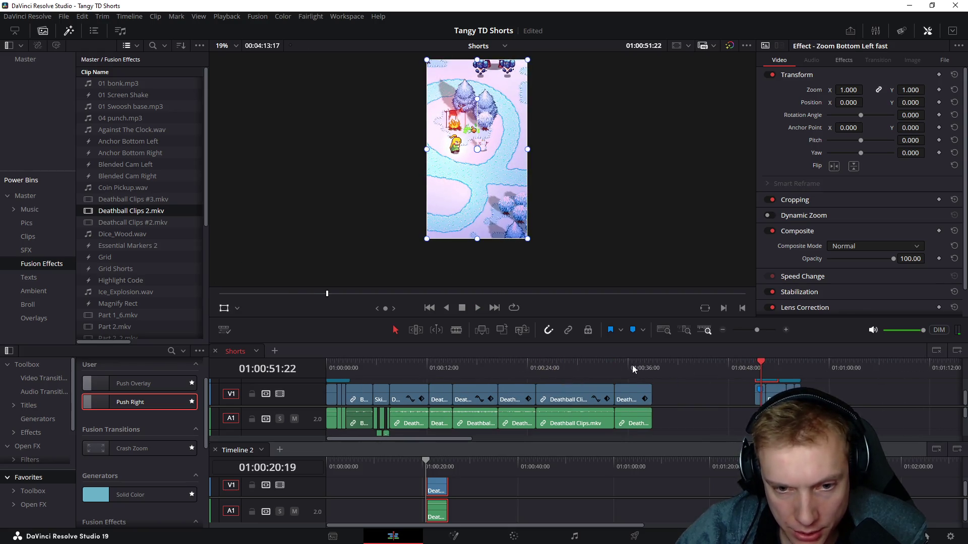
pyautogui.click(643, 368)
pyautogui.click(630, 363)
pyautogui.press('space')
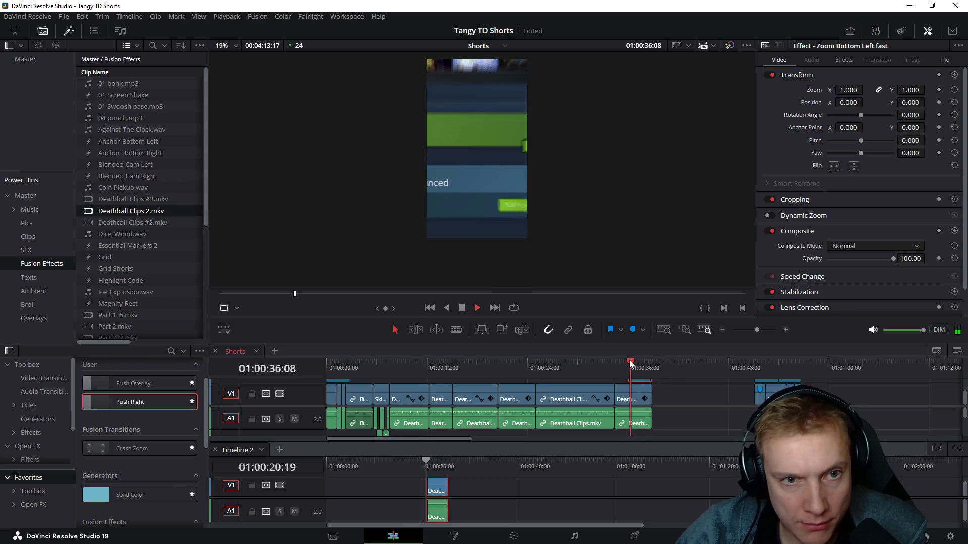
pyautogui.press('space')
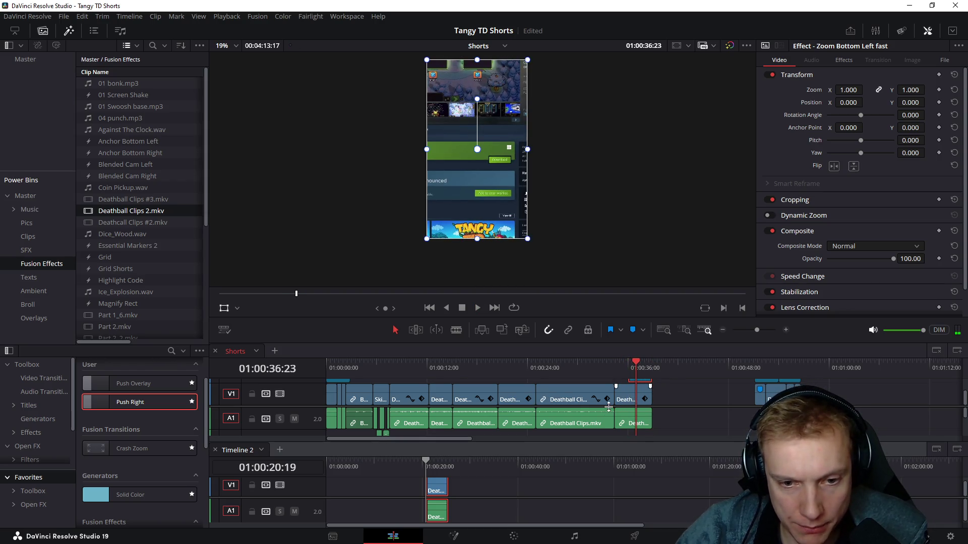
pyautogui.scroll(1, 609, 406)
# Step: Replay the ending from about 34 seconds through the zoom effect, then make the timeline area taller
pyautogui.click(627, 366)
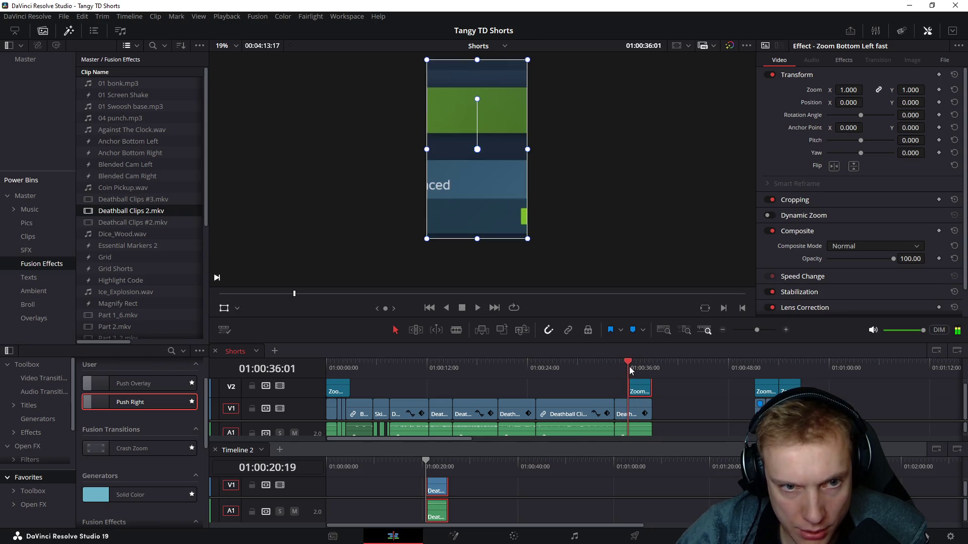
pyautogui.click(613, 369)
pyautogui.press('space')
pyautogui.scroll(3, 679, 388)
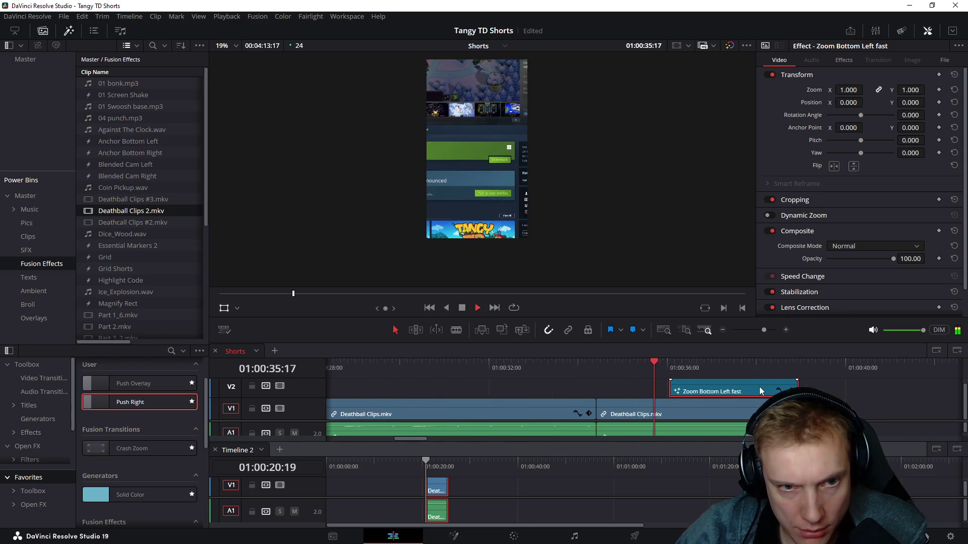
pyautogui.scroll(2, 760, 391)
pyautogui.press('space')
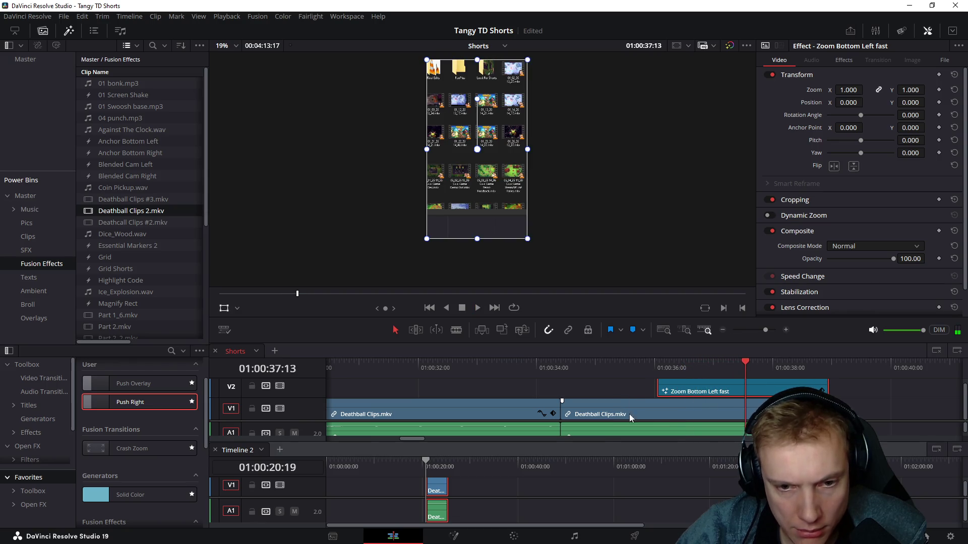
pyautogui.scroll(-2, 629, 408)
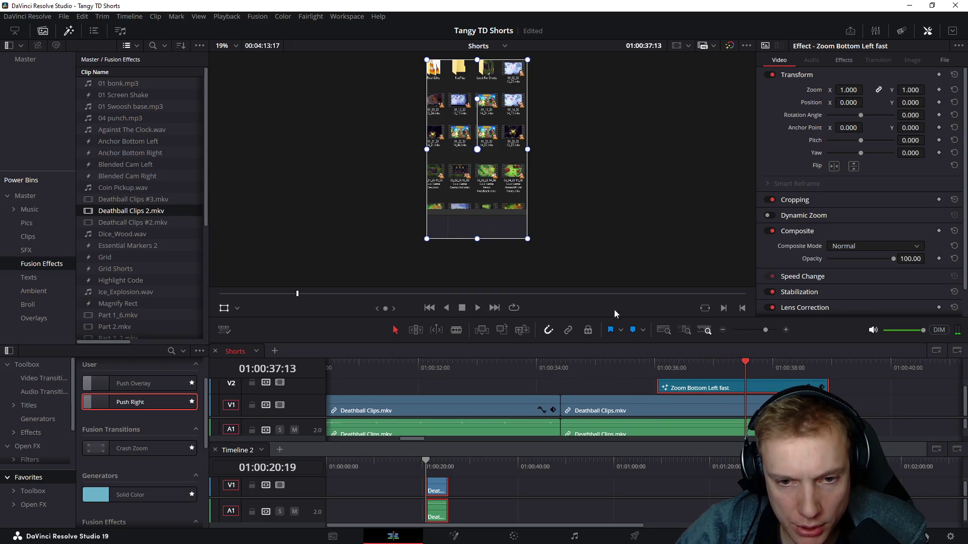
pyautogui.moveTo(614, 316); pyautogui.dragTo(614, 161)
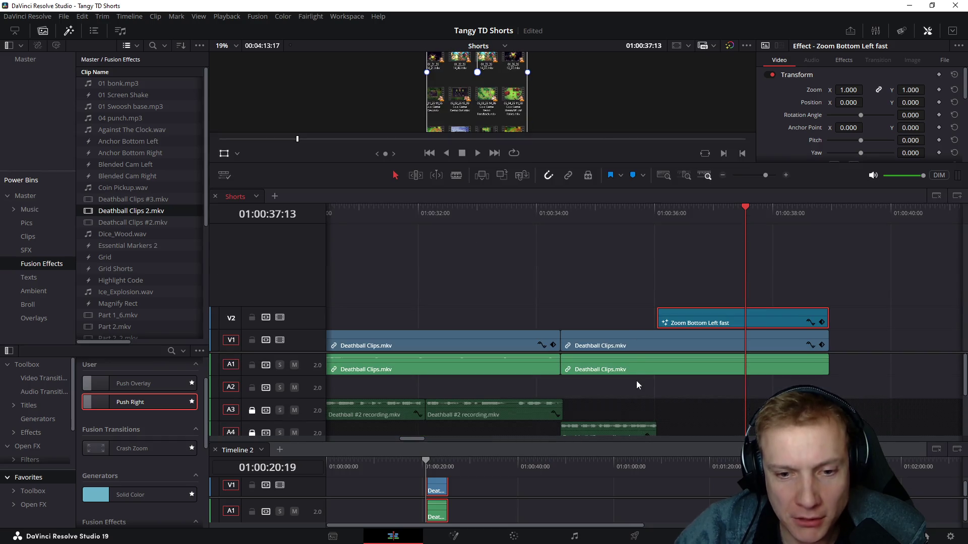
pyautogui.scroll(-5, 615, 344)
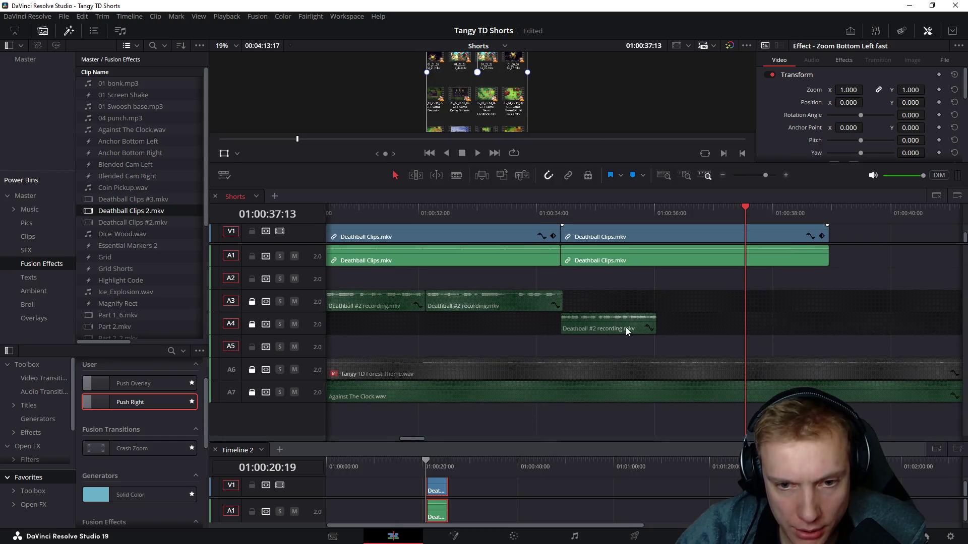
# Step: Unlock track A4 and adjust the end of its Deathball #2 recording clip
pyautogui.click(625, 328)
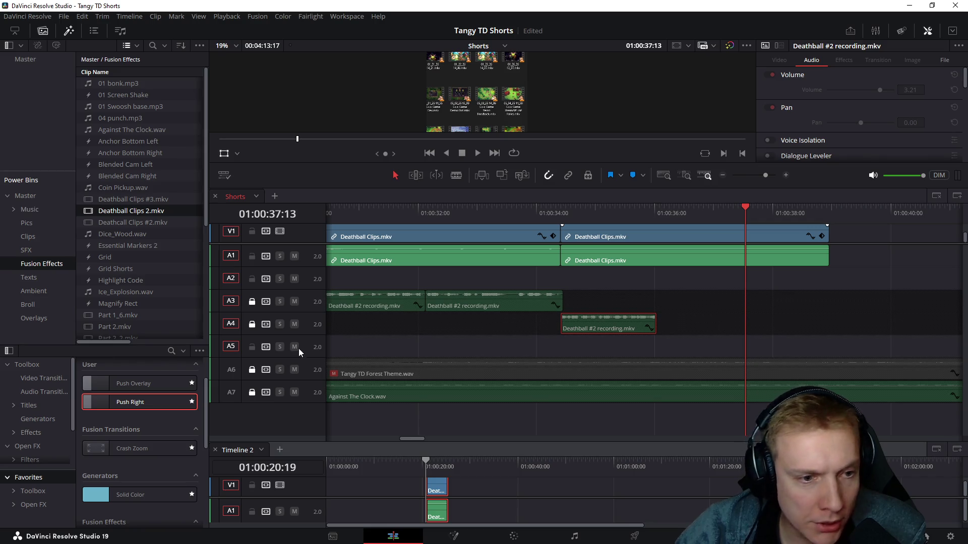
pyautogui.click(252, 324)
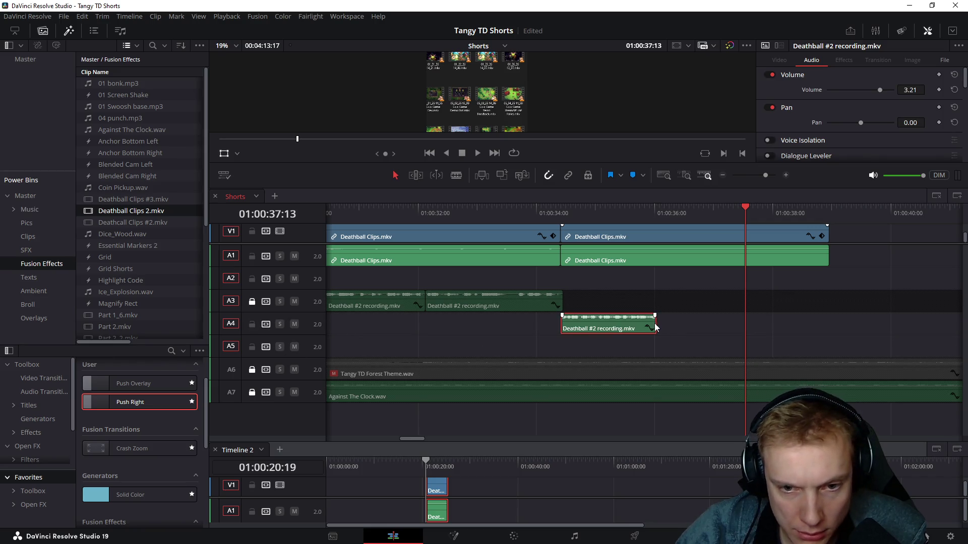
pyautogui.moveTo(656, 327); pyautogui.dragTo(828, 323)
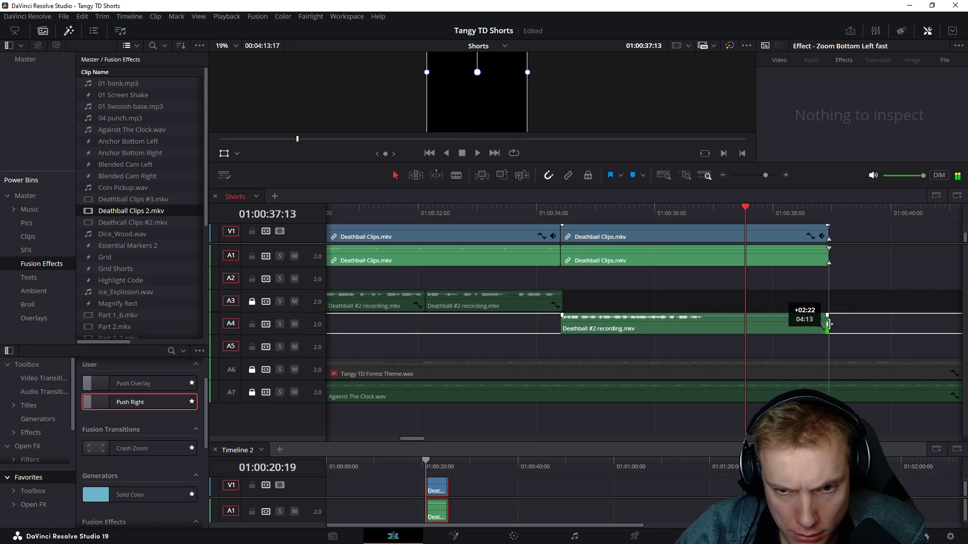
pyautogui.moveTo(829, 324); pyautogui.dragTo(704, 323)
# Step: Play the section from about 35 seconds, then move the Zoom Bottom Left fast clip on V2 slightly earlier
pyautogui.click(616, 210)
pyautogui.press('space')
pyautogui.press('space')
pyautogui.click(699, 214)
pyautogui.scroll(1, 746, 294)
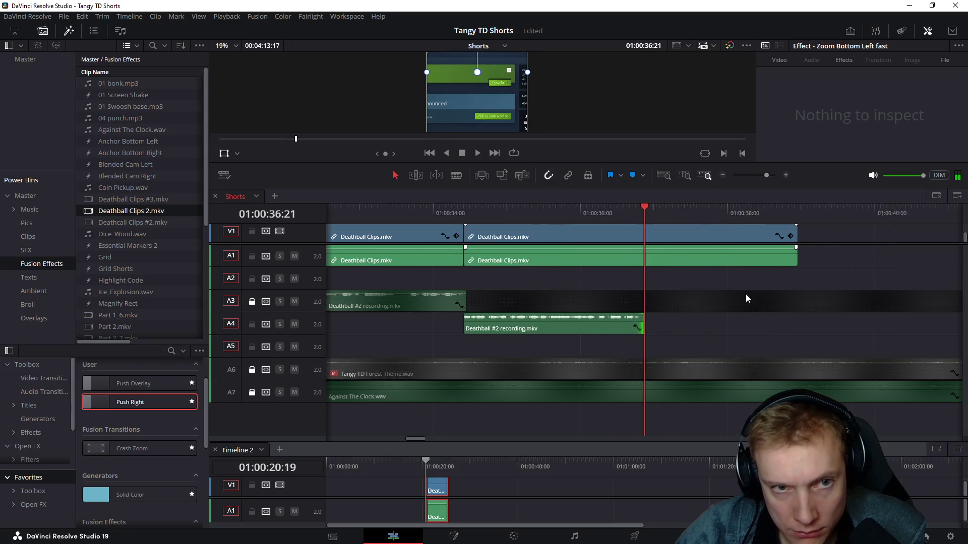
pyautogui.scroll(-1, 746, 294)
pyautogui.scroll(-1, 736, 294)
pyautogui.scroll(-1, 741, 294)
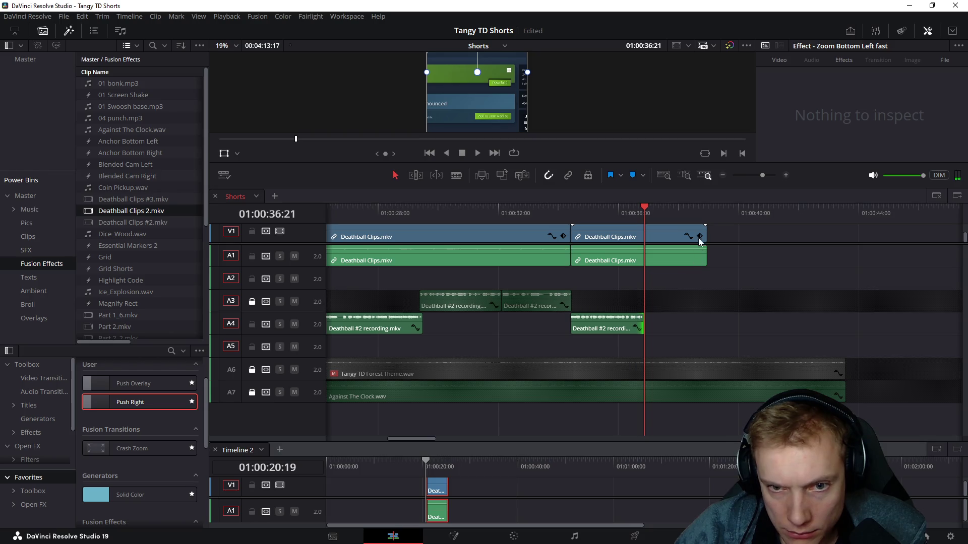
pyautogui.scroll(3, 700, 264)
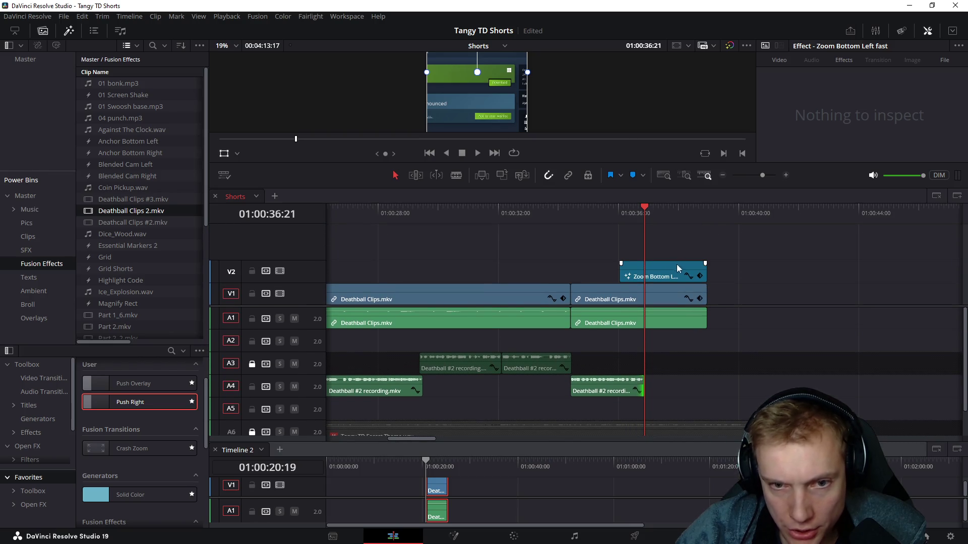
pyautogui.moveTo(677, 274)
pyautogui.mouseDown()
pyautogui.moveTo(649, 278)
pyautogui.moveTo(642, 265)
pyautogui.mouseUp()
# Step: Split the second Deathball clip at the playhead and delete the piece after the split
pyautogui.click(690, 323)
pyautogui.press('Delete')
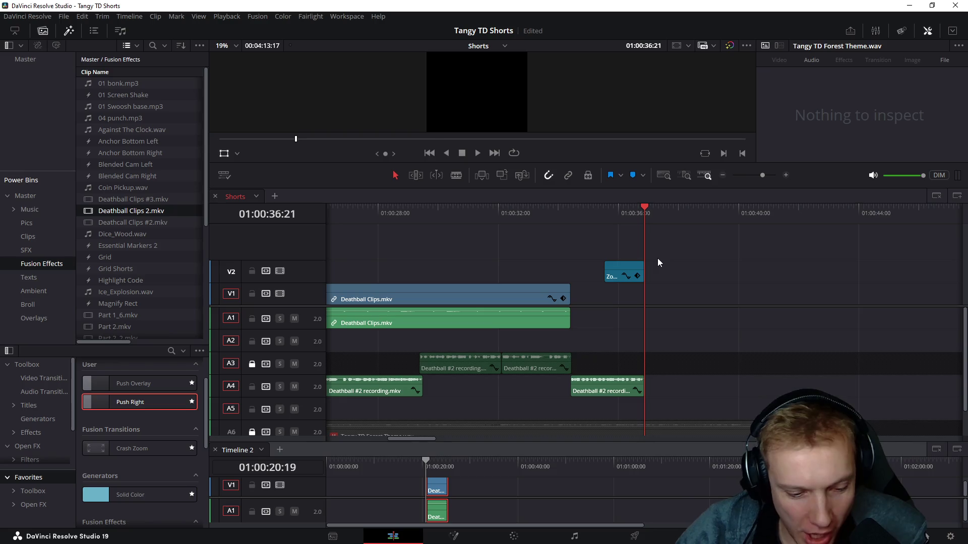
pyautogui.hotkey('ctrl', 'z')
pyautogui.hotkey('ctrl', 'b')
pyautogui.click(677, 301)
pyautogui.press('Delete')
# Step: Turn off Invert on the Zoom Bottom Left fast effect, play it back from 36:12 and enlarge the preview
pyautogui.click(606, 217)
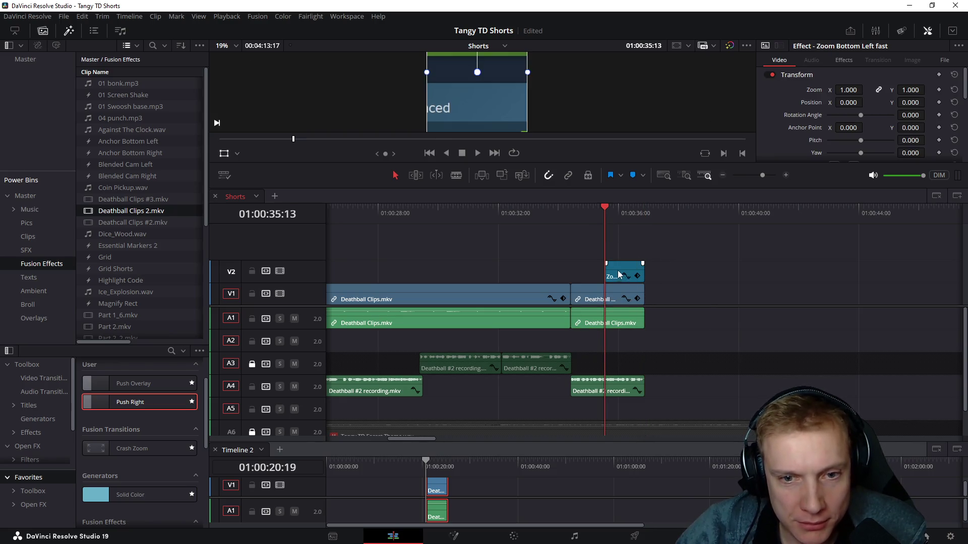
pyautogui.click(847, 60)
pyautogui.scroll(-2, 804, 124)
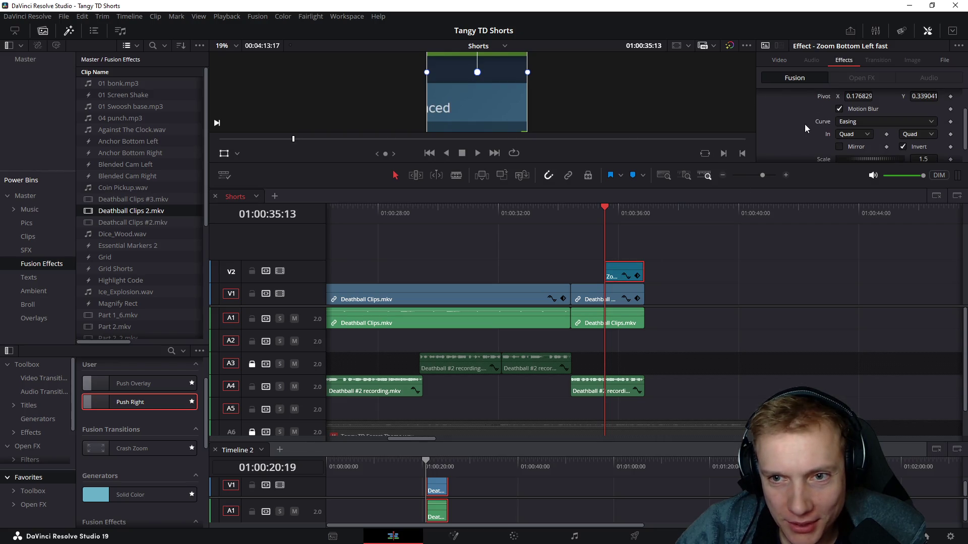
pyautogui.click(902, 146)
pyautogui.press('space')
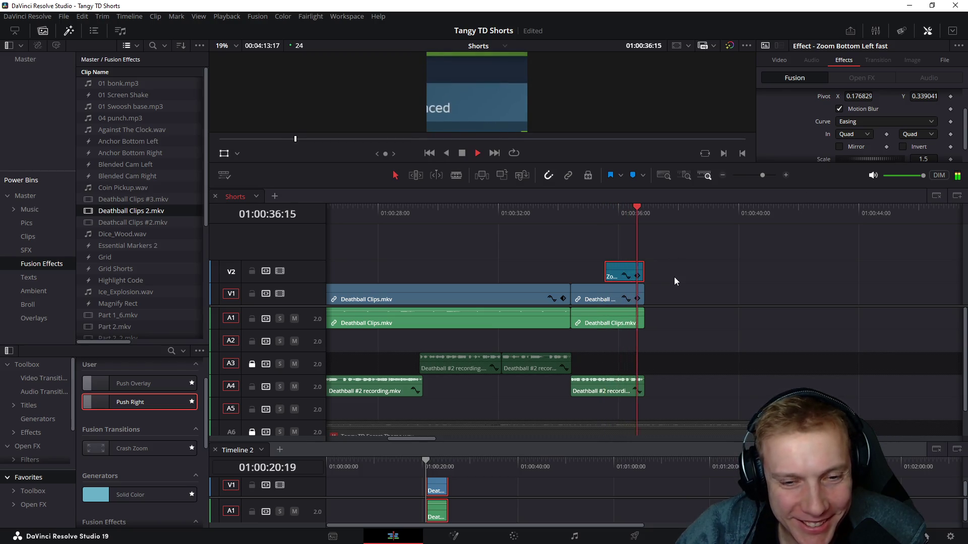
pyautogui.moveTo(628, 216); pyautogui.dragTo(632, 214)
pyautogui.scroll(-1, 600, 93)
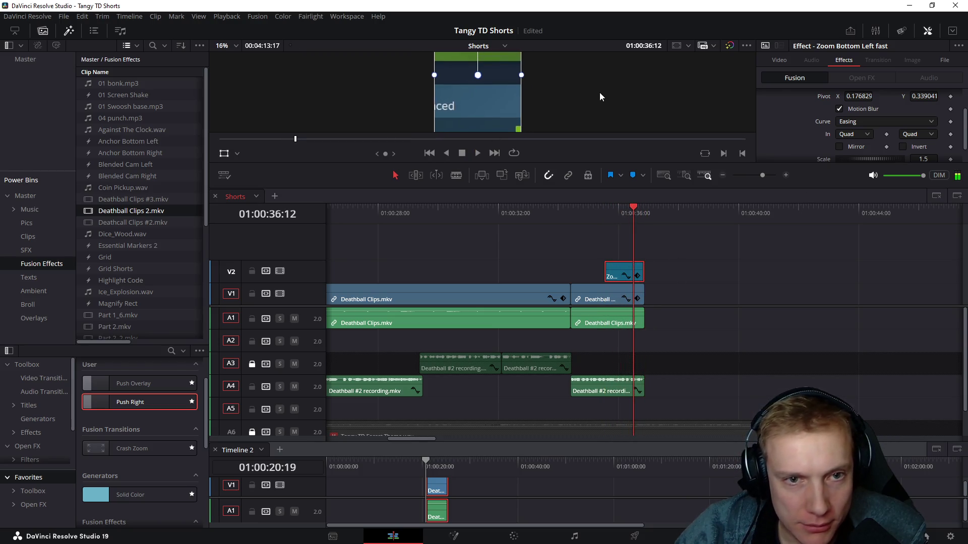
pyautogui.scroll(-2, 600, 96)
pyautogui.moveTo(542, 161); pyautogui.dragTo(545, 275)
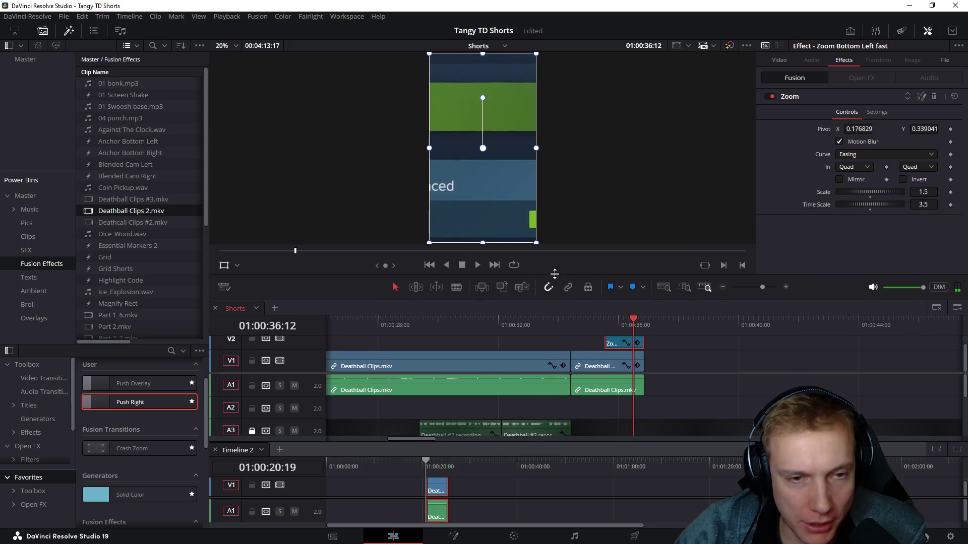
# Step: Set the viewer to Fusion Overlay and drag the zoom pivot onto the Add to your wishlist button
pyautogui.moveTo(637, 194); pyautogui.dragTo(626, 175)
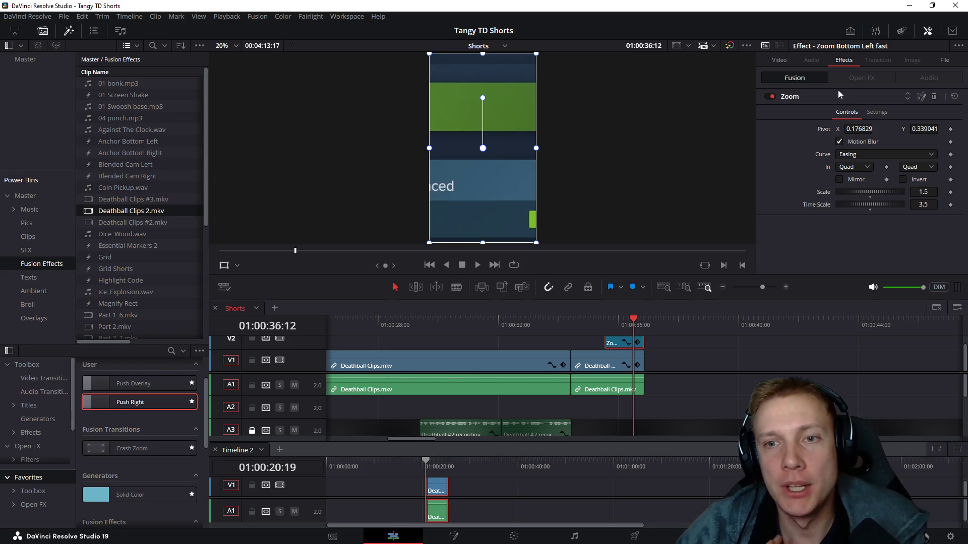
pyautogui.click(236, 266)
pyautogui.click(255, 322)
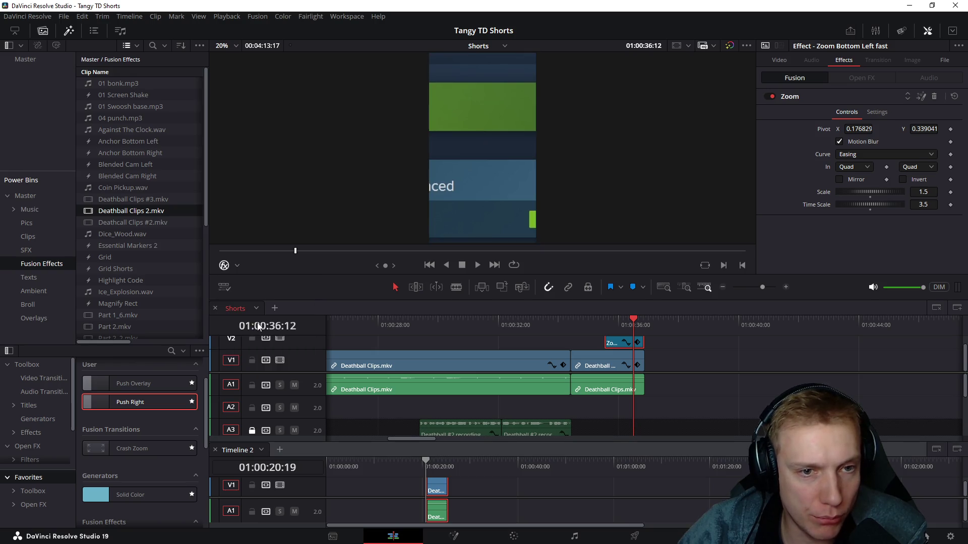
pyautogui.click(238, 264)
pyautogui.click(253, 332)
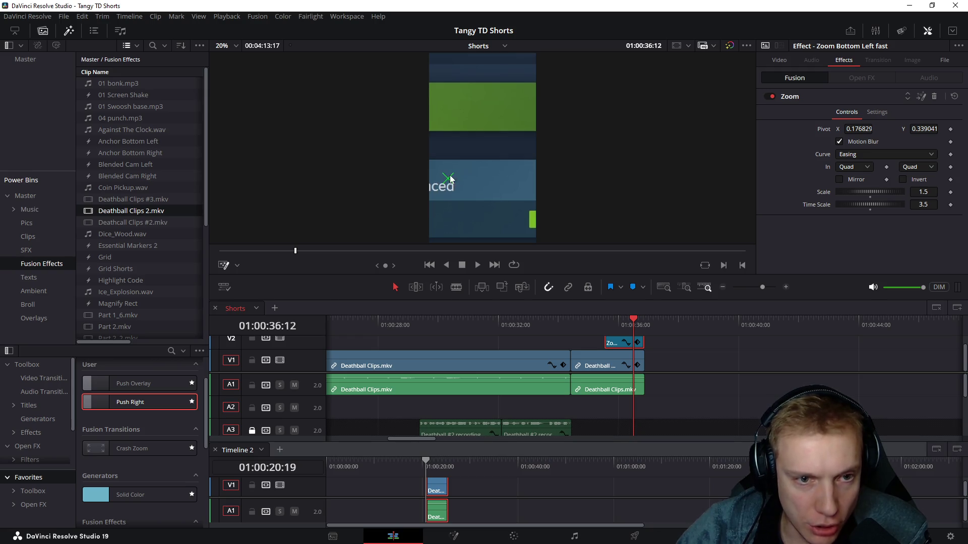
pyautogui.moveTo(447, 181); pyautogui.dragTo(510, 196)
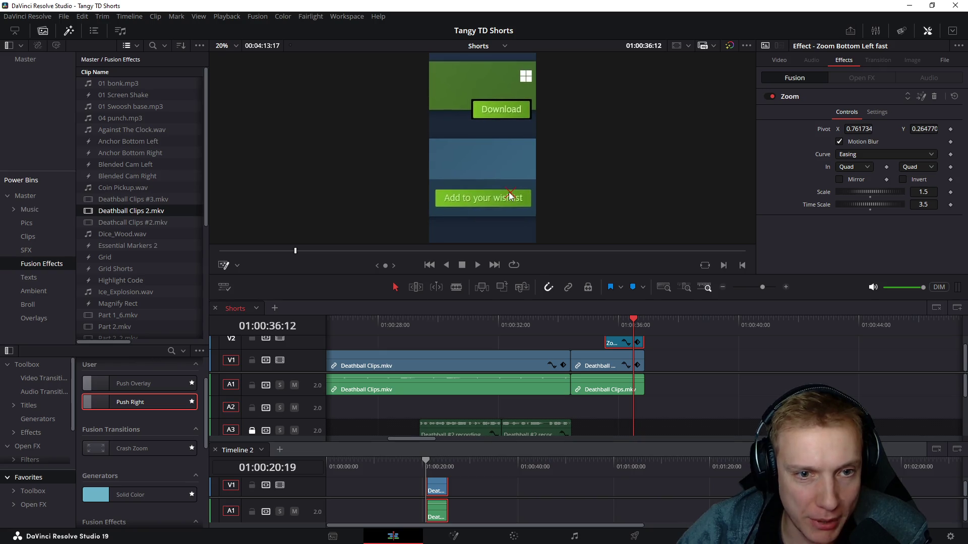
# Step: Replay the zoom effect, then extend the end of the second Deathball clip later in the timeline
pyautogui.click(573, 322)
pyautogui.press('space')
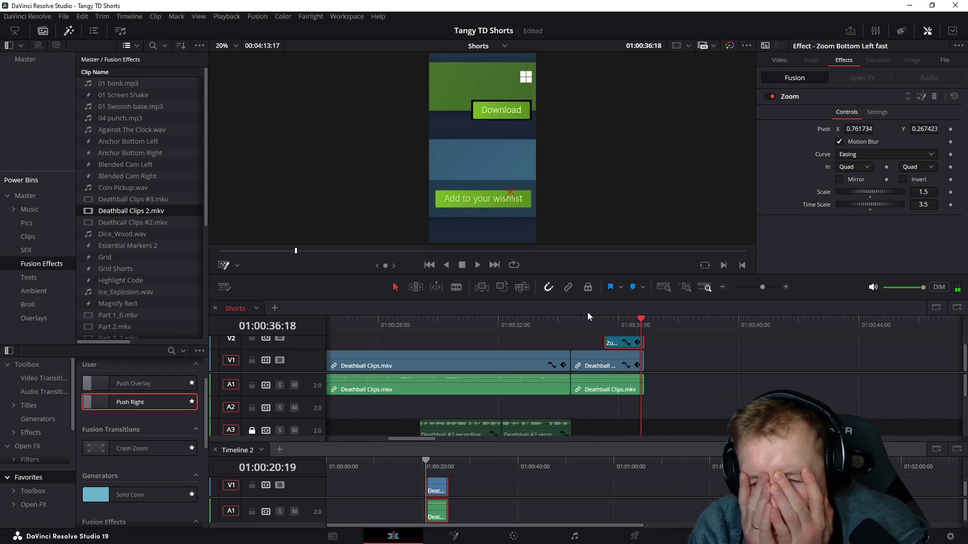
pyautogui.click(593, 393)
pyautogui.moveTo(639, 362); pyautogui.dragTo(684, 367)
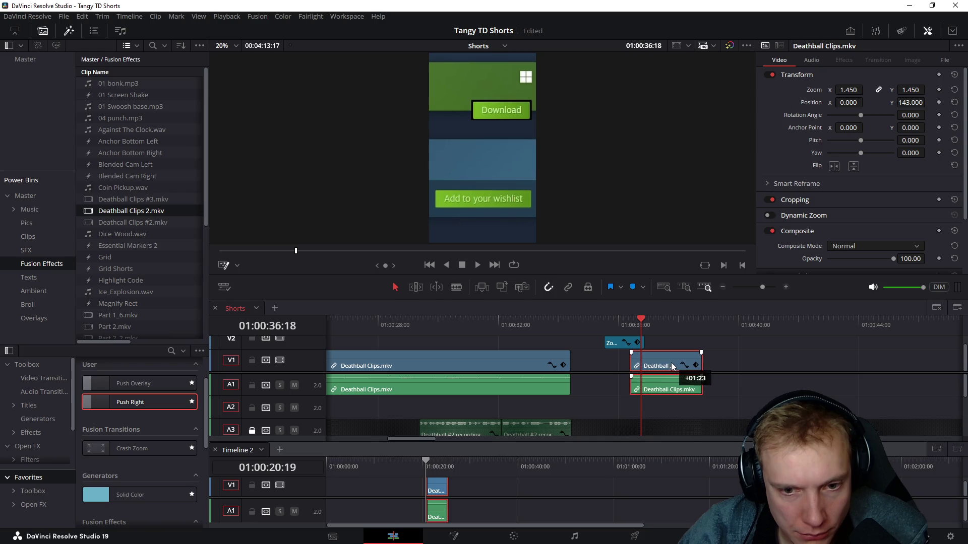
# Step: Slide the second Deathball clip later on V1/A1, leaving a gap after the first clip
pyautogui.moveTo(684, 366)
pyautogui.mouseDown()
pyautogui.moveTo(578, 361)
pyautogui.moveTo(572, 339)
pyautogui.mouseUp()
# Step: Review the edit, park the playhead at the end of the zoom effect and split the clips there (Ctrl+B)
pyautogui.click(575, 327)
pyautogui.press('space')
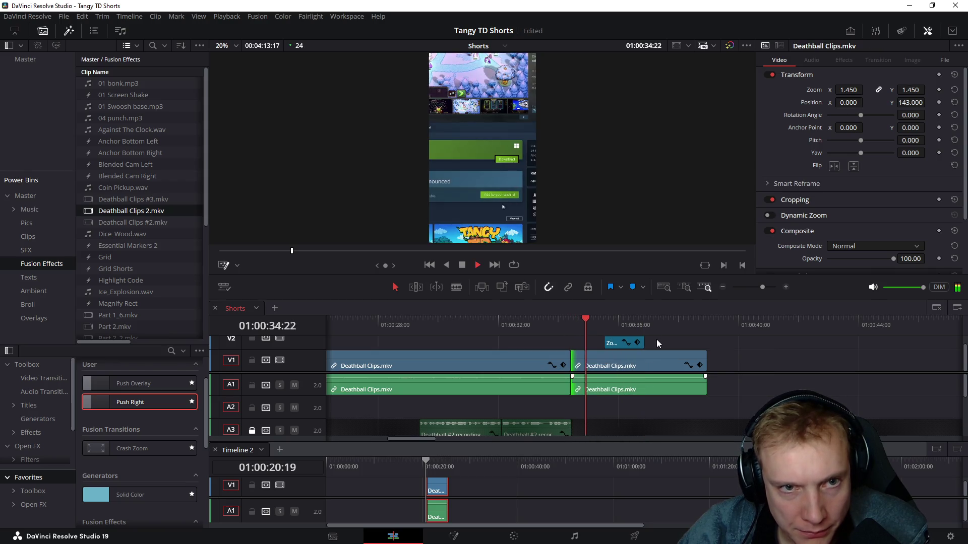
pyautogui.press('space')
pyautogui.click(643, 331)
pyautogui.click(649, 328)
pyautogui.hotkey('ctrl', 'b')
# Step: Delete the pieces after the split and the second Deathball clip's A1 audio
pyautogui.click(671, 398)
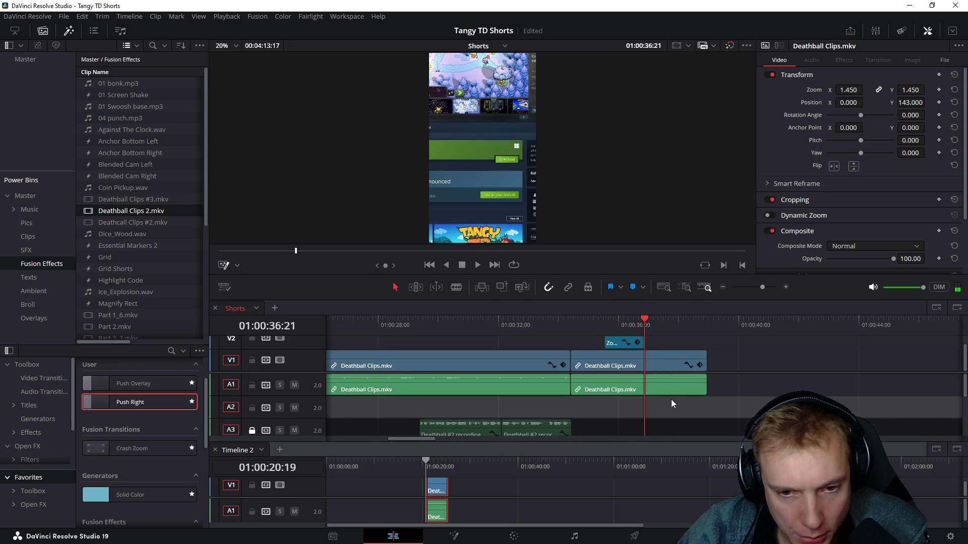
pyautogui.press('Delete')
pyautogui.moveTo(602, 393); pyautogui.dragTo(607, 358)
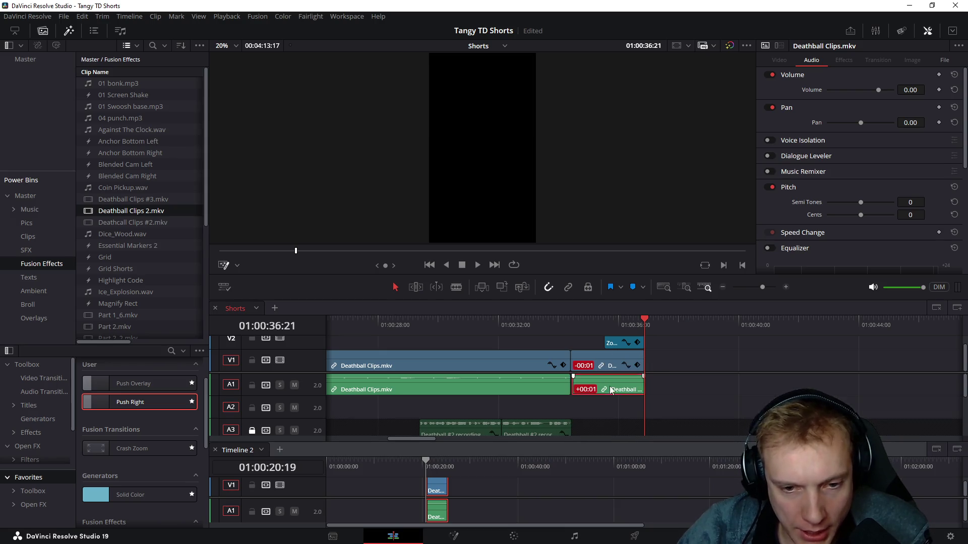
pyautogui.press('Delete')
# Step: Extend the second video piece to end at 36:21 and close the gap after the first Deathball clip
pyautogui.click(613, 368)
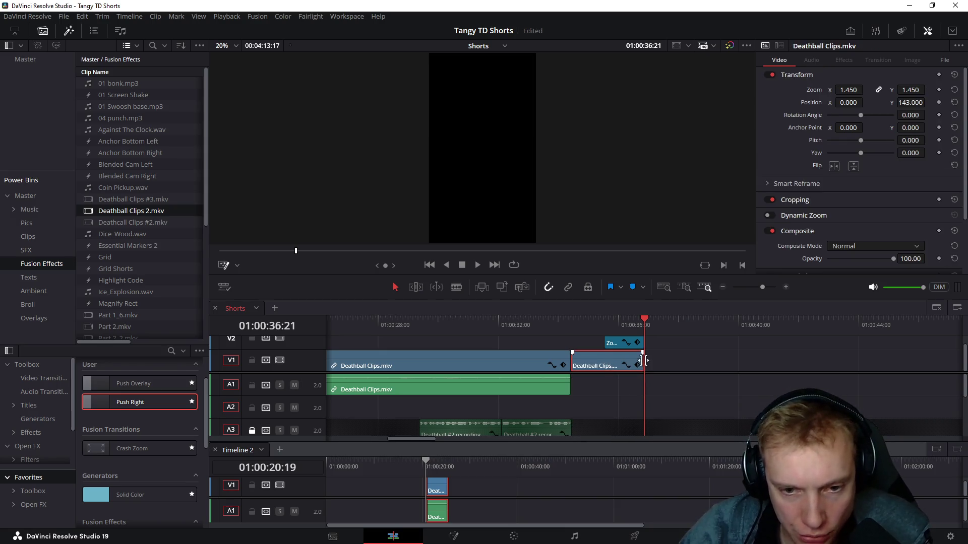
pyautogui.moveTo(638, 363); pyautogui.dragTo(652, 357)
pyautogui.moveTo(573, 356); pyautogui.dragTo(603, 361)
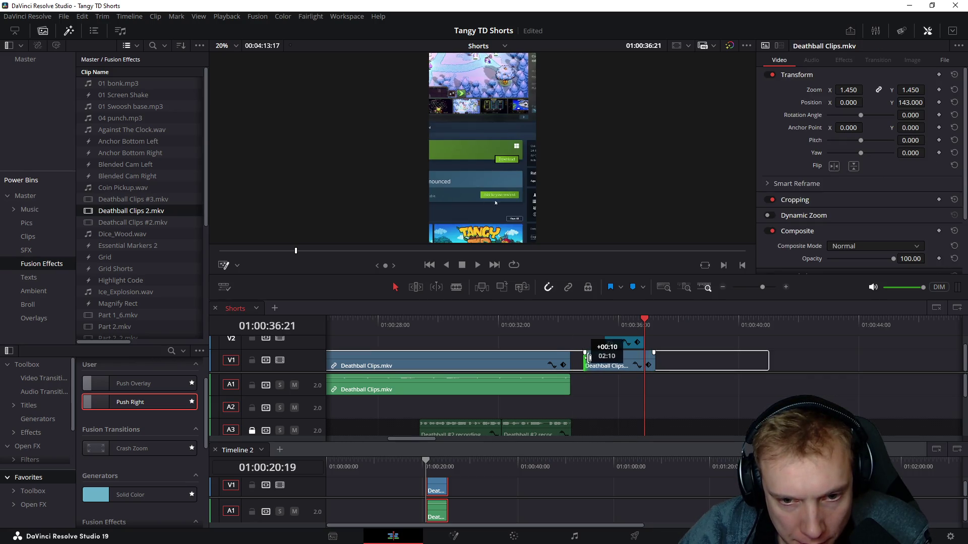
pyautogui.click(608, 320)
pyautogui.press('space')
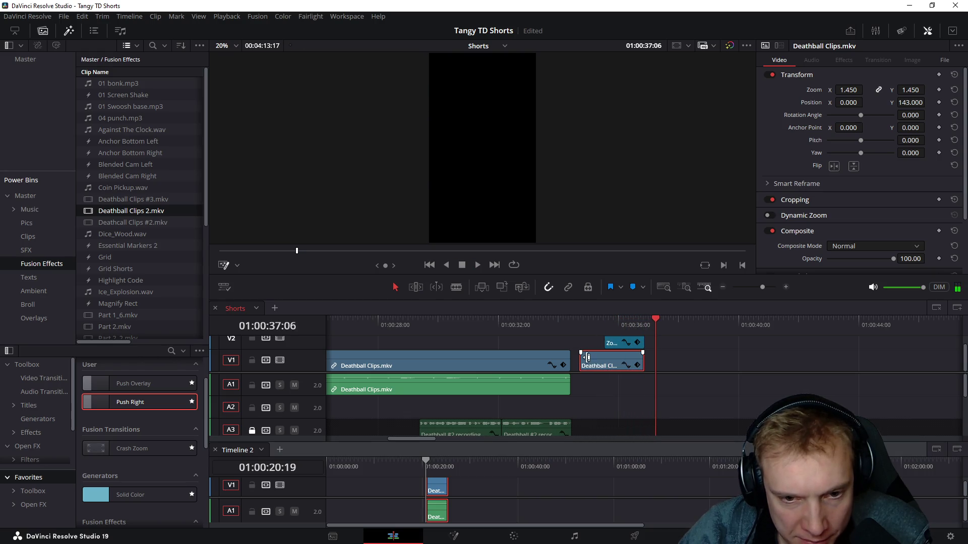
pyautogui.moveTo(581, 360); pyautogui.dragTo(579, 360)
pyautogui.click(618, 323)
pyautogui.click(618, 344)
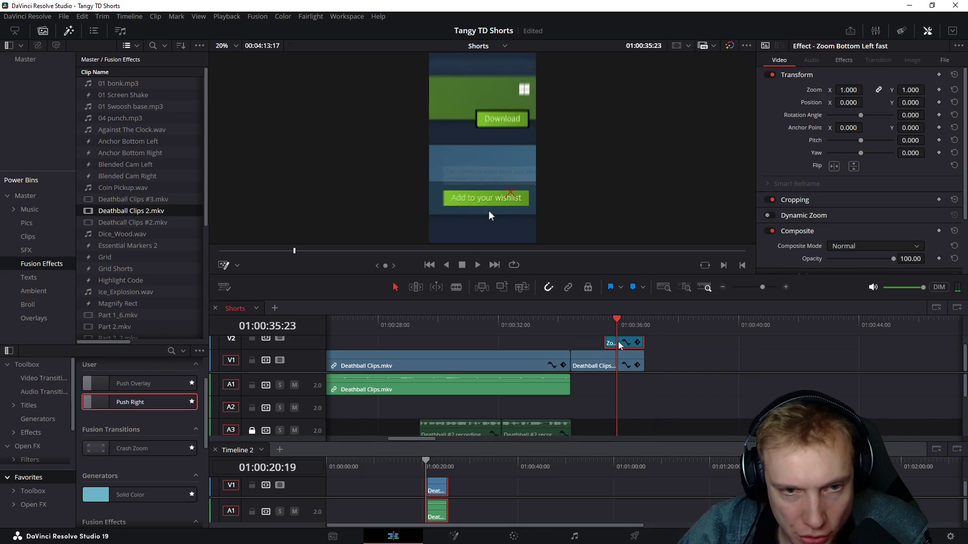
# Step: Reduce the Zoom Bottom Left fast effect's scale to 0.833, nudge its pivot right and replay it
pyautogui.click(838, 61)
pyautogui.moveTo(886, 195); pyautogui.dragTo(874, 194)
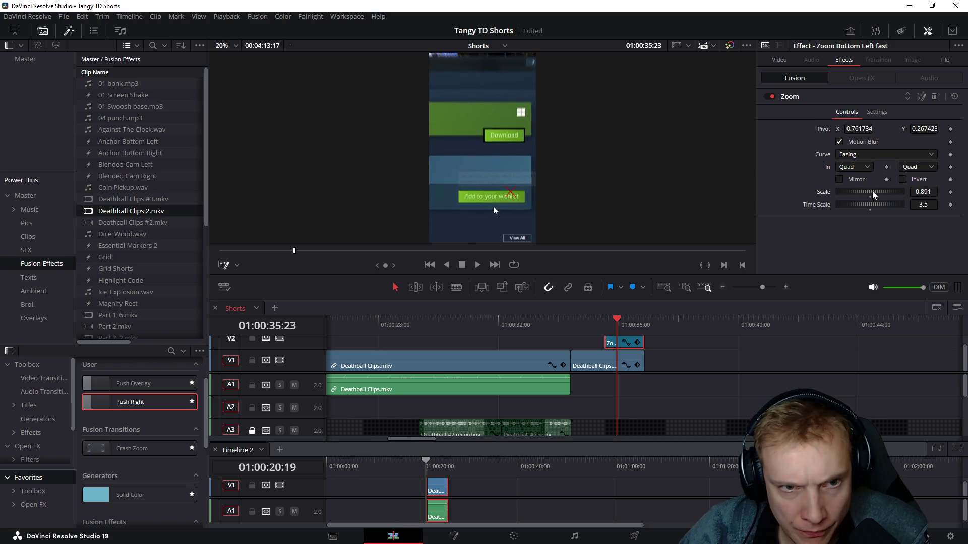
pyautogui.moveTo(873, 195); pyautogui.dragTo(868, 194)
pyautogui.moveTo(530, 199); pyautogui.dragTo(514, 195)
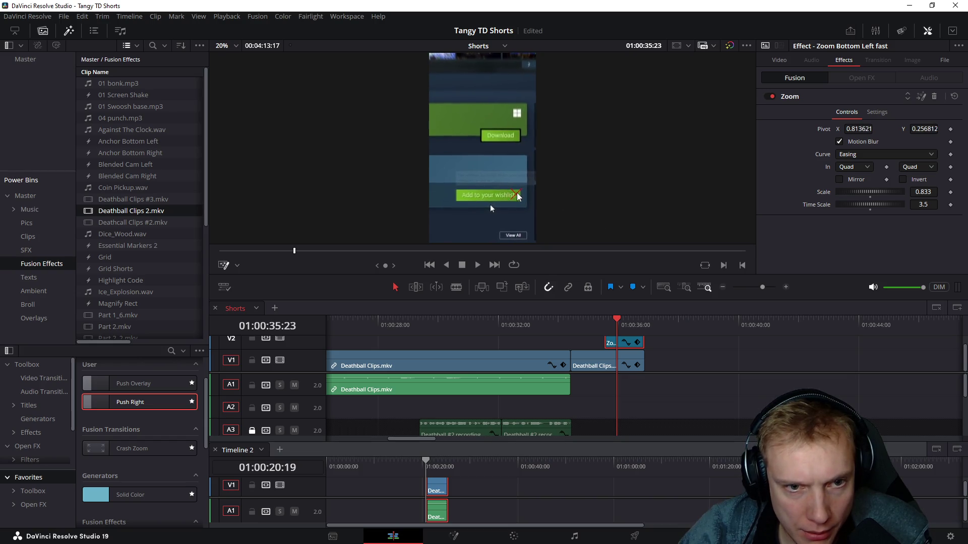
pyautogui.click(541, 325)
pyautogui.press('space')
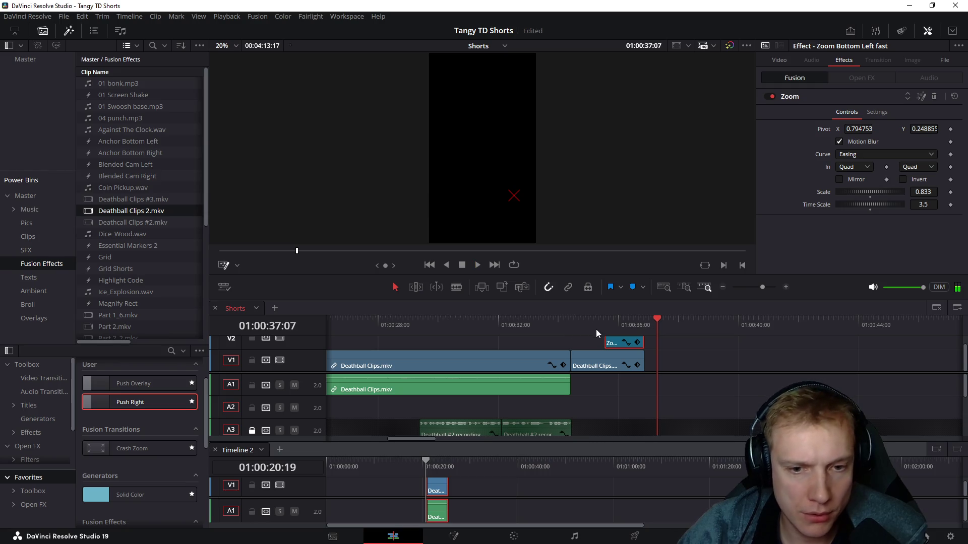
# Step: Raise the zoom effect's Time Scale to about 5.2, replaying from before the effect to judge it
pyautogui.moveTo(605, 325); pyautogui.dragTo(621, 325)
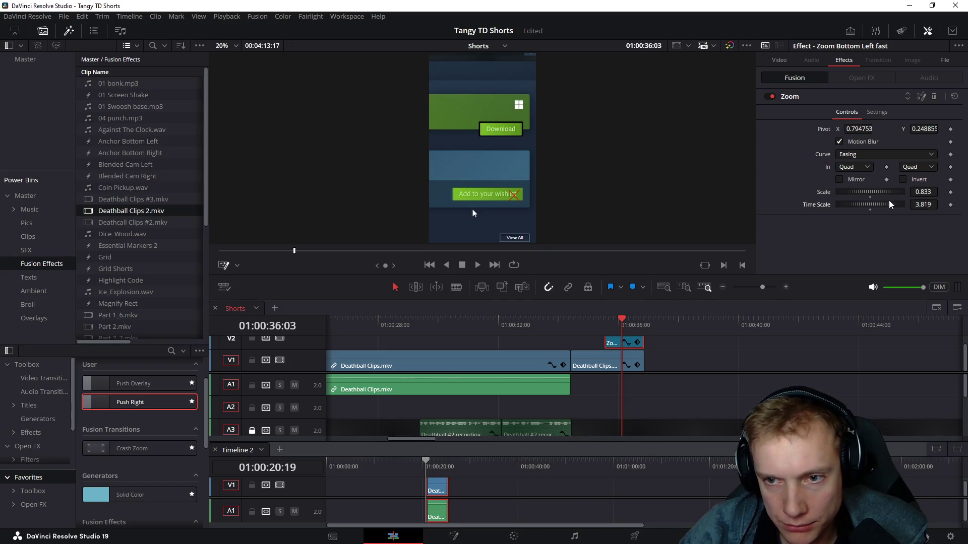
pyautogui.moveTo(913, 210); pyautogui.dragTo(924, 210)
pyautogui.click(595, 321)
pyautogui.press('space')
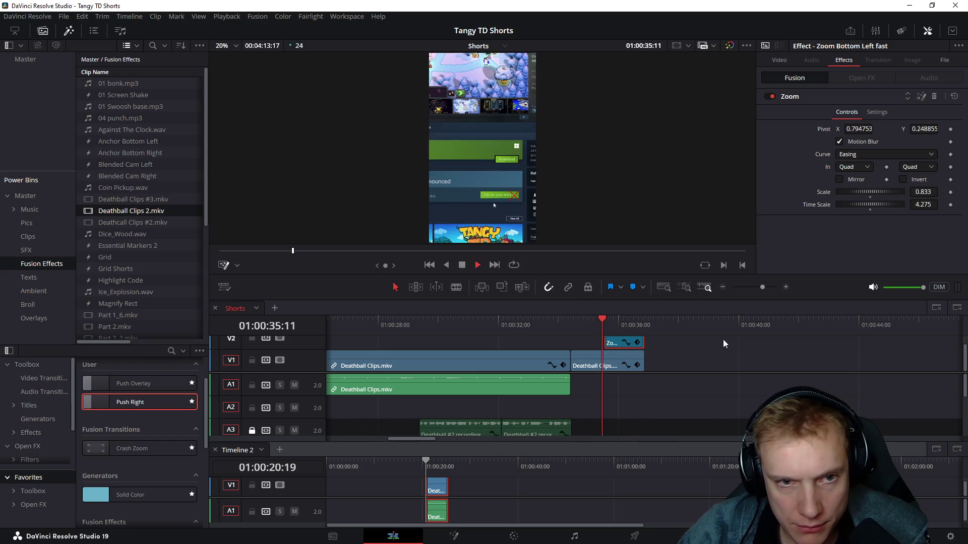
pyautogui.press('space')
pyautogui.moveTo(868, 209); pyautogui.dragTo(907, 209)
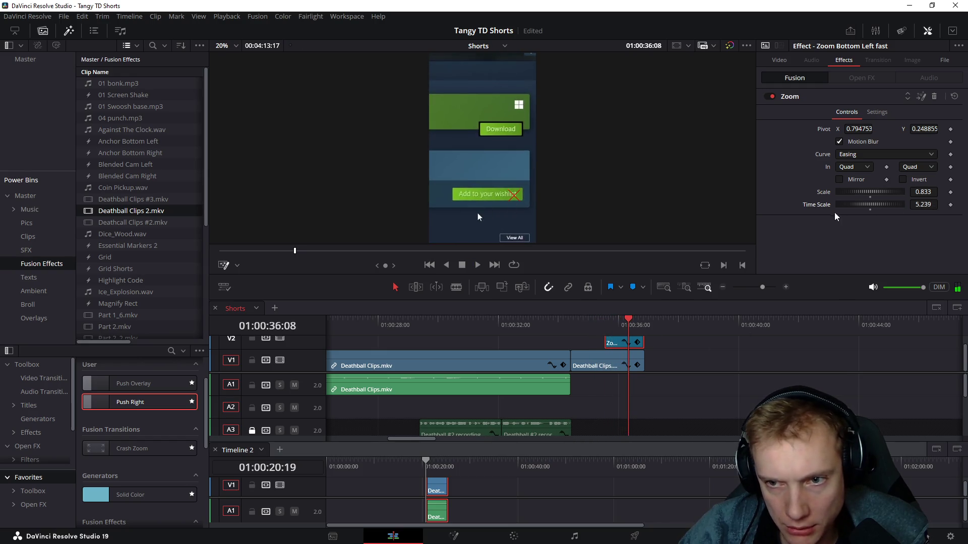
pyautogui.click(598, 321)
pyautogui.press('space')
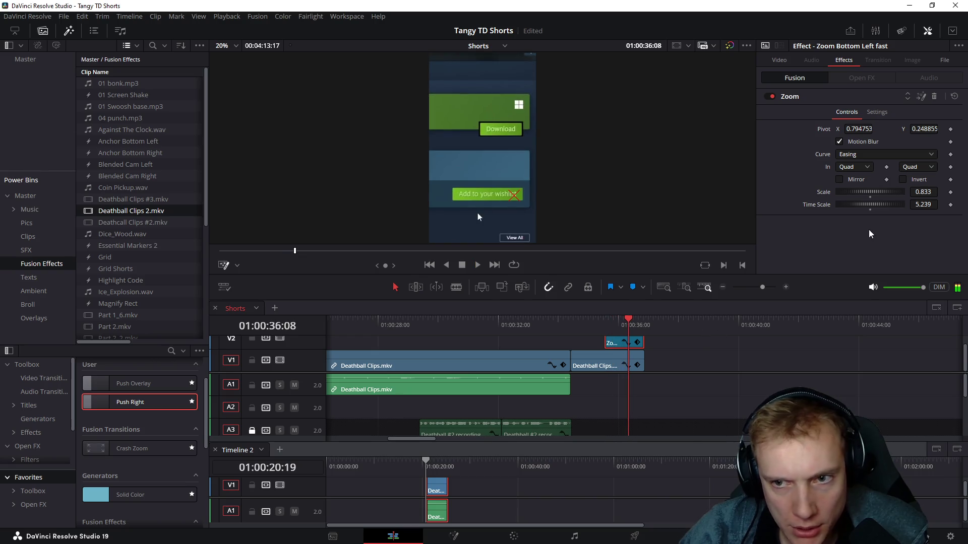
pyautogui.click(595, 323)
pyautogui.press('space')
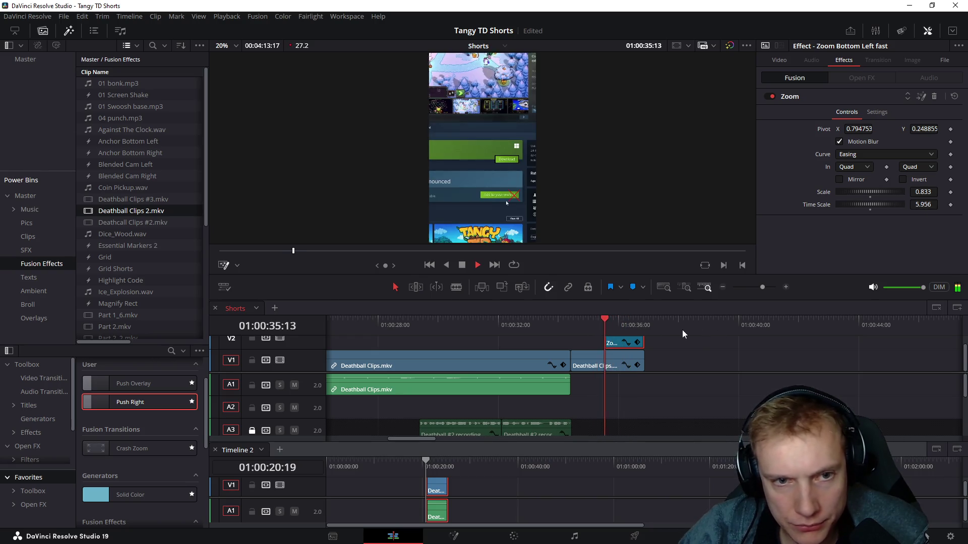
pyautogui.press('space')
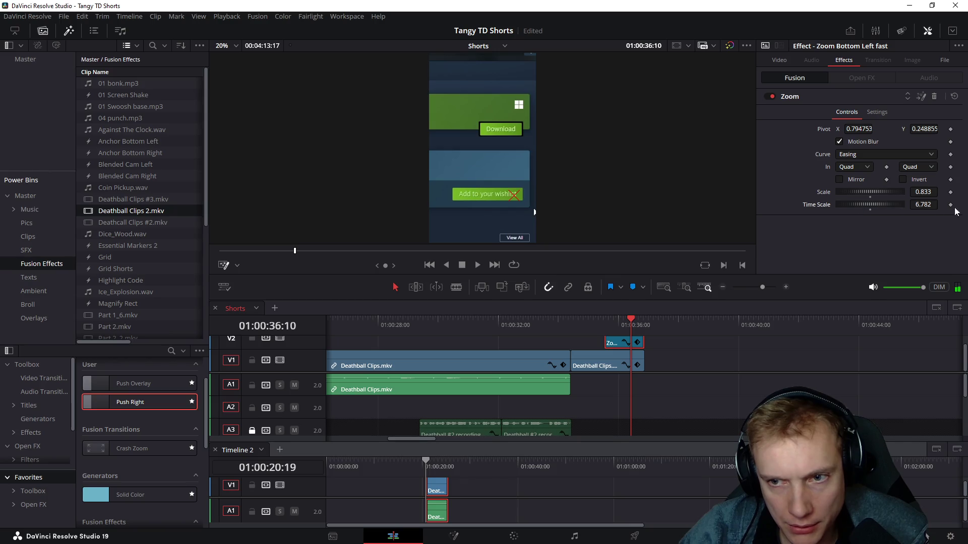
# Step: Raise the zoom effect's Time Scale further to about 7.8 and replay to confirm
pyautogui.click(599, 325)
pyautogui.press('space')
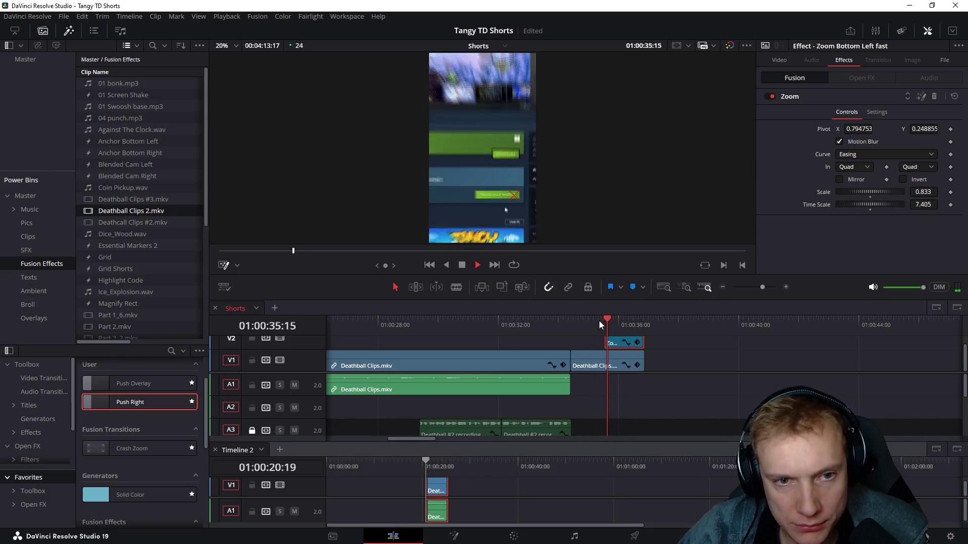
pyautogui.press('space')
pyautogui.moveTo(867, 203); pyautogui.dragTo(892, 205)
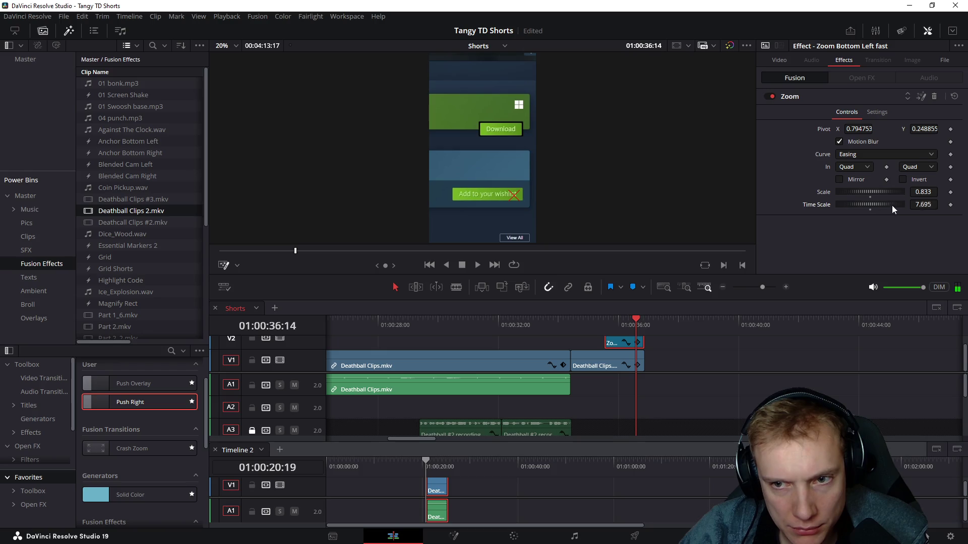
pyautogui.click(591, 325)
pyautogui.press('space')
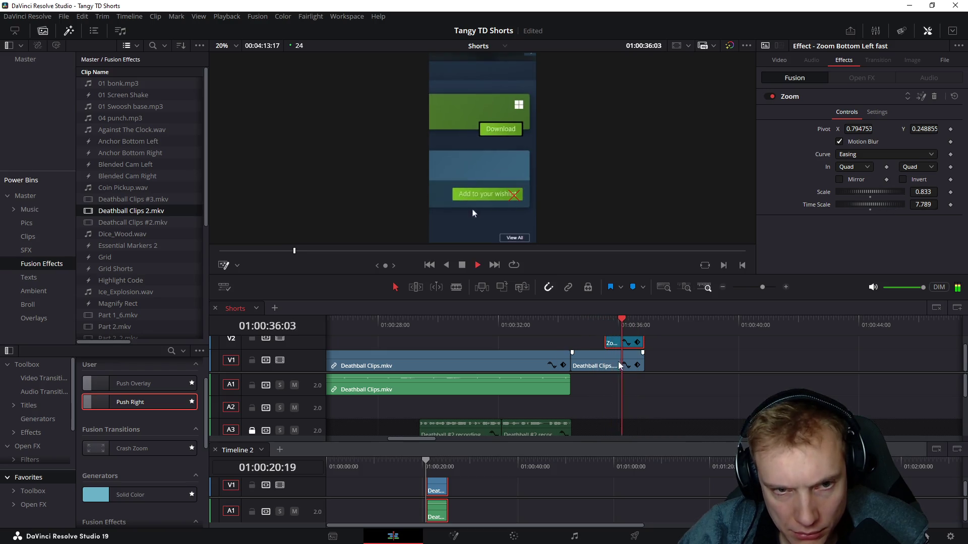
pyautogui.scroll(2, 648, 342)
pyautogui.press('space')
# Step: Move the zoom effect slightly later on V2 and replay the transition
pyautogui.moveTo(629, 344); pyautogui.dragTo(648, 344)
pyautogui.click(612, 327)
pyautogui.press('space')
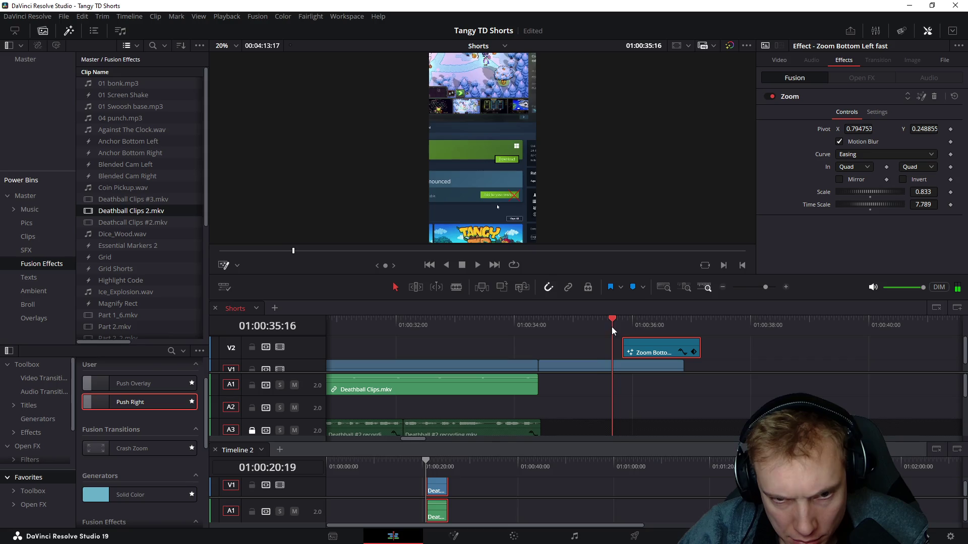
pyautogui.scroll(-3, 731, 390)
pyautogui.press('space')
pyautogui.scroll(4, 726, 391)
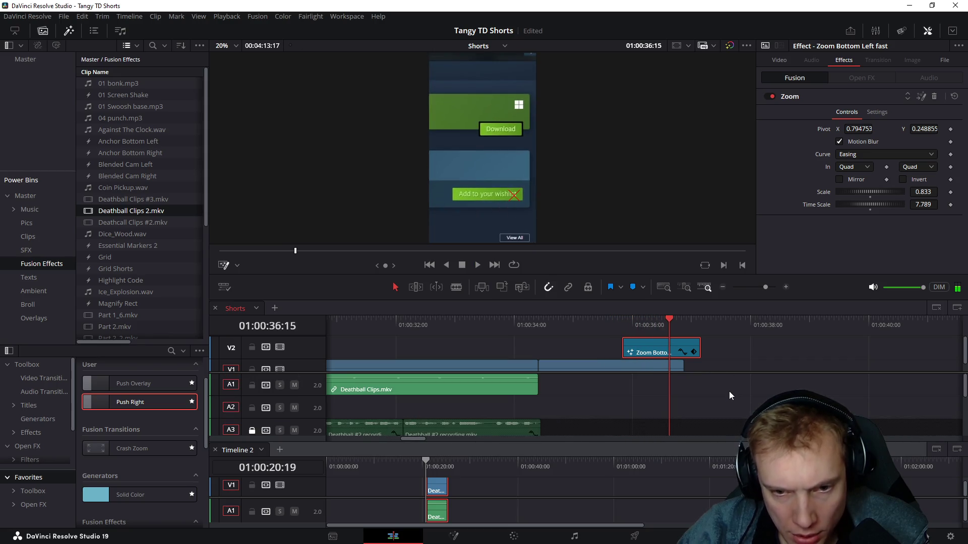
# Step: Snap the zoom effect's start to the playhead and trim its end to the last Deathball clip's end
pyautogui.moveTo(716, 373); pyautogui.dragTo(724, 395)
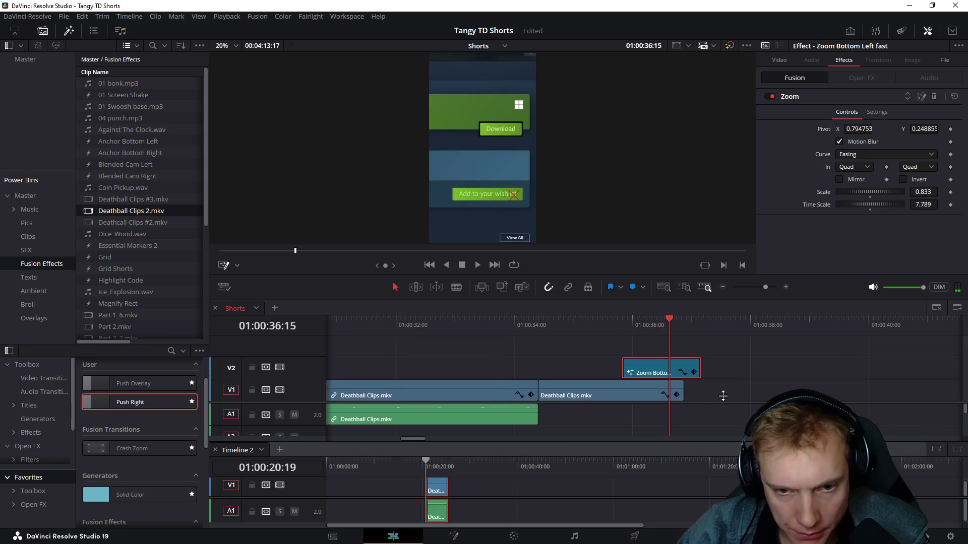
pyautogui.moveTo(685, 297); pyautogui.dragTo(695, 180)
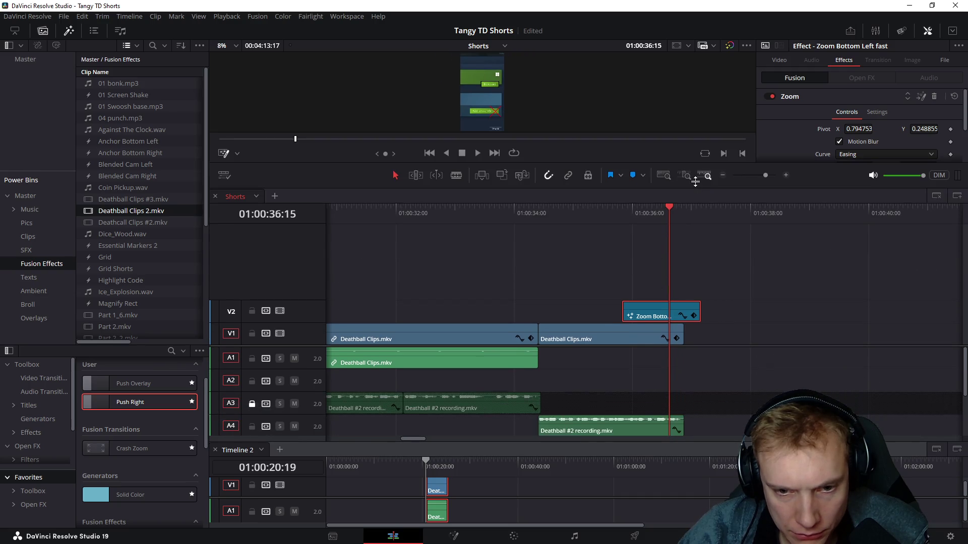
pyautogui.moveTo(612, 217); pyautogui.dragTo(630, 219)
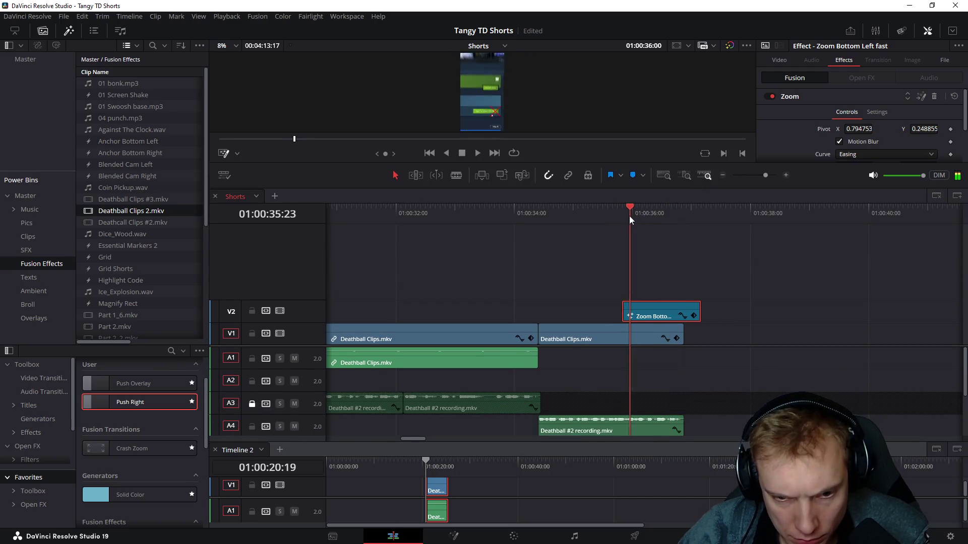
pyautogui.moveTo(652, 305); pyautogui.dragTo(650, 304)
pyautogui.click(613, 226)
pyautogui.press('space')
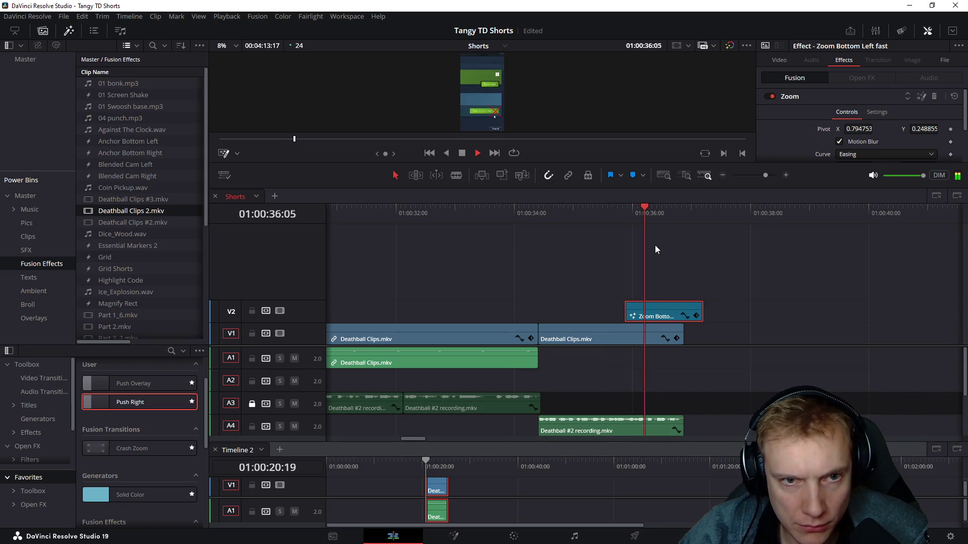
pyautogui.press('space')
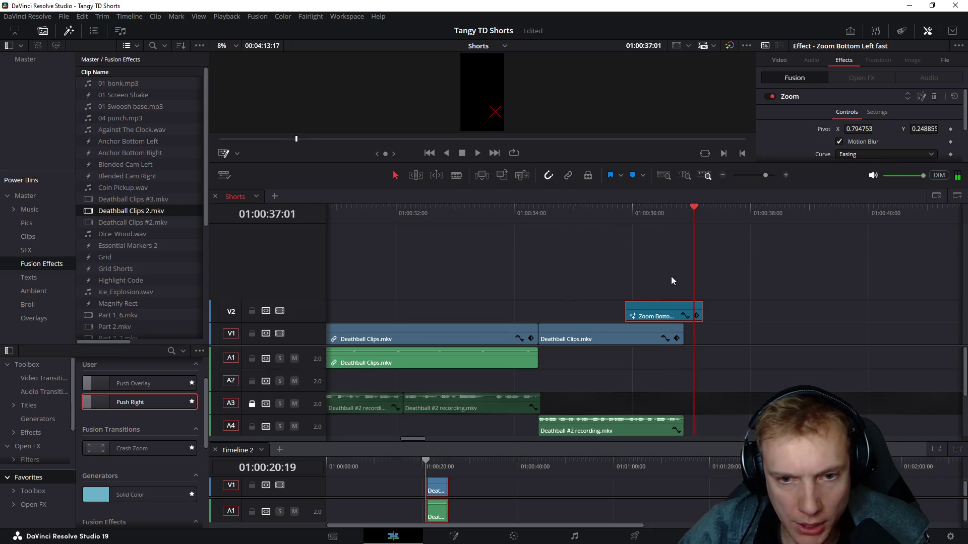
pyautogui.moveTo(697, 311); pyautogui.dragTo(682, 311)
pyautogui.moveTo(634, 213); pyautogui.dragTo(682, 217)
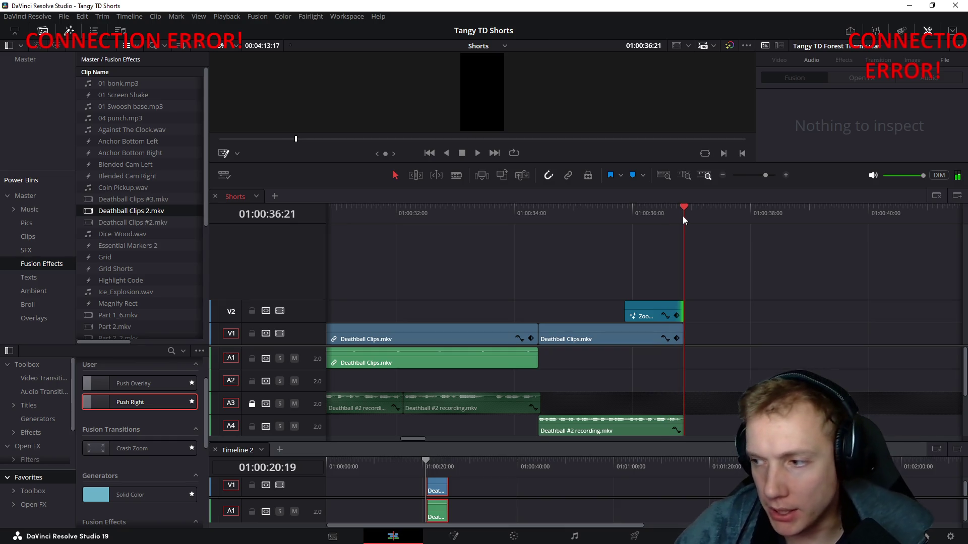
pyautogui.scroll(-1, 729, 350)
pyautogui.scroll(-2, 723, 334)
pyautogui.scroll(1, 704, 324)
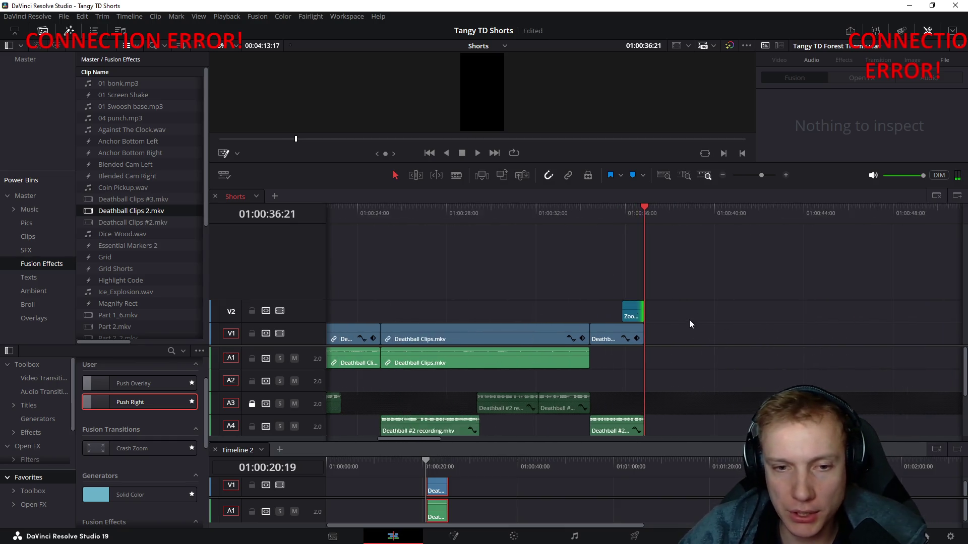
pyautogui.scroll(2, 651, 280)
# Step: Drag the zoom effect's pivot lower to about X 0.768, Y -0.005 and replay to check
pyautogui.click(597, 212)
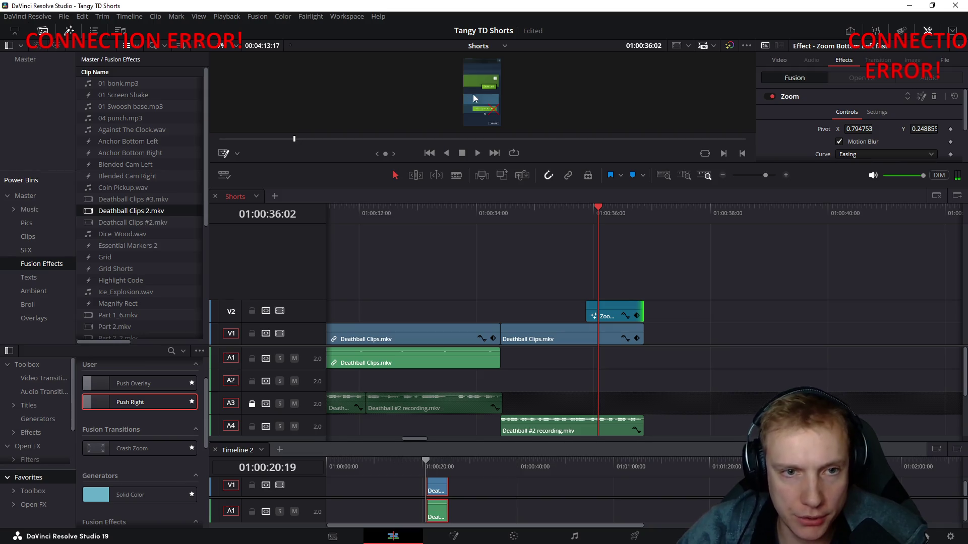
pyautogui.moveTo(494, 114); pyautogui.dragTo(492, 126)
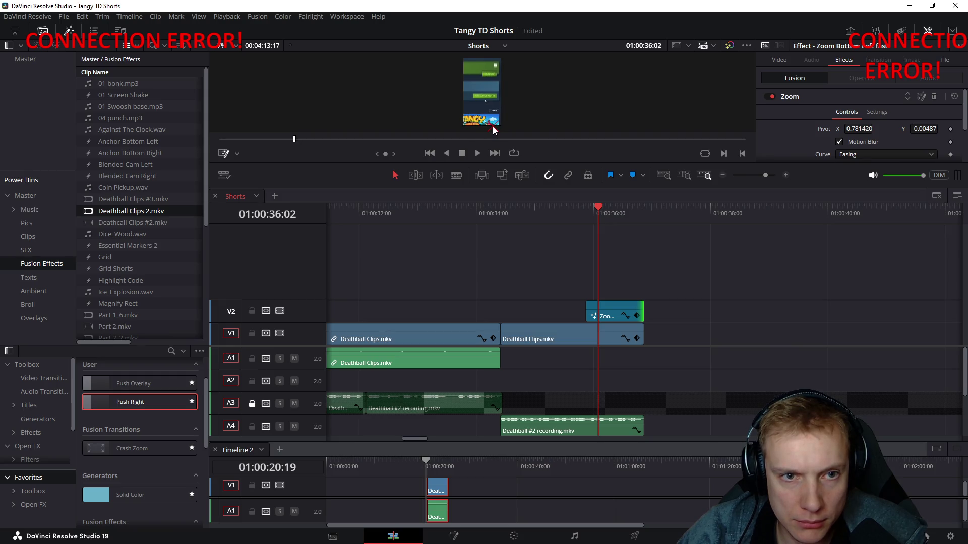
pyautogui.click(572, 220)
pyautogui.press('space')
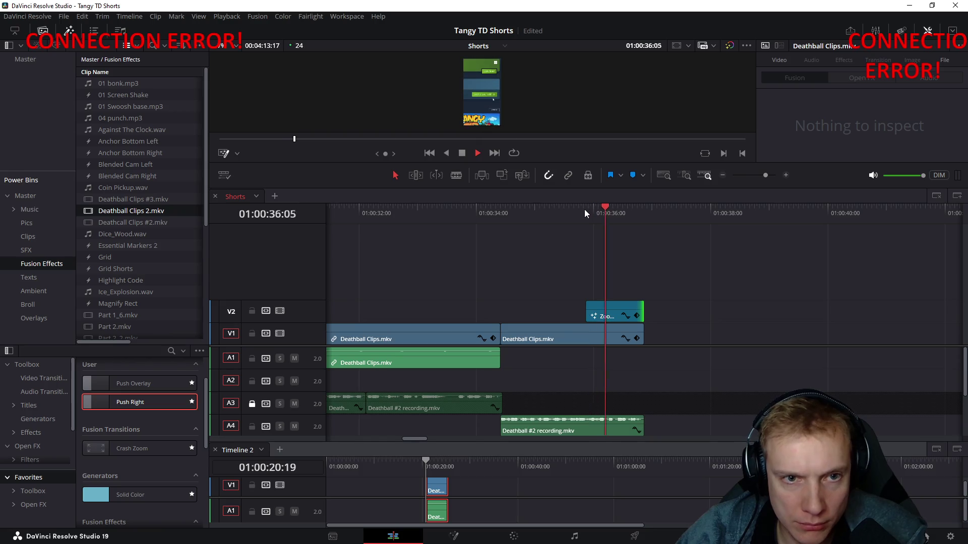
pyautogui.click(579, 219)
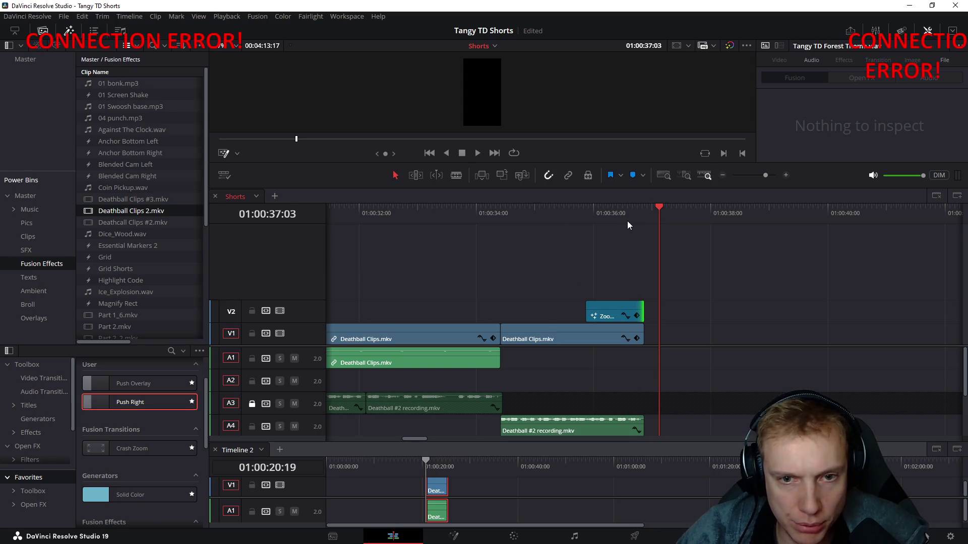
pyautogui.click(626, 221)
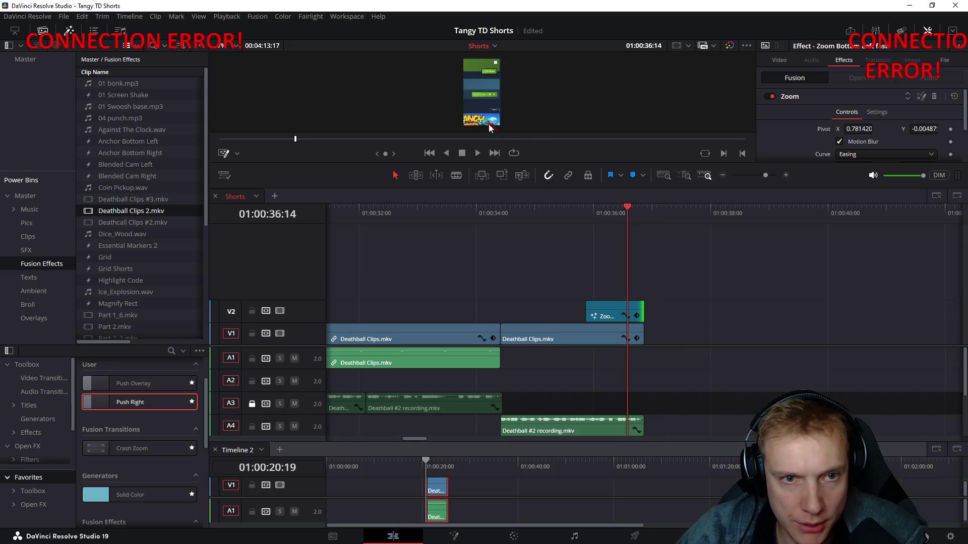
pyautogui.moveTo(492, 130); pyautogui.dragTo(492, 129)
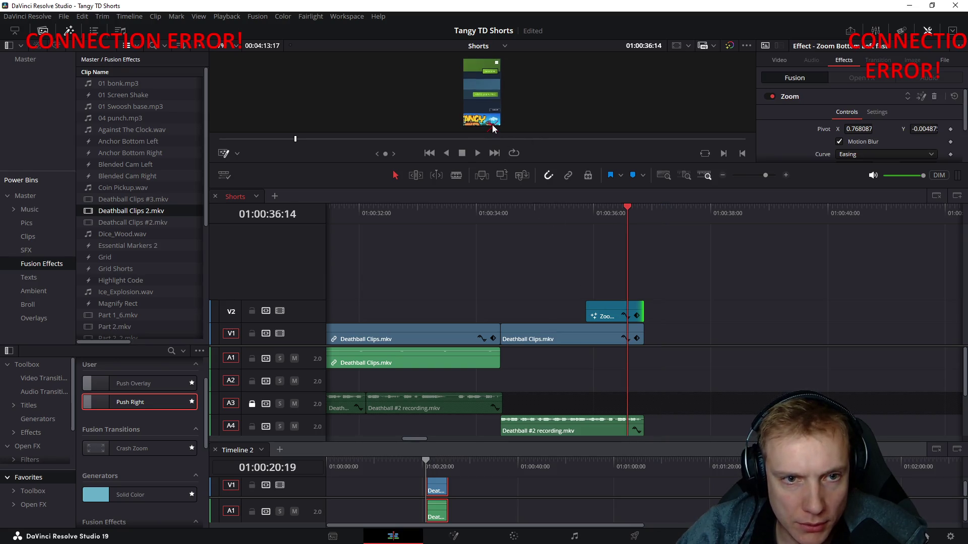
pyautogui.click(585, 217)
pyautogui.press('space')
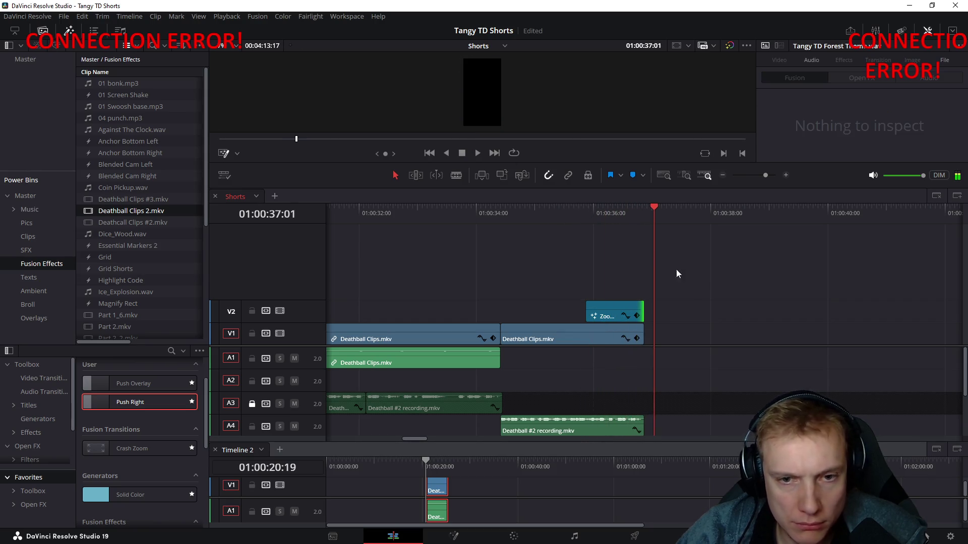
pyautogui.scroll(-2, 658, 291)
pyautogui.scroll(-2, 660, 294)
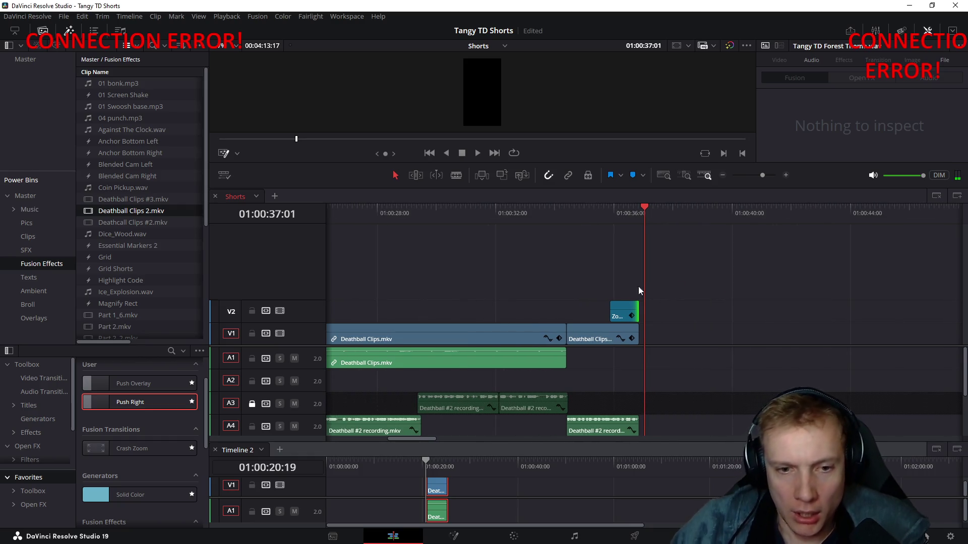
pyautogui.scroll(-1, 680, 243)
pyautogui.scroll(-2, 637, 274)
pyautogui.scroll(-2, 439, 258)
pyautogui.scroll(1, 434, 266)
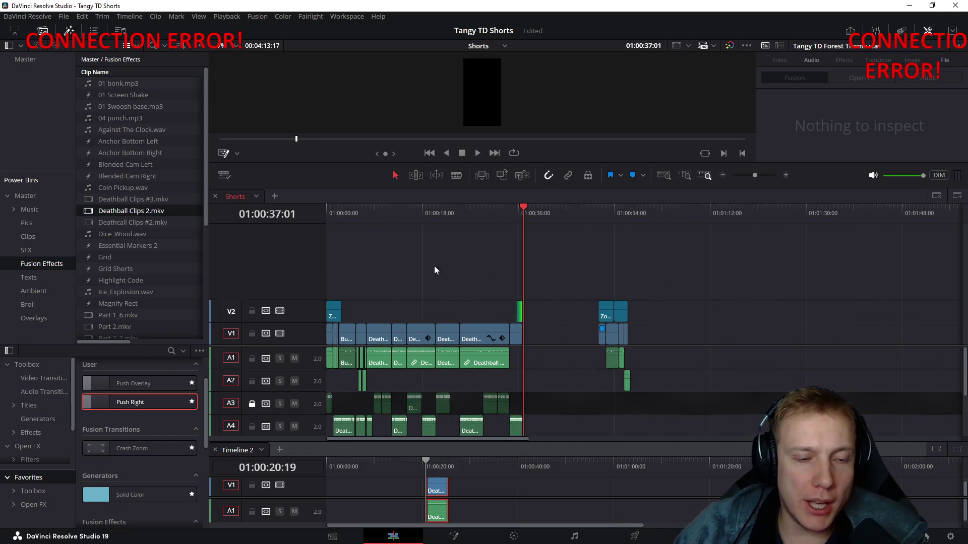
# Step: Rubber-band select the stray clips near 00:50 with the zoom clip and move them out to about 01:30
pyautogui.click(371, 214)
pyautogui.click(559, 214)
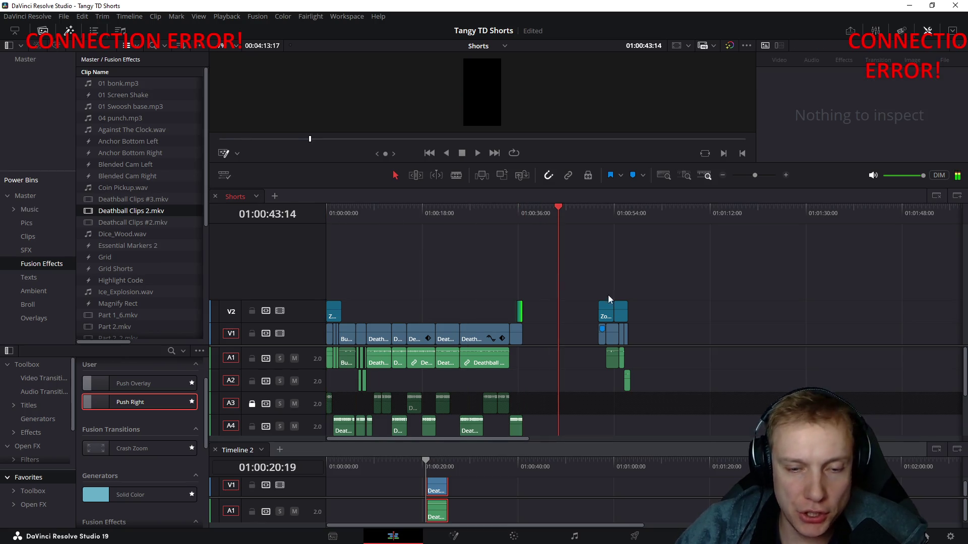
pyautogui.moveTo(589, 302); pyautogui.dragTo(669, 417)
pyautogui.moveTo(603, 212); pyautogui.dragTo(605, 213)
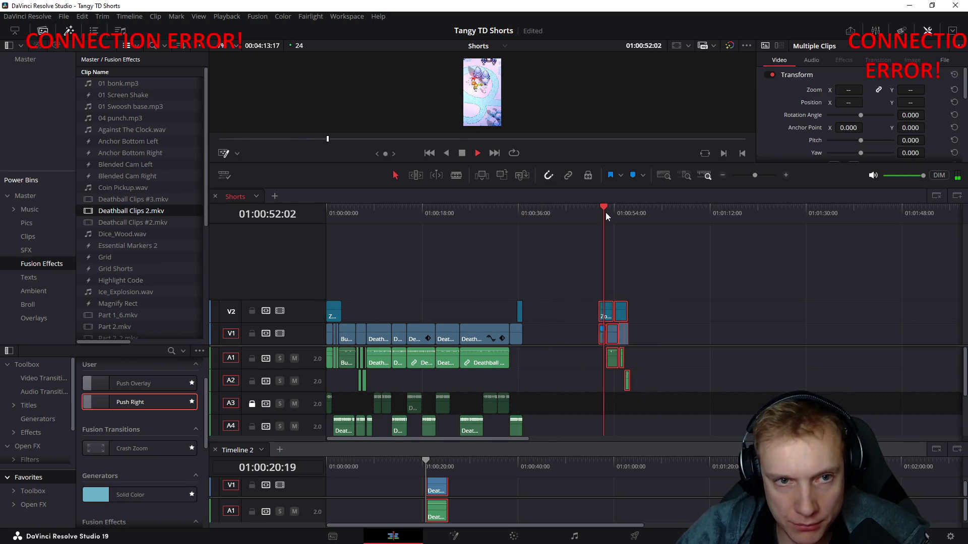
pyautogui.moveTo(578, 286); pyautogui.dragTo(652, 391)
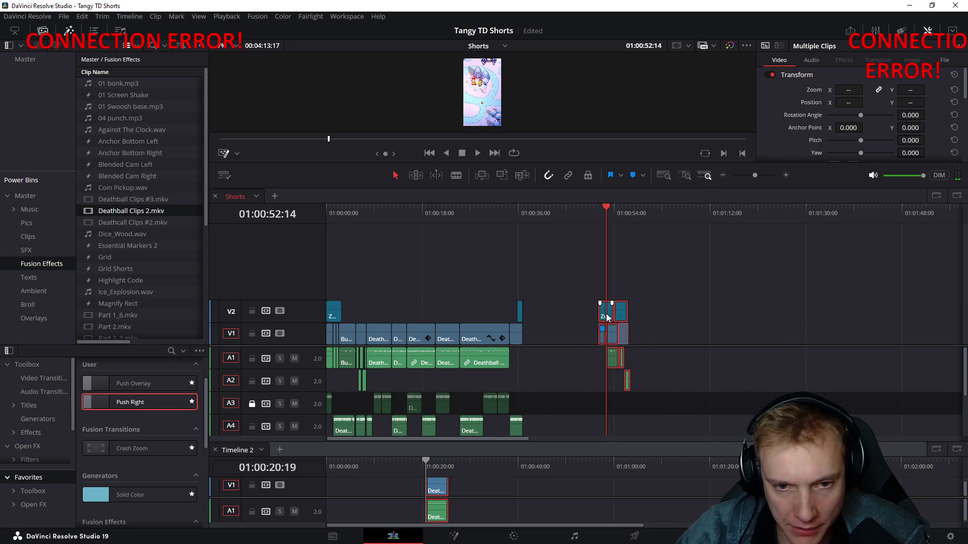
pyautogui.moveTo(606, 317); pyautogui.dragTo(841, 318)
pyautogui.moveTo(522, 212); pyautogui.dragTo(300, 214)
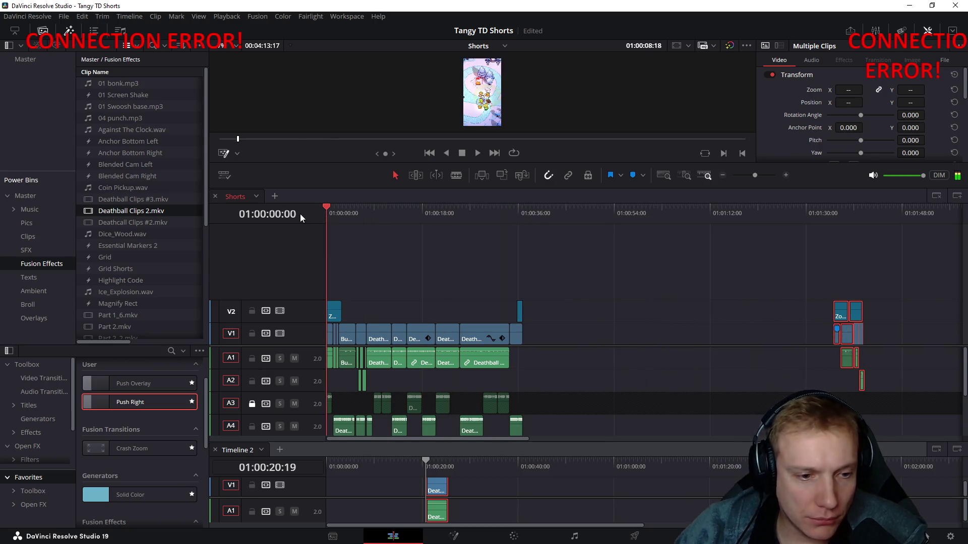
# Step: Lock audio track A4 and play the whole Short full screen (Shift+F)
pyautogui.click(252, 426)
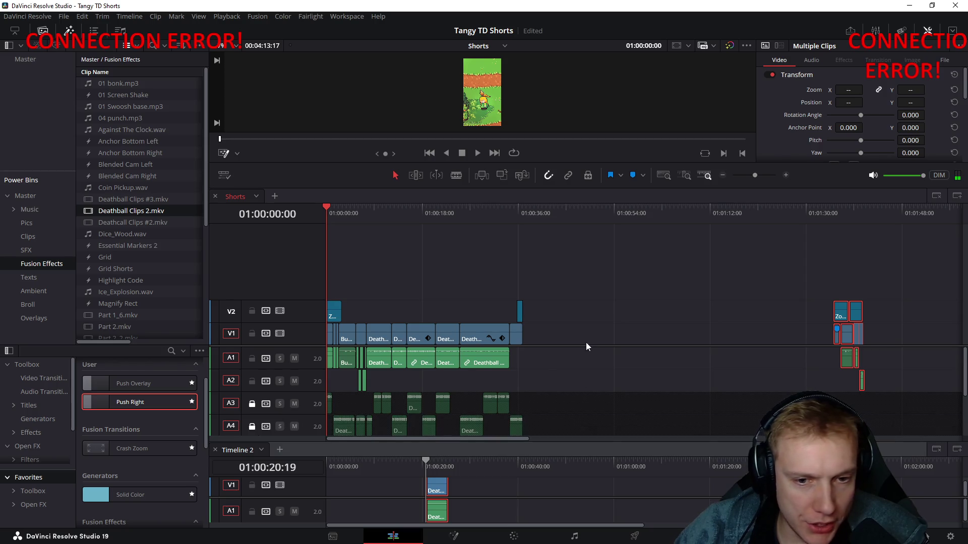
pyautogui.moveTo(585, 343); pyautogui.dragTo(609, 280)
pyautogui.hotkey('shift', 'f')
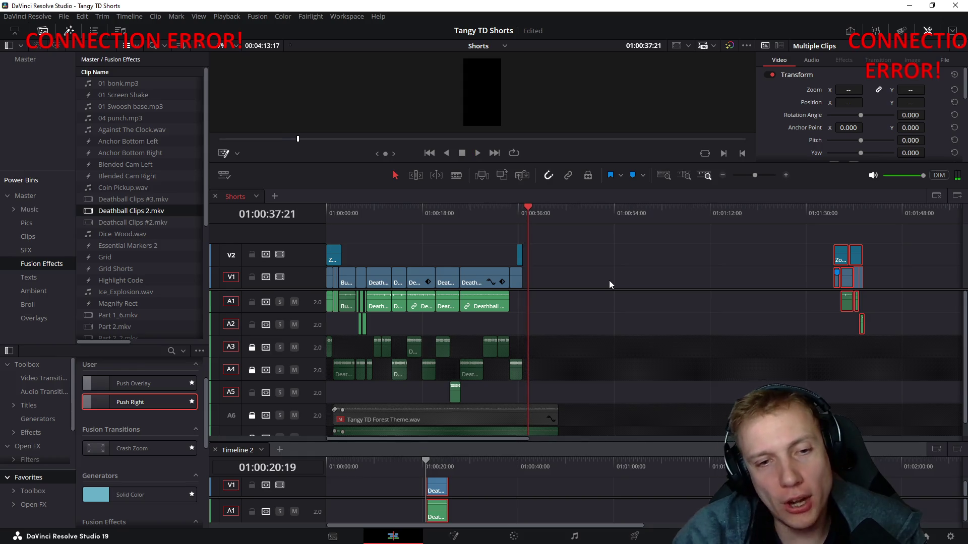
pyautogui.moveTo(489, 210); pyautogui.dragTo(362, 213)
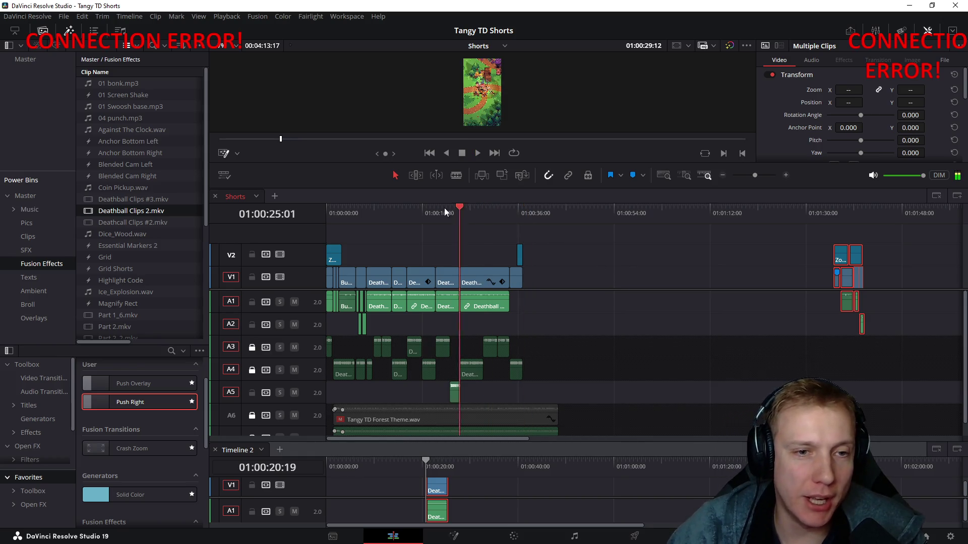
pyautogui.scroll(3, 540, 244)
pyautogui.scroll(2, 598, 246)
pyautogui.hscroll(5, 598, 246)
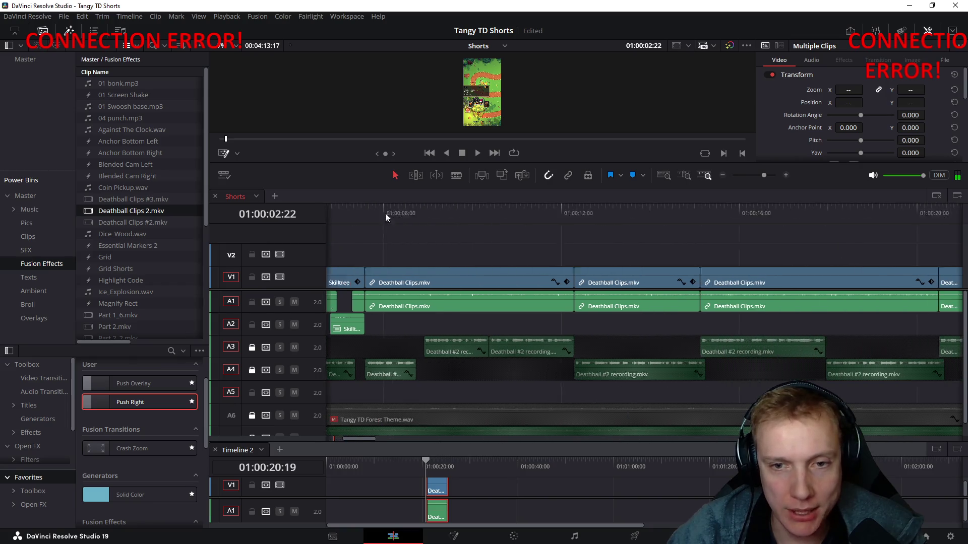
pyautogui.moveTo(719, 220); pyautogui.dragTo(896, 232)
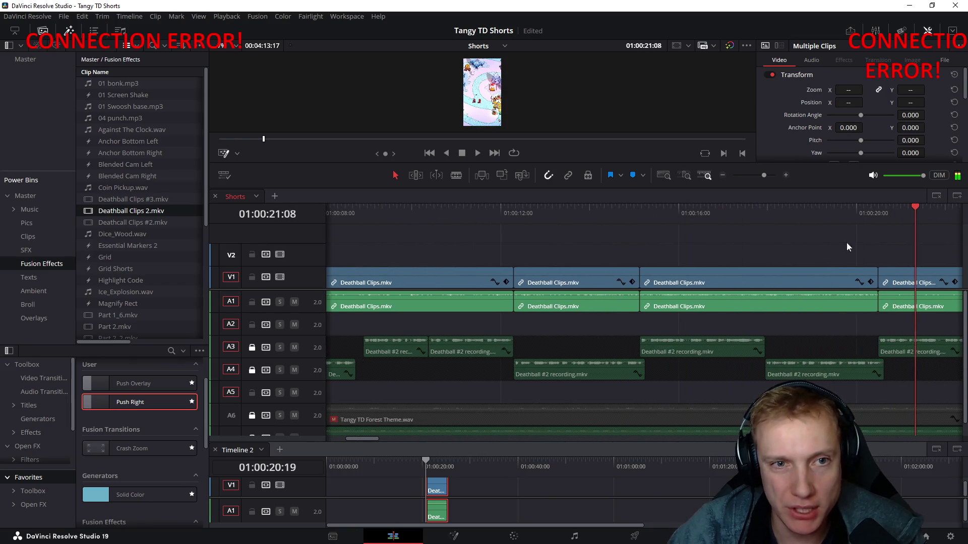
pyautogui.hscroll(6, 846, 243)
pyautogui.moveTo(537, 238)
pyautogui.mouseDown()
pyautogui.moveTo(654, 218)
pyautogui.moveTo(706, 223)
pyautogui.moveTo(677, 226)
pyautogui.mouseUp()
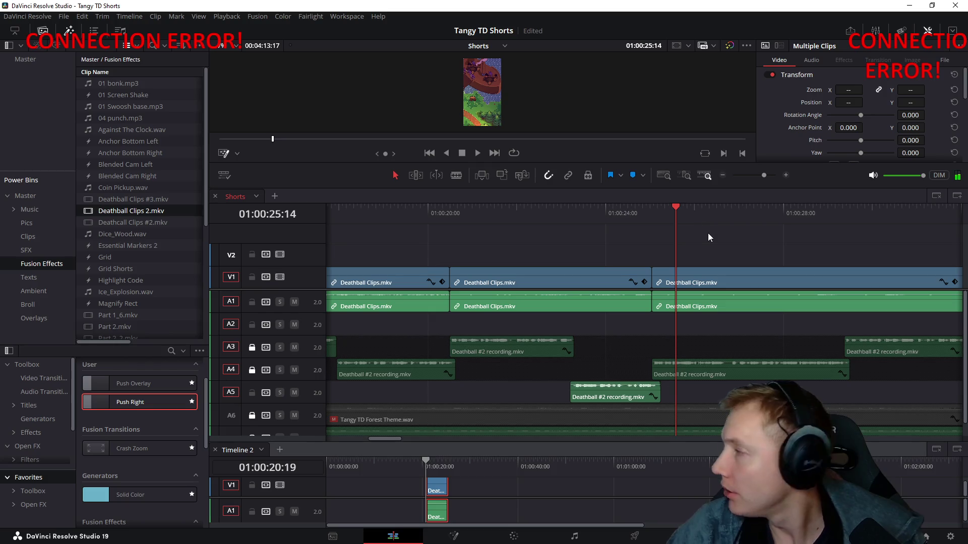
# Step: Split the Deathball clip at the playhead and delete the short piece before the cut
pyautogui.hotkey('ctrl', 'b')
pyautogui.click(663, 283)
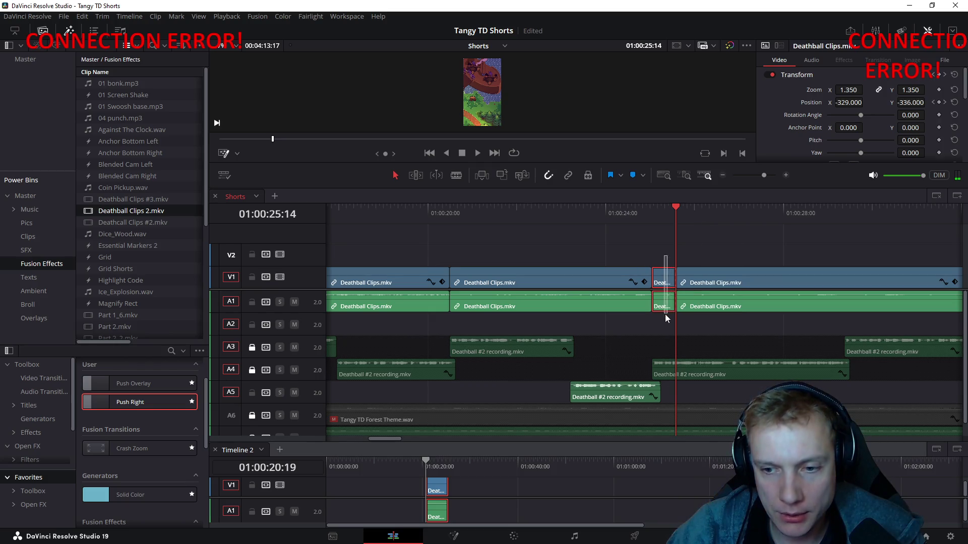
pyautogui.press('Delete')
pyautogui.scroll(-2, 648, 231)
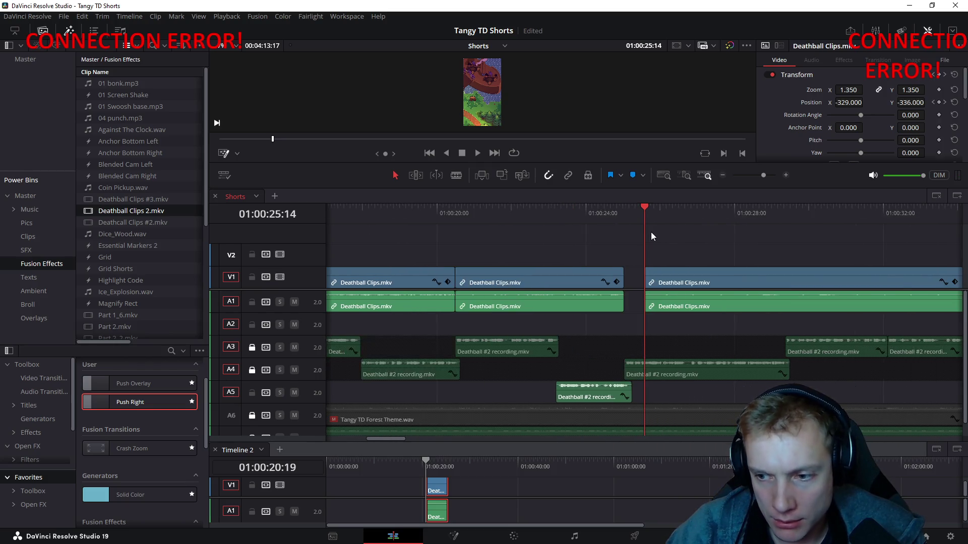
pyautogui.scroll(-2, 652, 234)
pyautogui.hscroll(3, 636, 234)
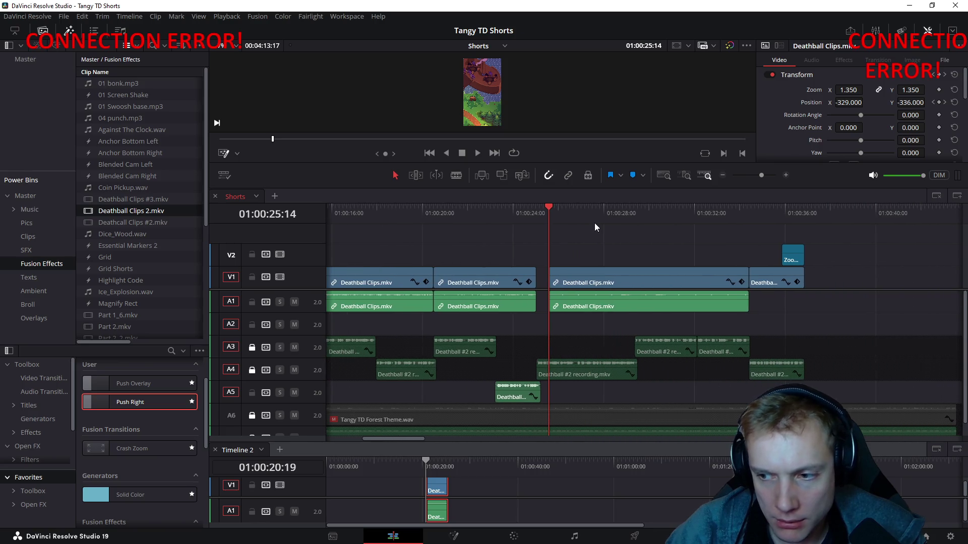
# Step: Move the next clip left to close the gap, extend its end to the following clip and return to 00:00
pyautogui.moveTo(580, 251); pyautogui.dragTo(620, 292)
pyautogui.scroll(3, 625, 263)
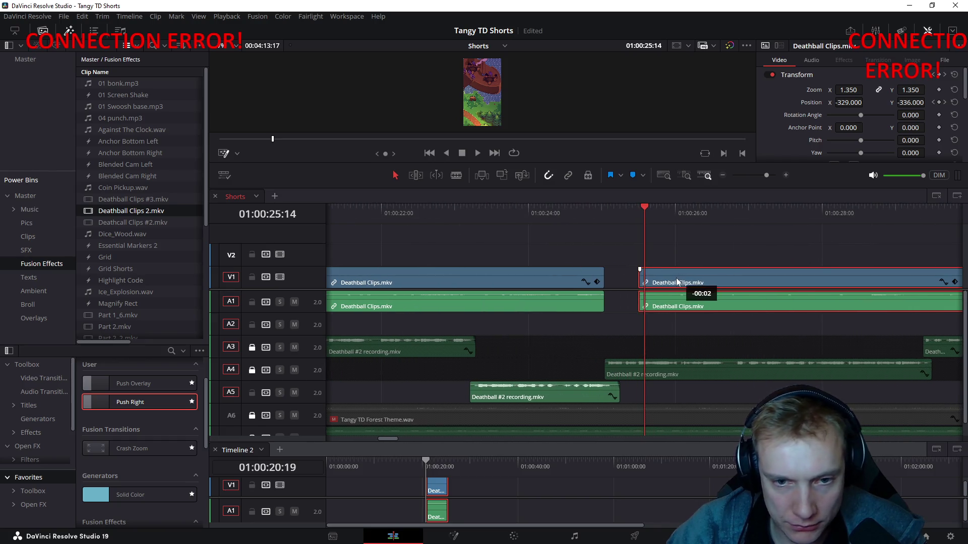
pyautogui.moveTo(687, 277); pyautogui.dragTo(670, 275)
pyautogui.hscroll(5, 502, 225)
pyautogui.hscroll(4, 607, 267)
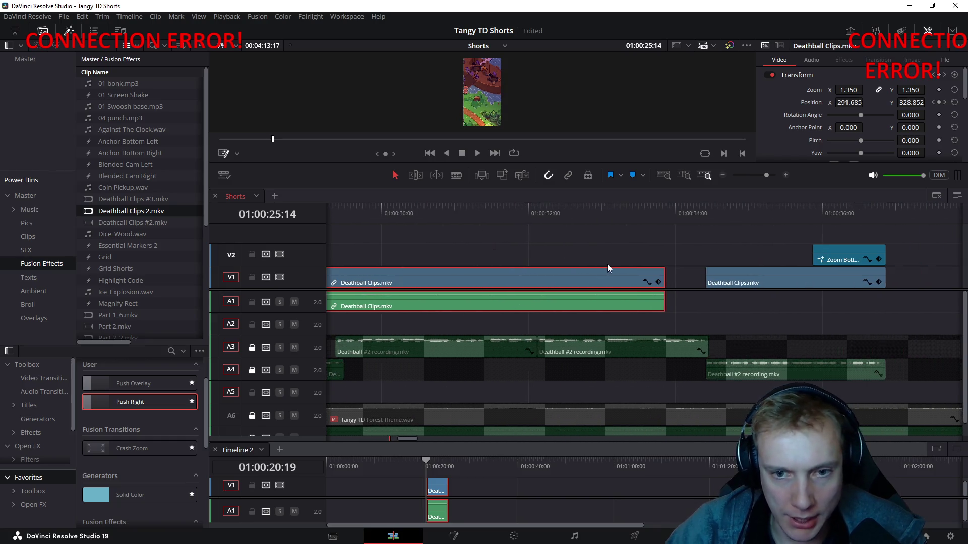
pyautogui.moveTo(663, 272); pyautogui.dragTo(707, 272)
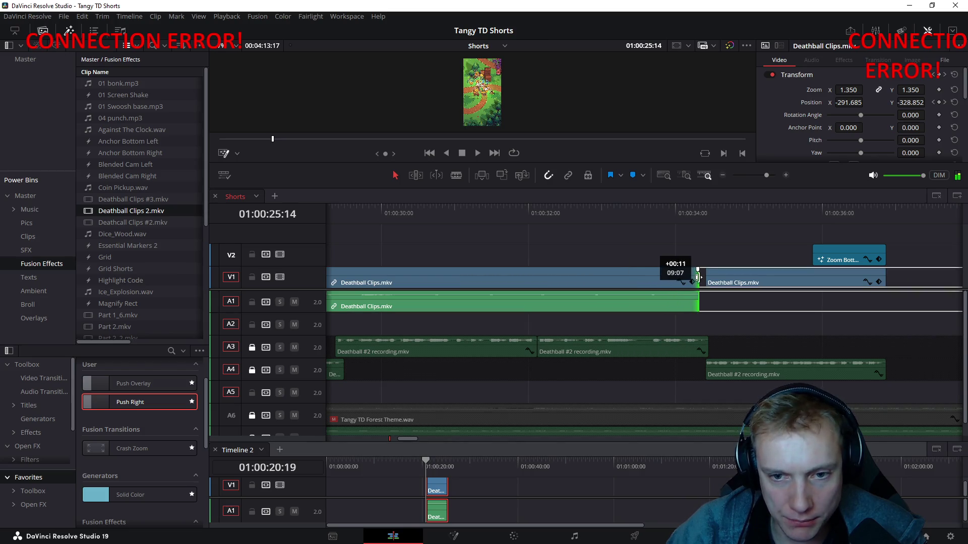
pyautogui.scroll(-3, 609, 231)
pyautogui.scroll(-2, 609, 231)
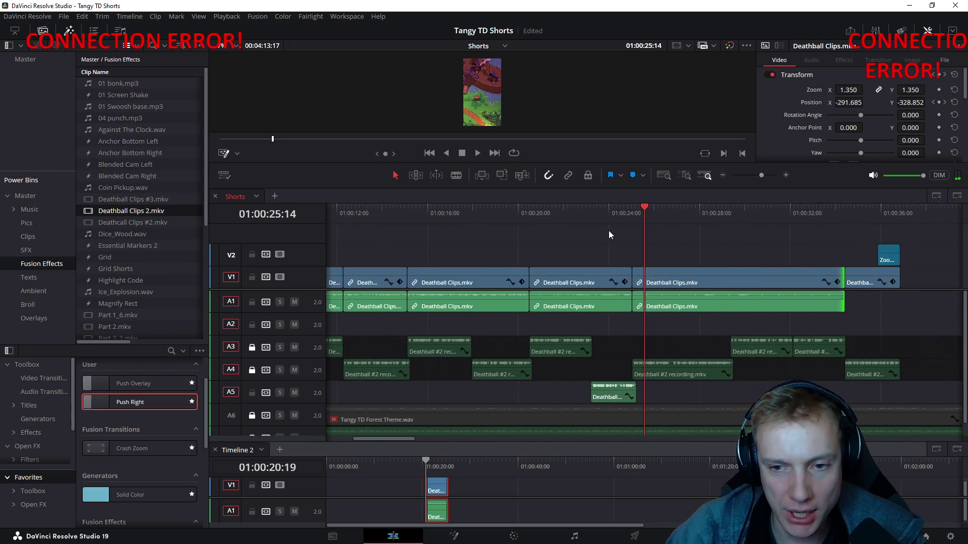
pyautogui.scroll(-1, 609, 230)
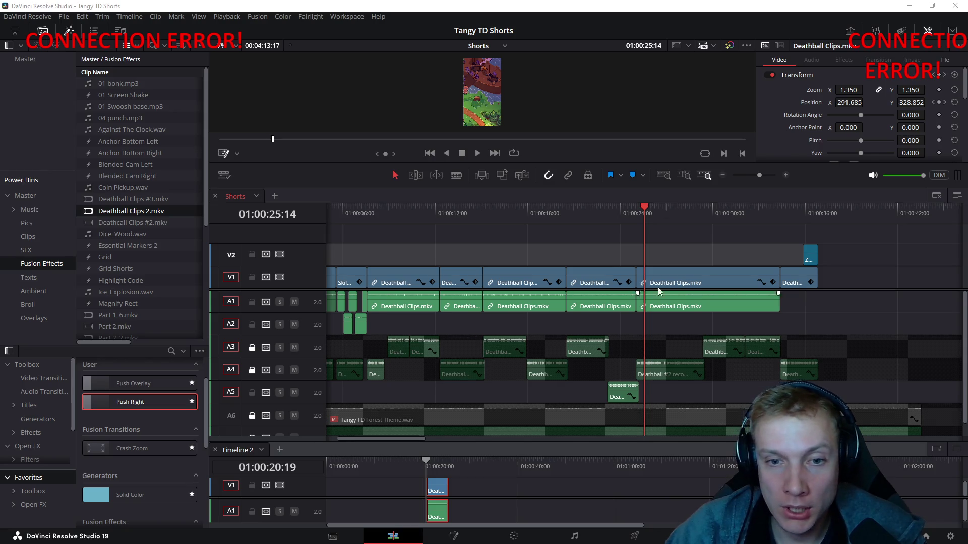
pyautogui.hscroll(2, 689, 243)
pyautogui.hscroll(-2, 692, 234)
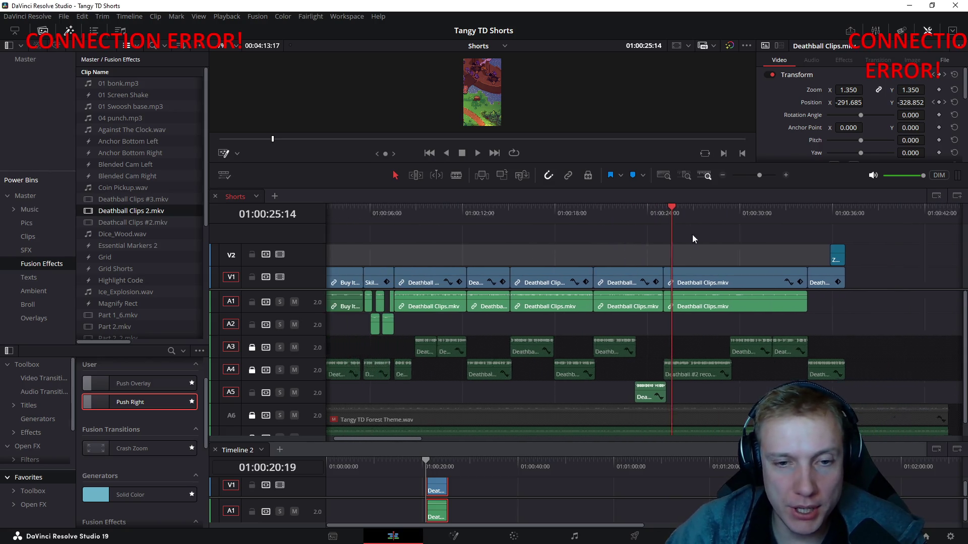
pyautogui.hscroll(-2, 660, 239)
pyautogui.moveTo(401, 211); pyautogui.dragTo(315, 213)
pyautogui.click(422, 279)
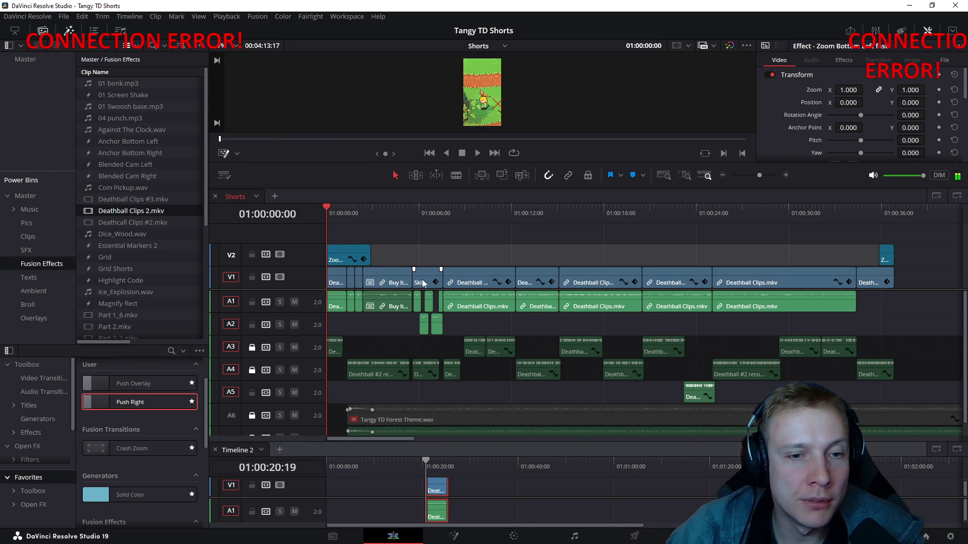
# Step: Lock the V1 and V2 video tracks
pyautogui.click(896, 215)
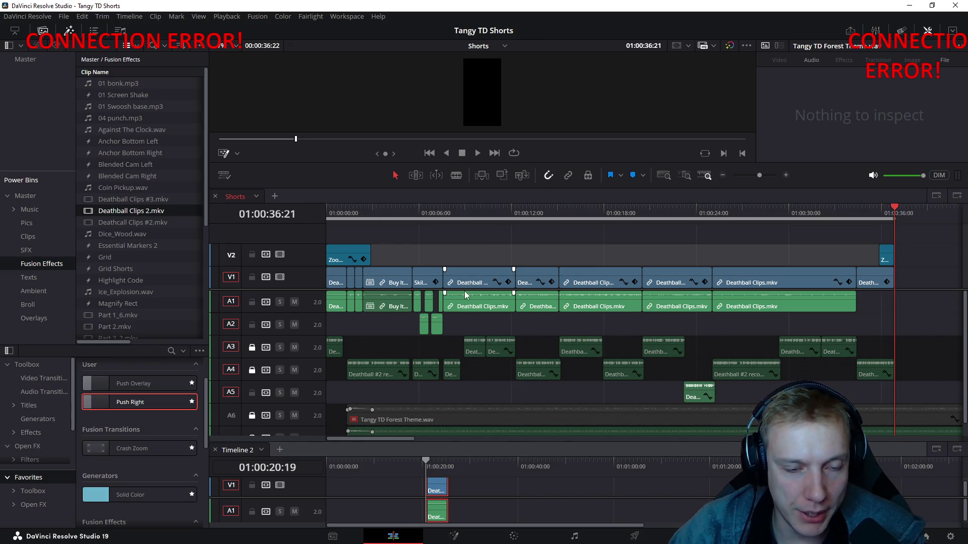
pyautogui.scroll(2, 378, 279)
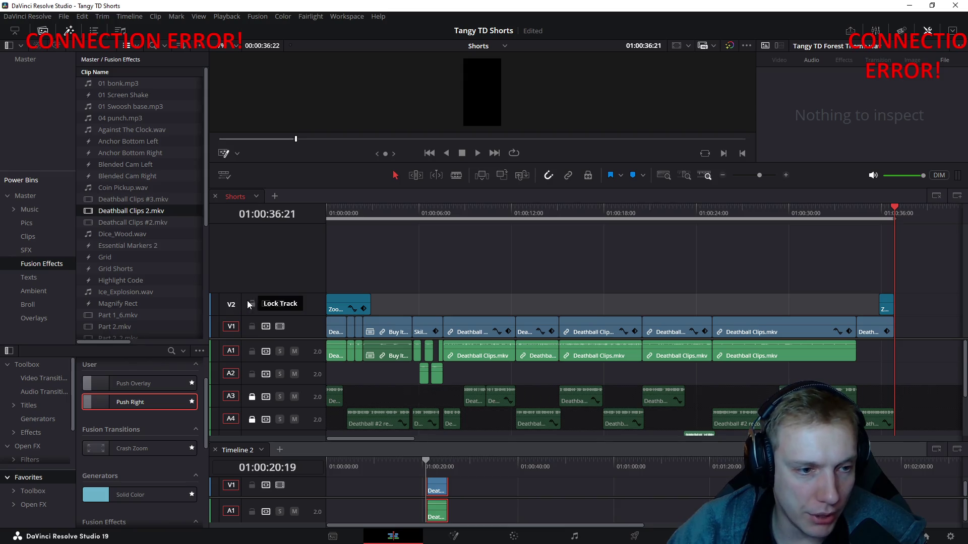
pyautogui.click(252, 304)
pyautogui.click(251, 326)
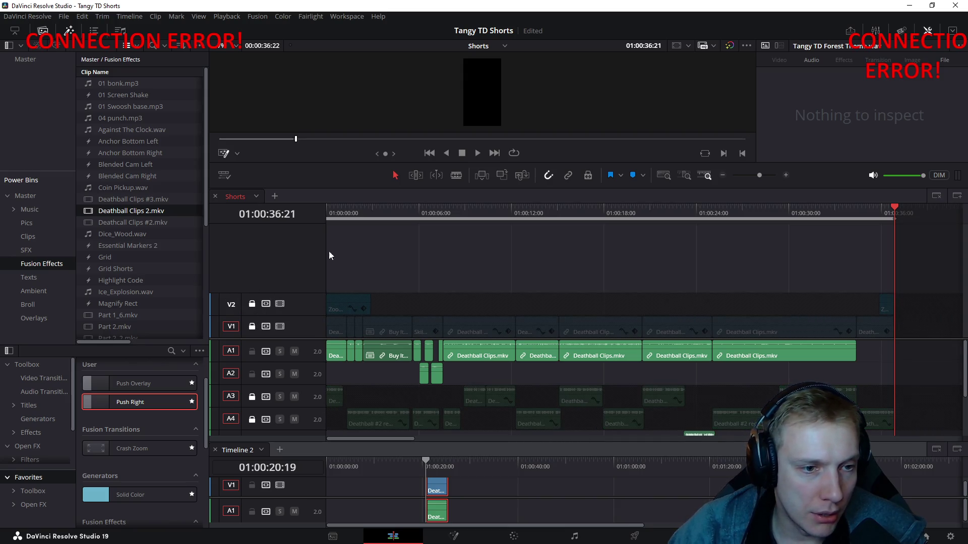
# Step: Add an empty V3 video track, delete the stray Zoom clip copy on it and relock V2
pyautogui.rightClick(243, 325)
pyautogui.click(273, 304)
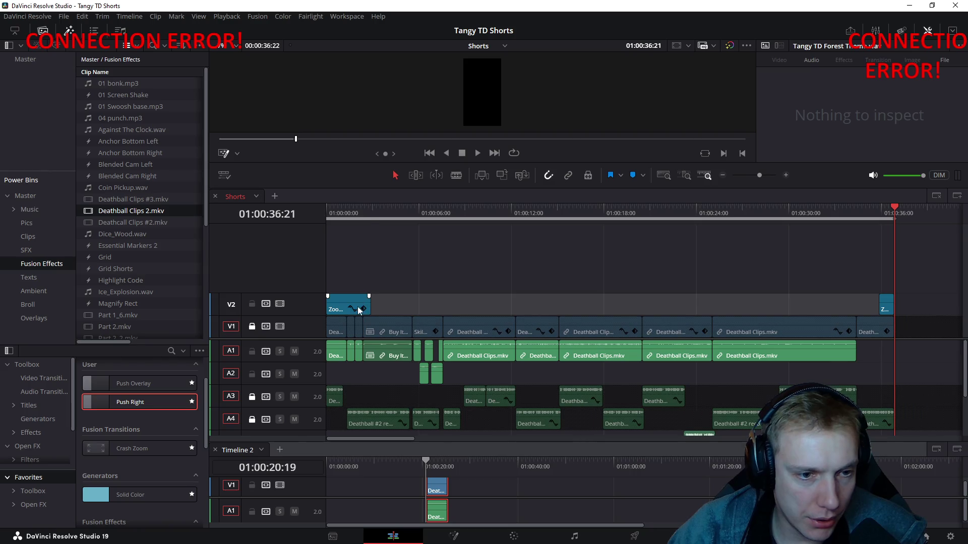
pyautogui.hotkey('ctrl', 'z')
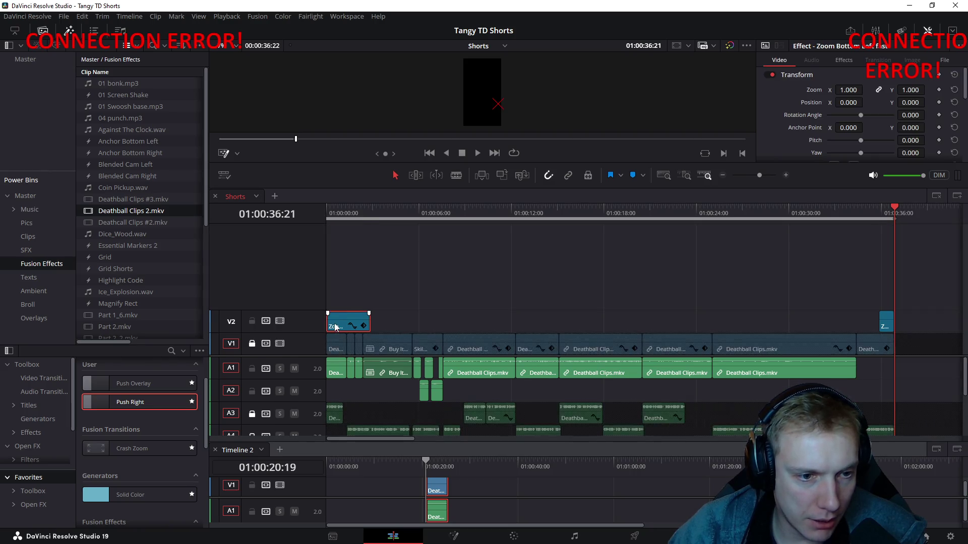
pyautogui.moveTo(342, 325); pyautogui.dragTo(344, 298)
pyautogui.press('Delete')
pyautogui.click(327, 216)
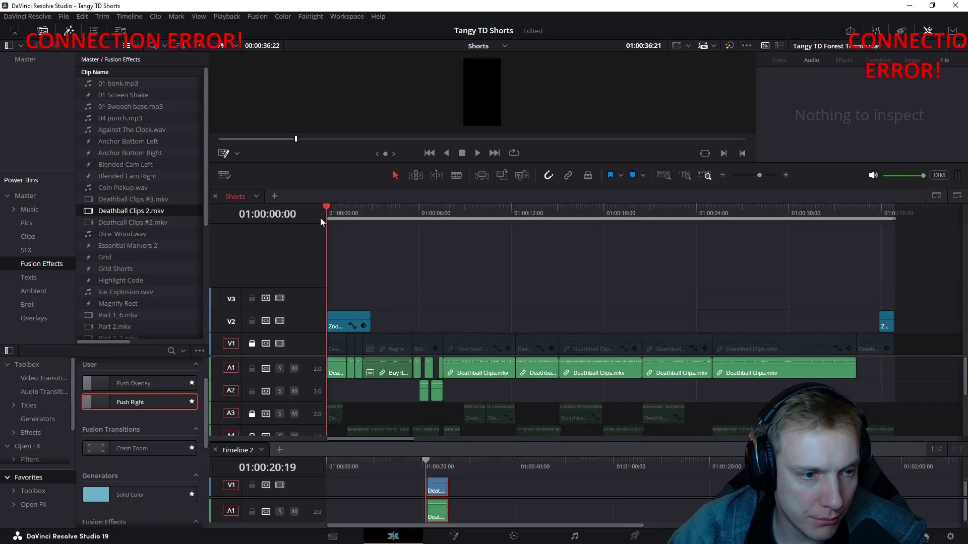
pyautogui.click(252, 321)
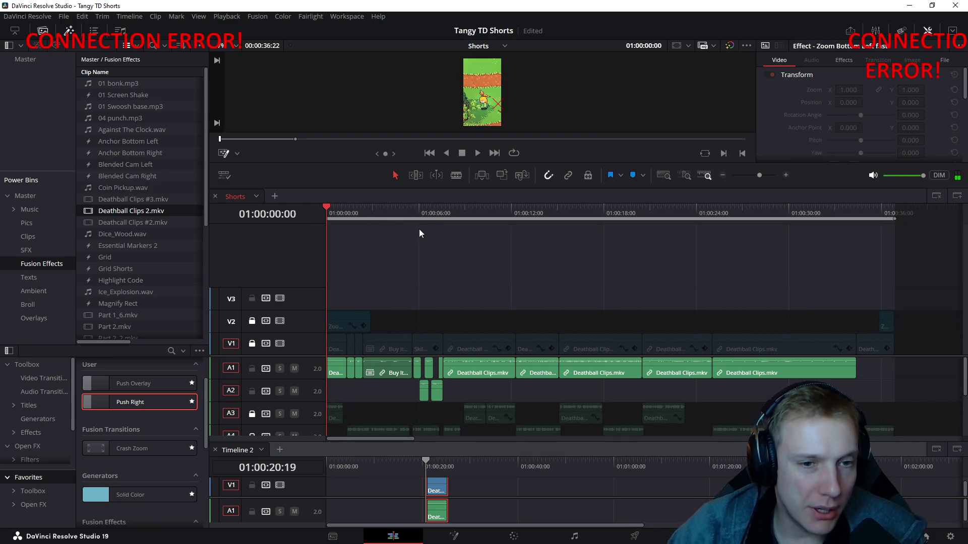
# Step: Pick AutoSubs V2 from Workspace > Scripts, then lock the A1 and A2 audio tracks
pyautogui.click(352, 17)
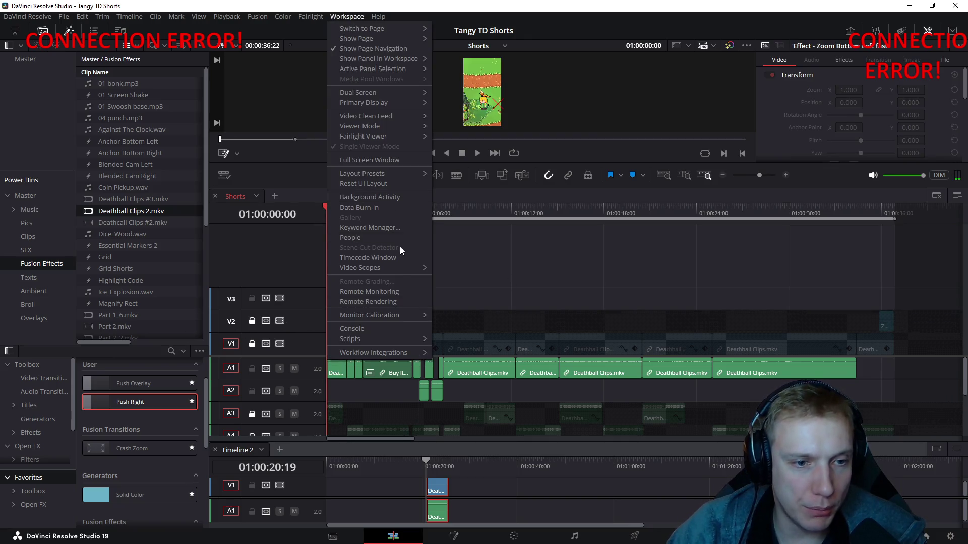
pyautogui.moveTo(350, 338)
pyautogui.click(464, 340)
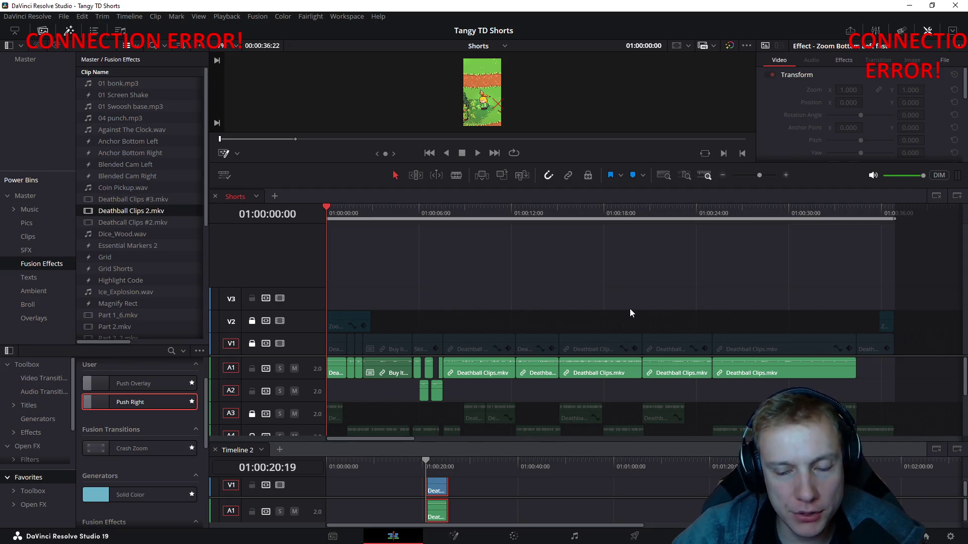
pyautogui.click(252, 368)
pyautogui.click(251, 390)
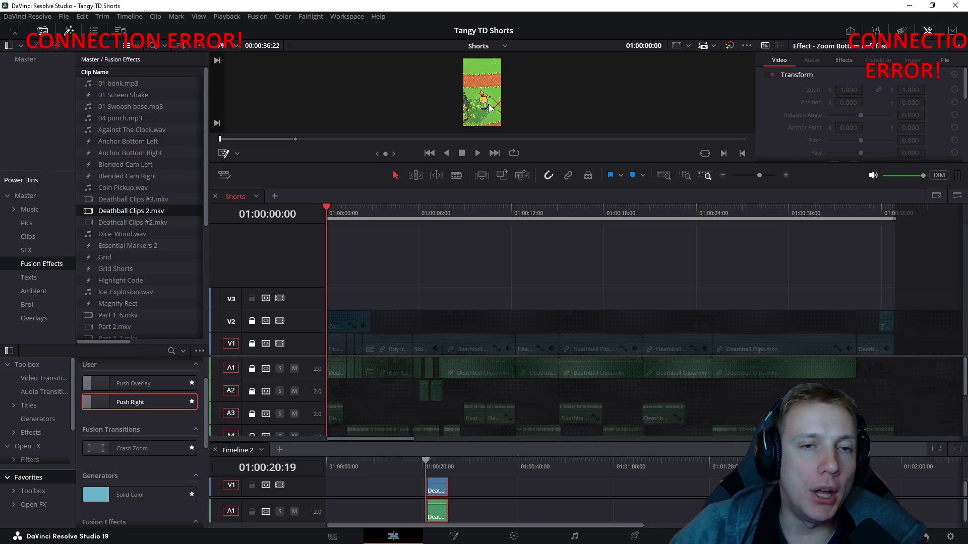
# Step: Bring up the Workspace > Scripts list again showing AutoSubs V2
pyautogui.click(349, 17)
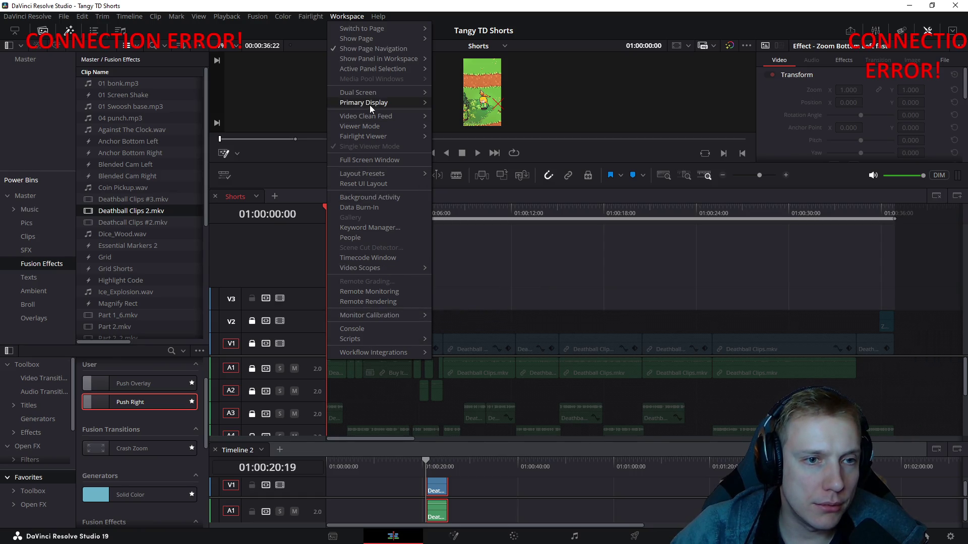
pyautogui.moveTo(349, 339)
pyautogui.click(486, 342)
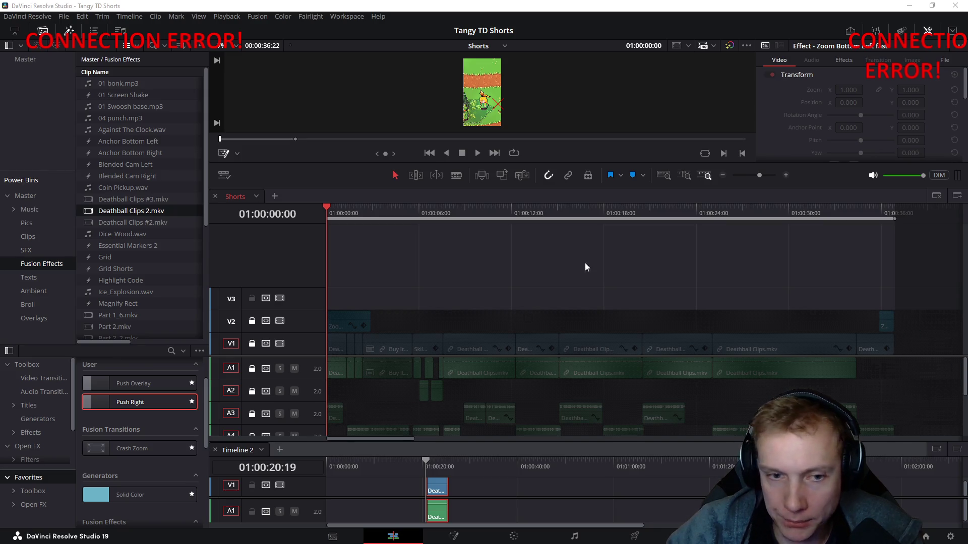
pyautogui.click(347, 16)
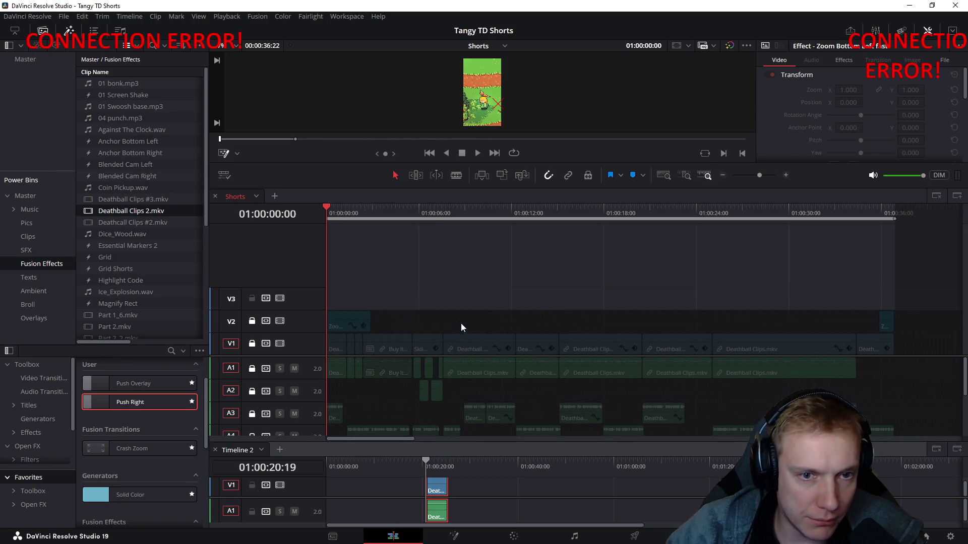
pyautogui.click(347, 16)
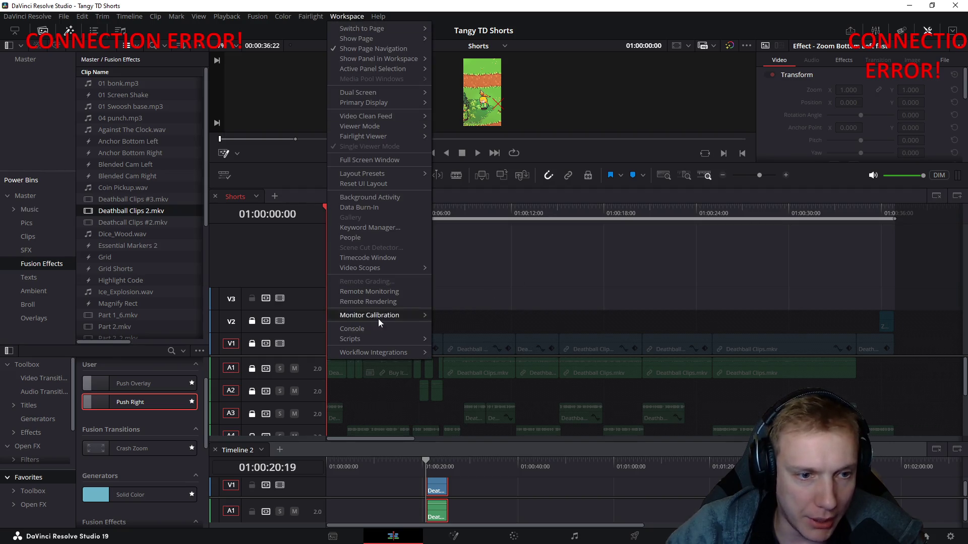
pyautogui.moveTo(363, 339)
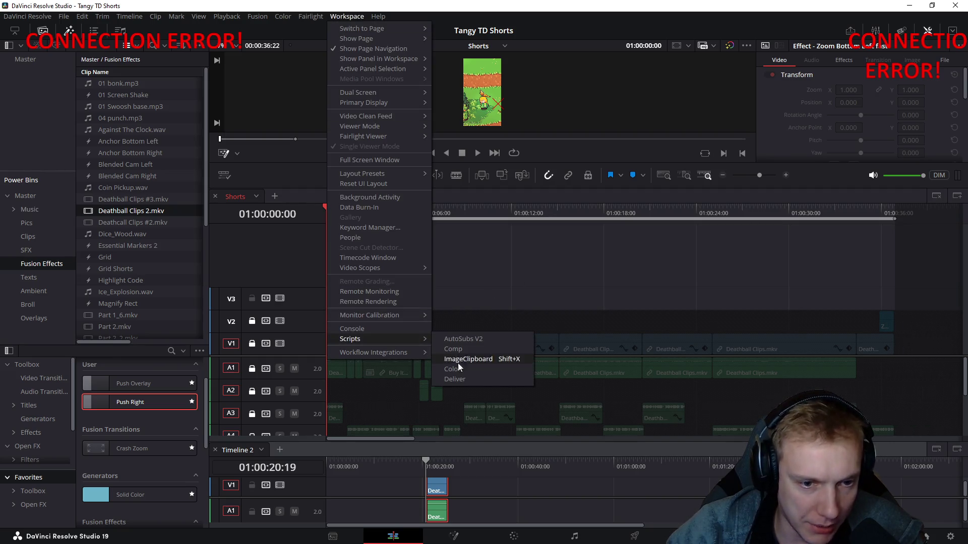
# Step: Choose AutoSubs V2 without it starting, scrub through the Short and park the playhead at 00:00
pyautogui.click(462, 342)
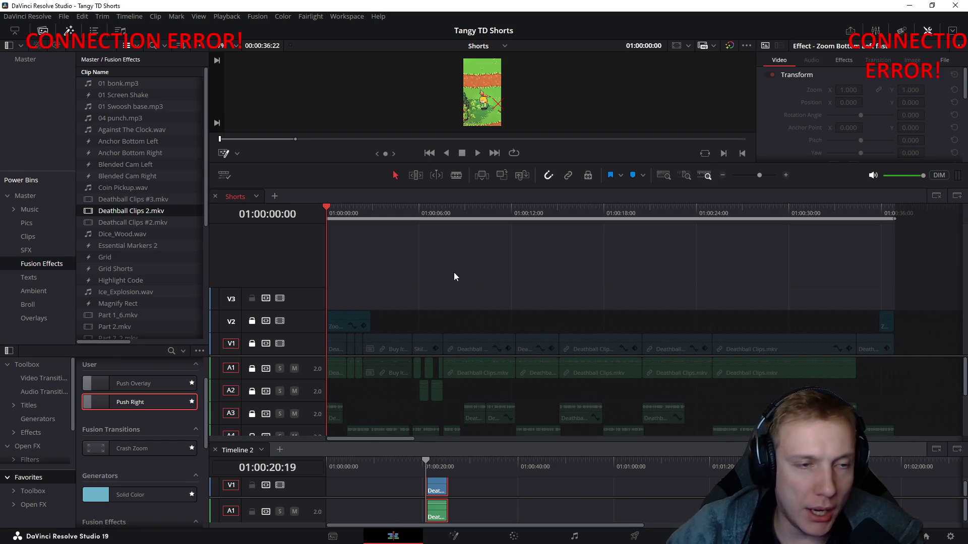
pyautogui.scroll(-3, 443, 266)
pyautogui.scroll(3, 443, 269)
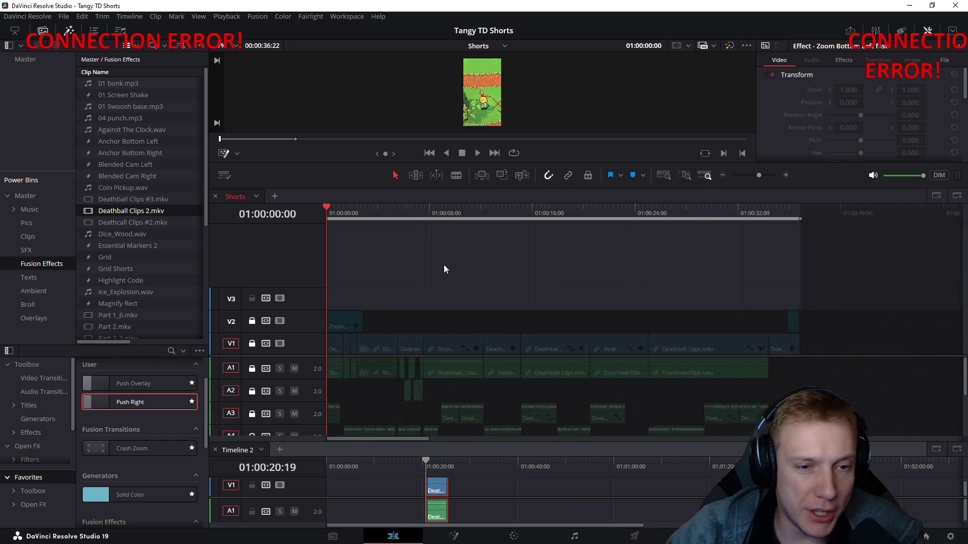
pyautogui.click(346, 16)
pyautogui.moveTo(350, 338)
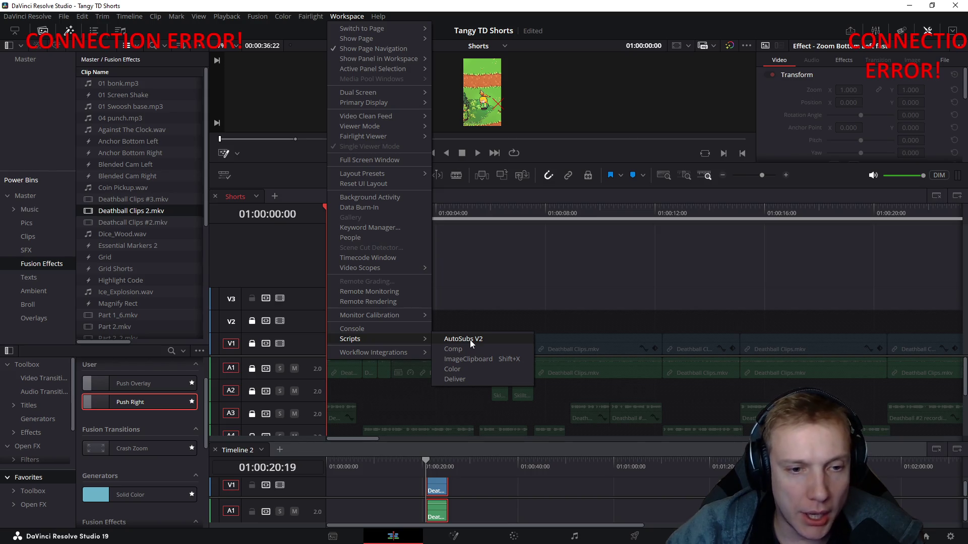
pyautogui.click(485, 285)
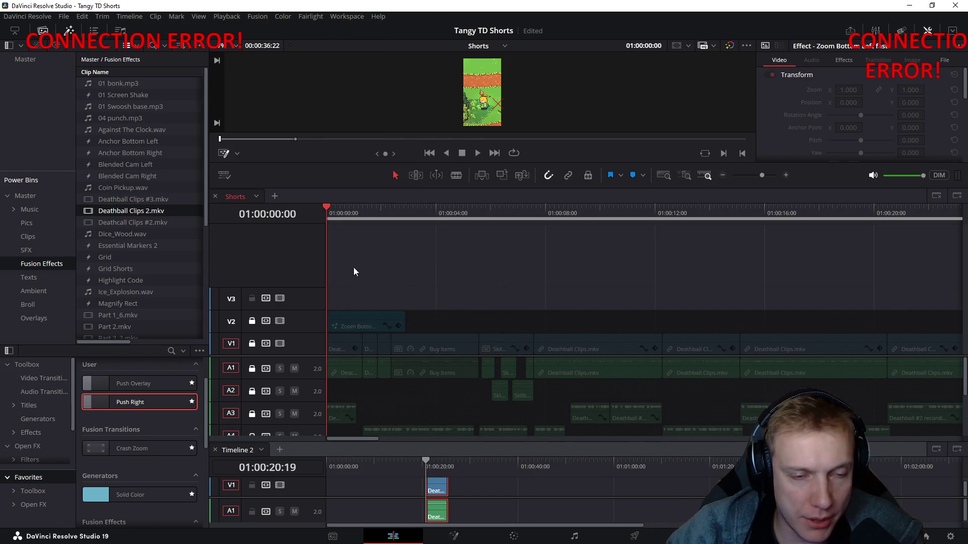
pyautogui.moveTo(330, 207); pyautogui.dragTo(842, 219)
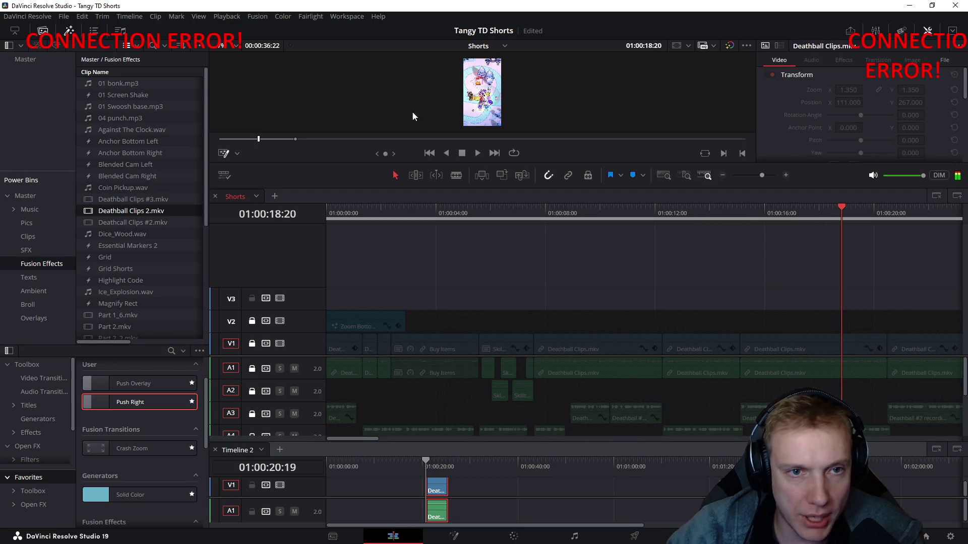
pyautogui.click(332, 211)
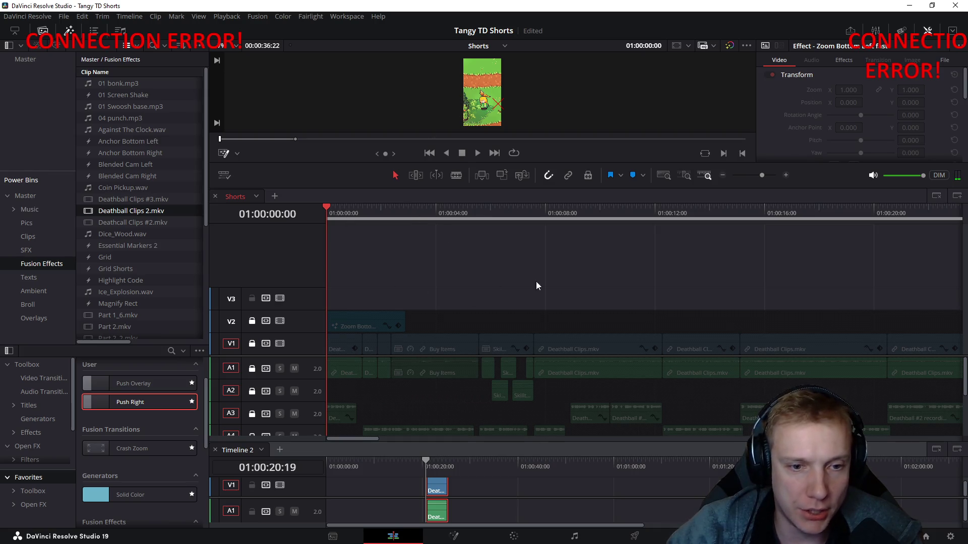
pyautogui.scroll(-1, 558, 265)
pyautogui.scroll(-1, 560, 262)
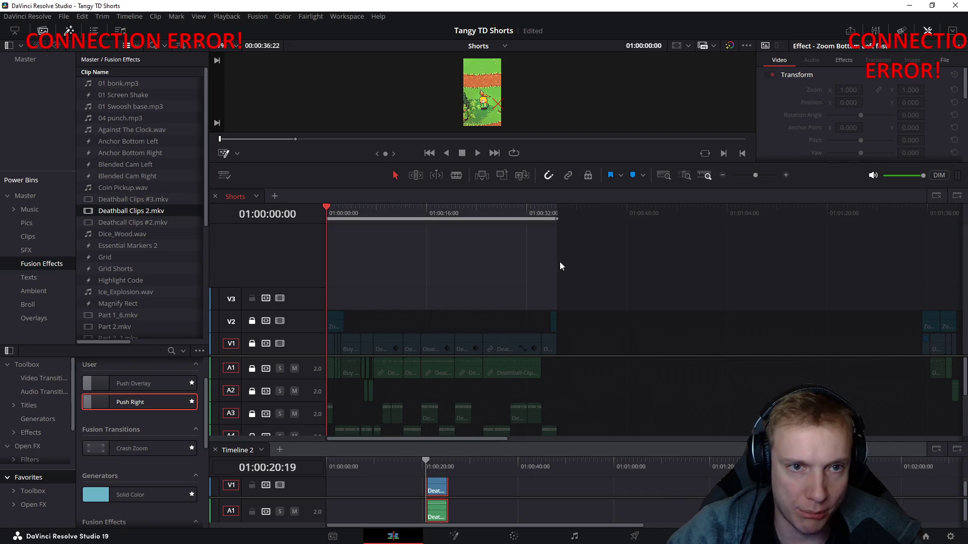